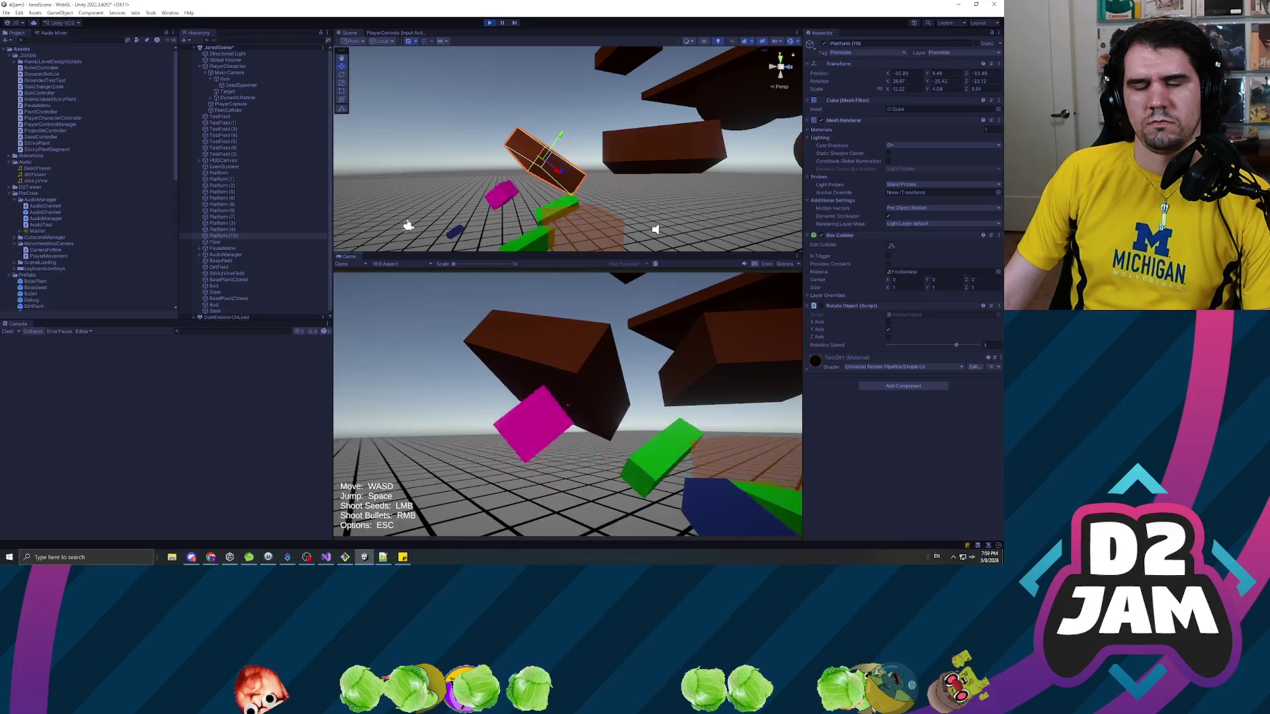
# Shoot several seeds onto the floating platforms so plants sprout.
pyautogui.click(566, 405)
pyautogui.click(566, 405)
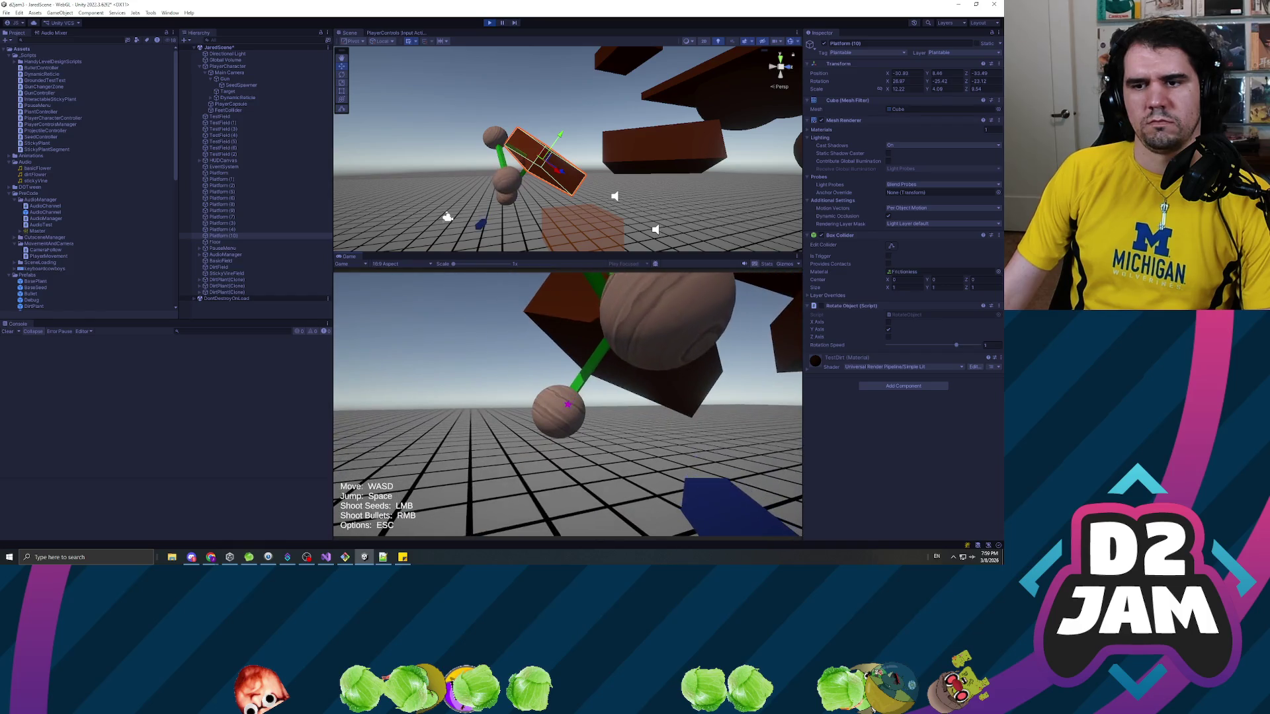
pyautogui.press('w')
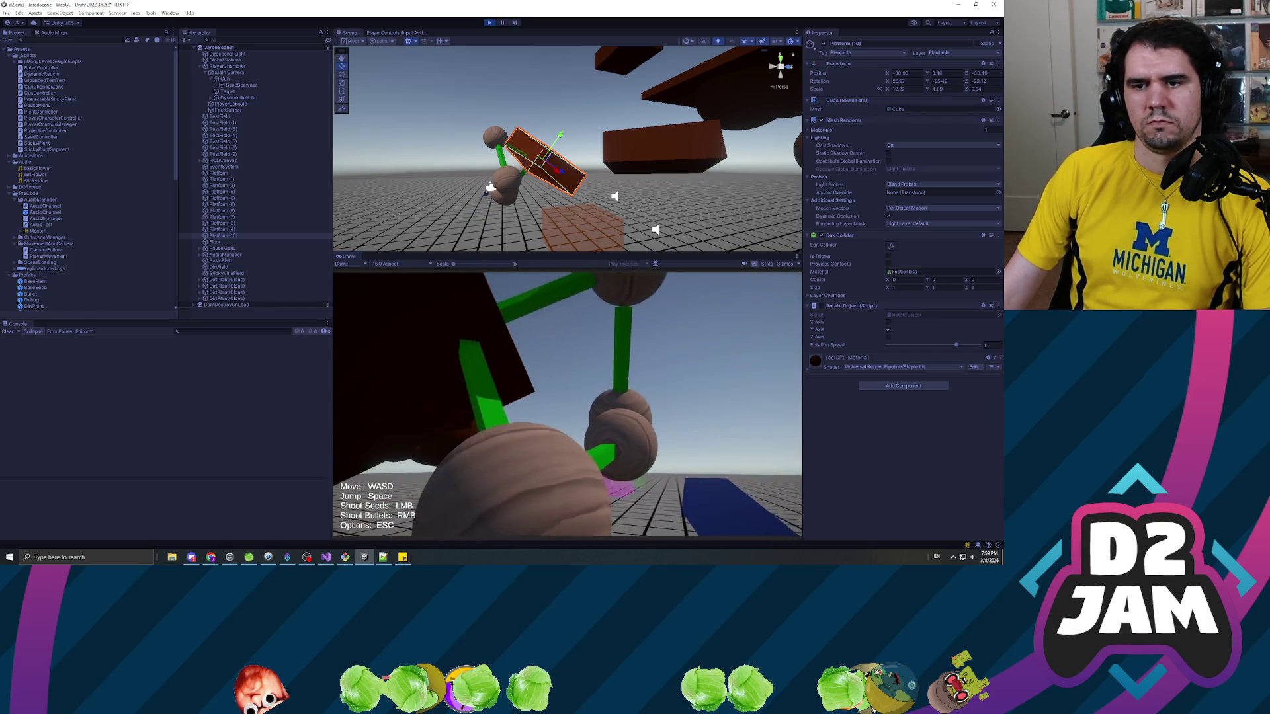
pyautogui.click(567, 405)
# Walk the player across the brown blocks toward the new plants.
pyautogui.press('w')
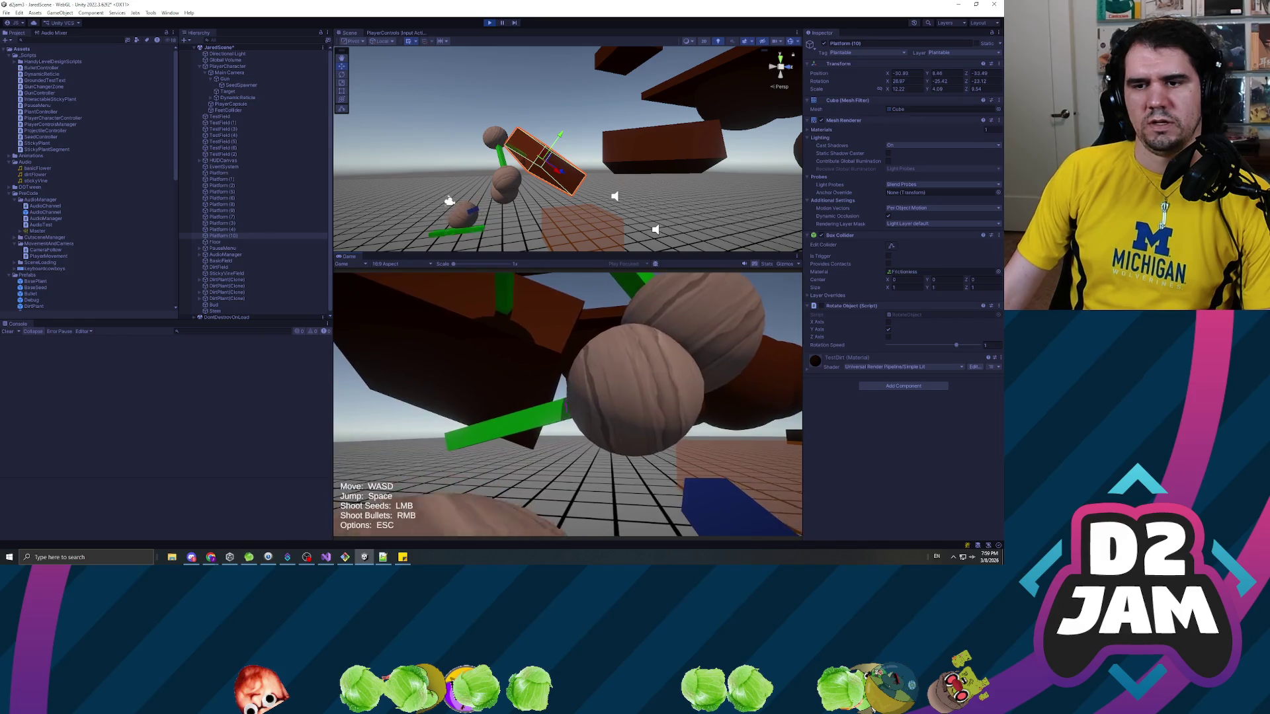
pyautogui.press('w')
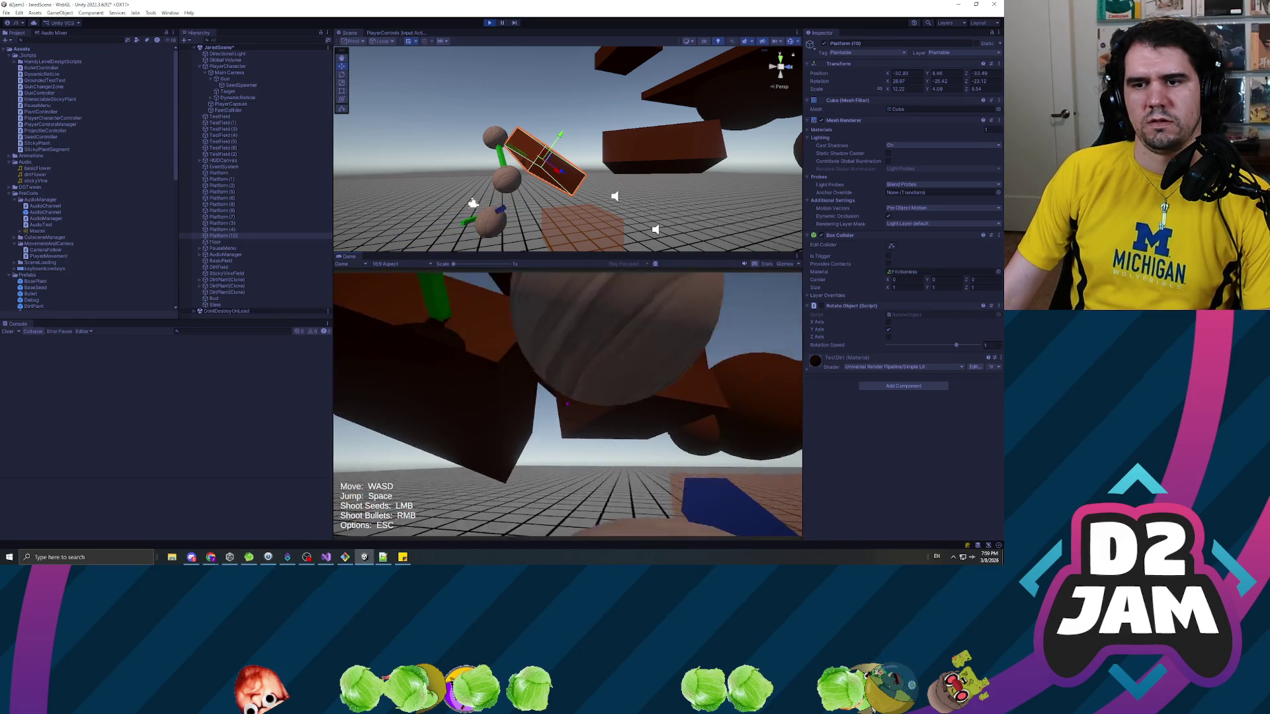
pyautogui.press('w')
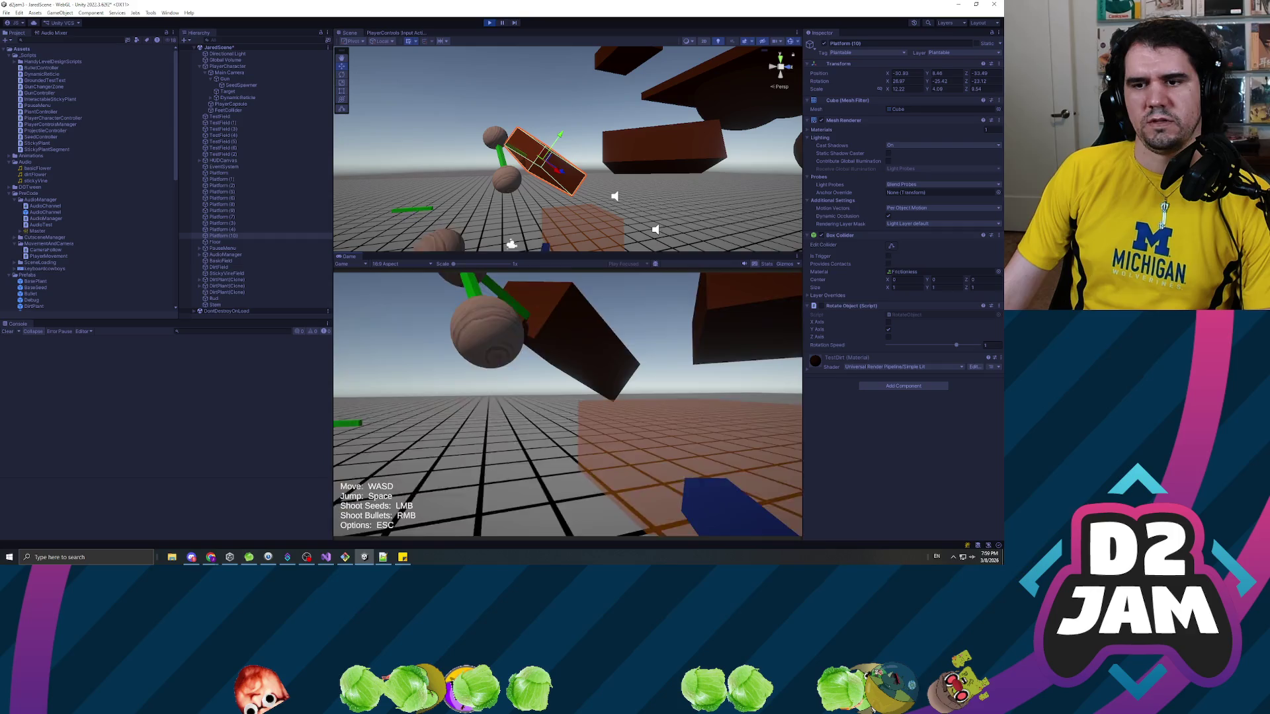
pyautogui.press('w')
pyautogui.press('w')
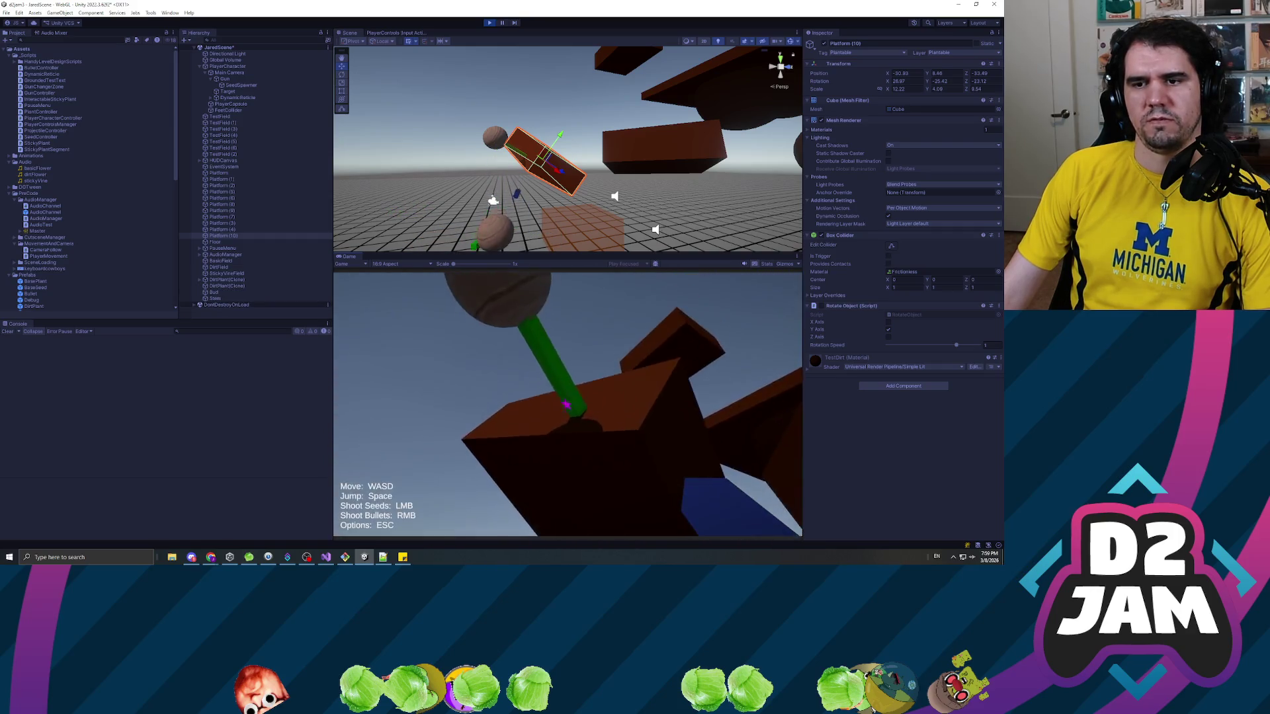
pyautogui.press('w')
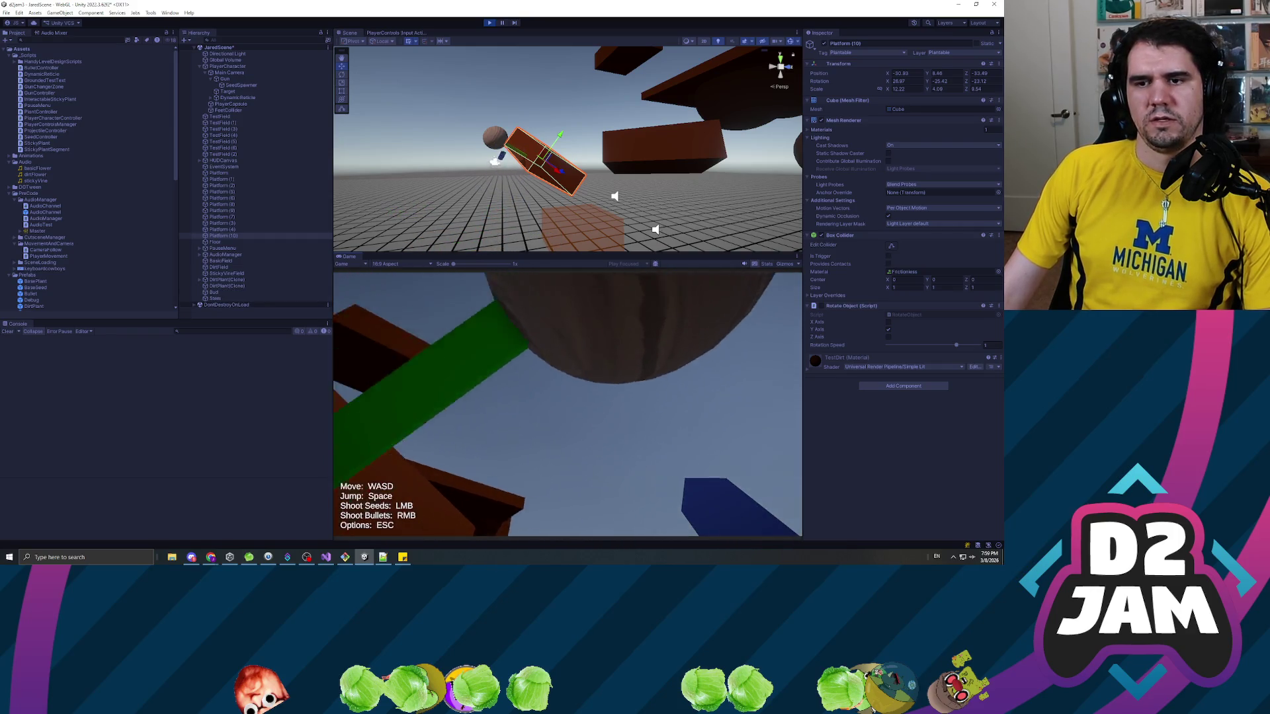
pyautogui.press('w')
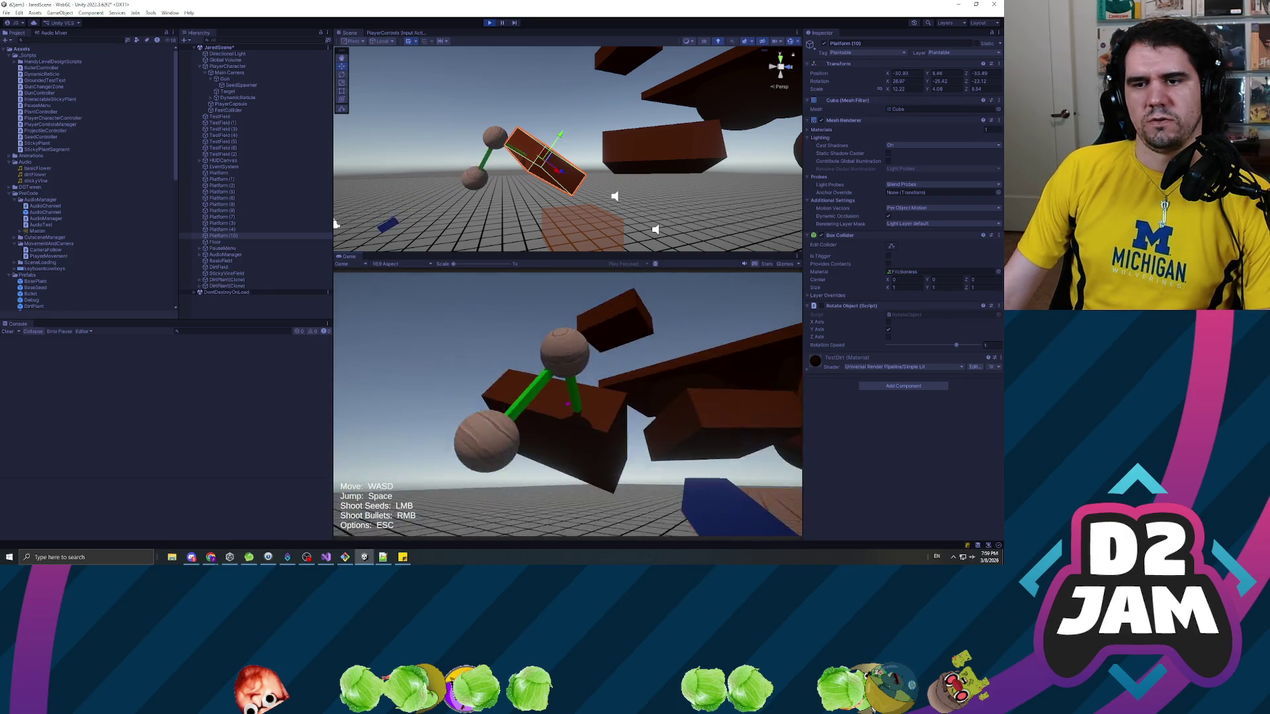
# Move around the plant cluster and onto the big brown block, then pause and stop the game.
pyautogui.press('s')
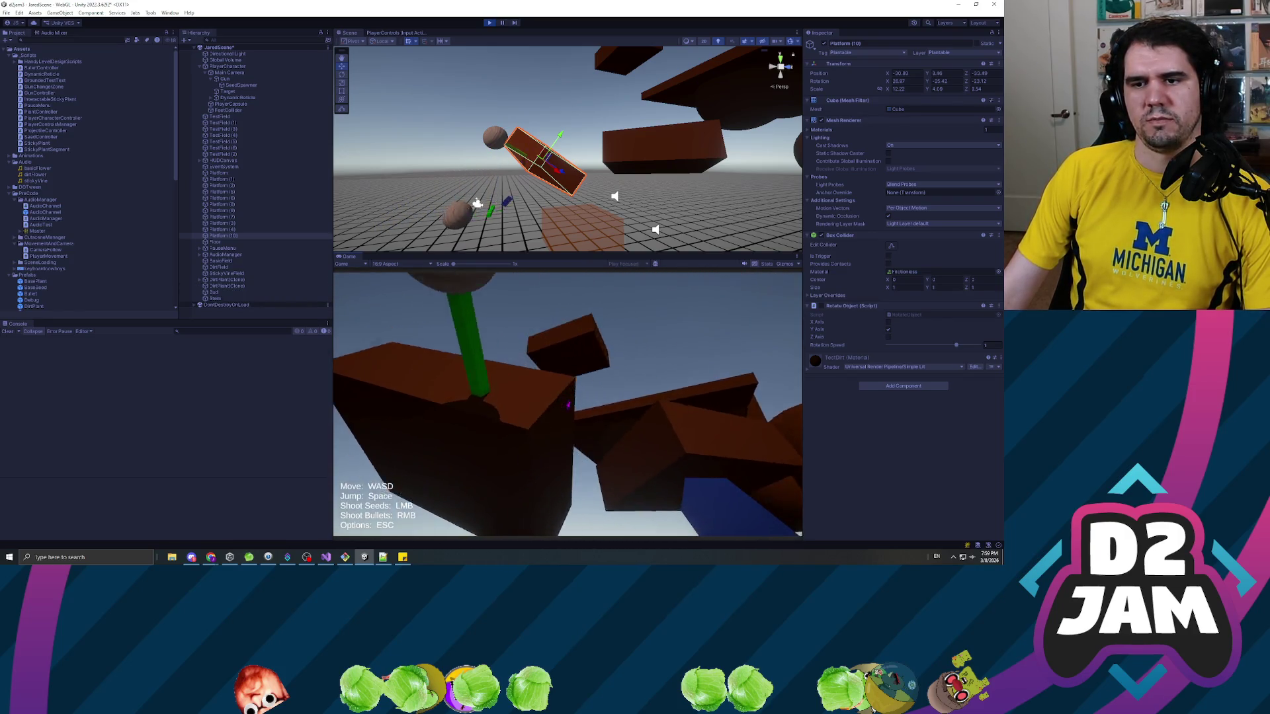
pyautogui.press('w')
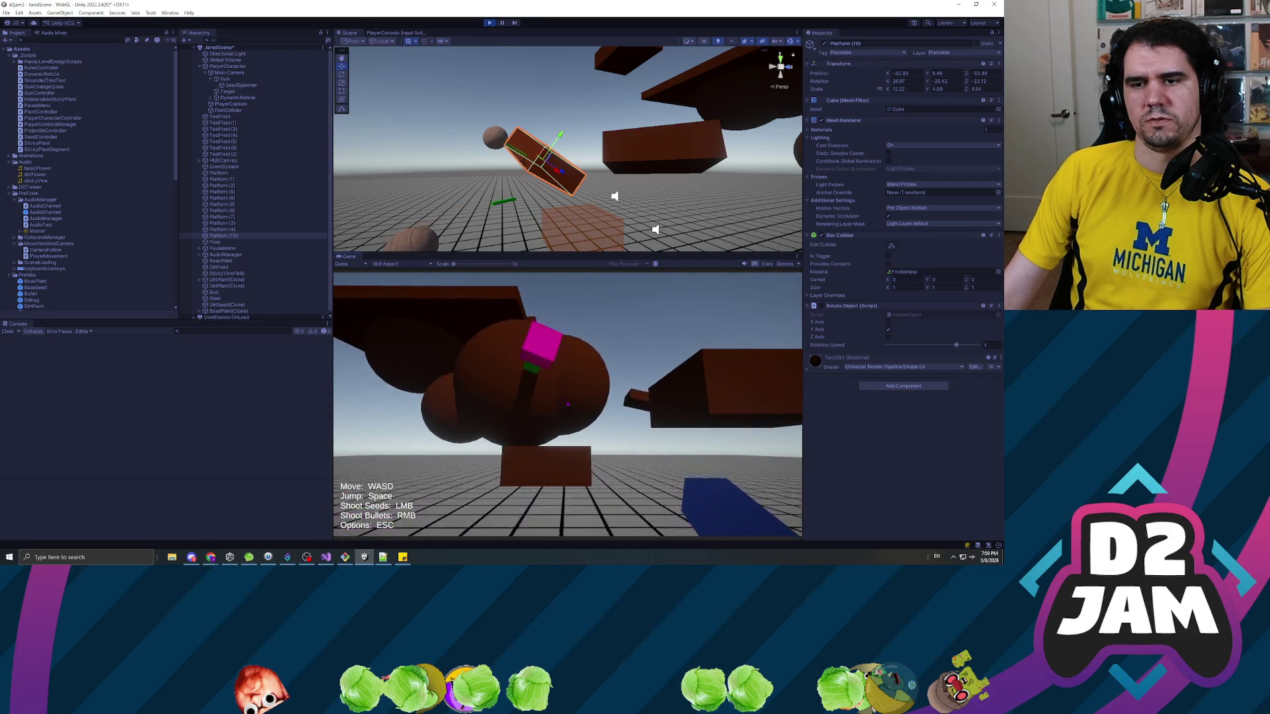
pyautogui.press('s')
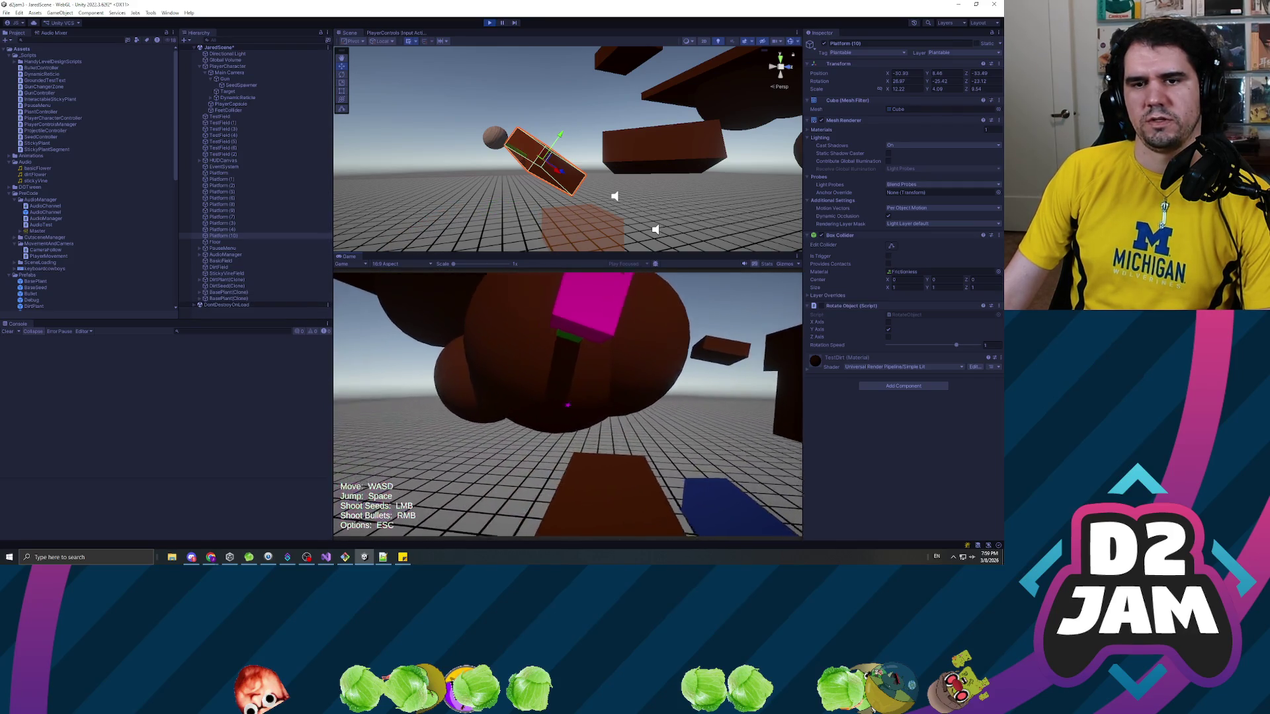
pyautogui.press('w')
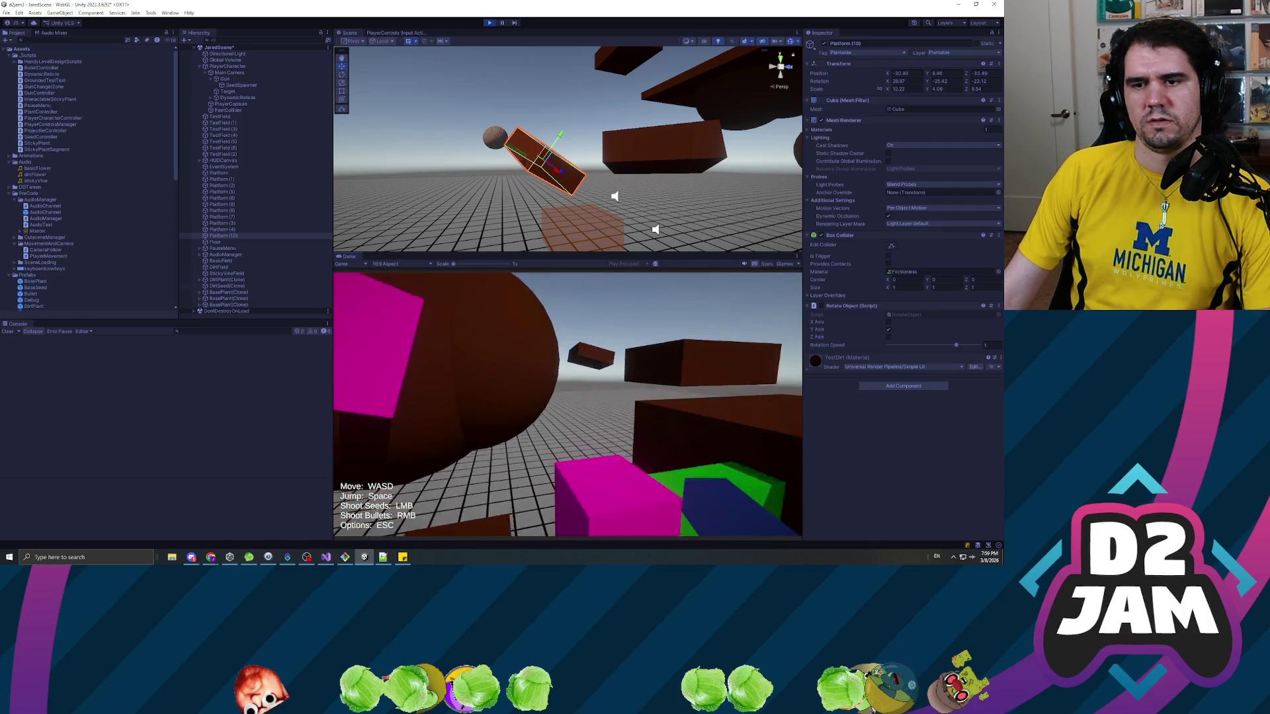
pyautogui.press('w')
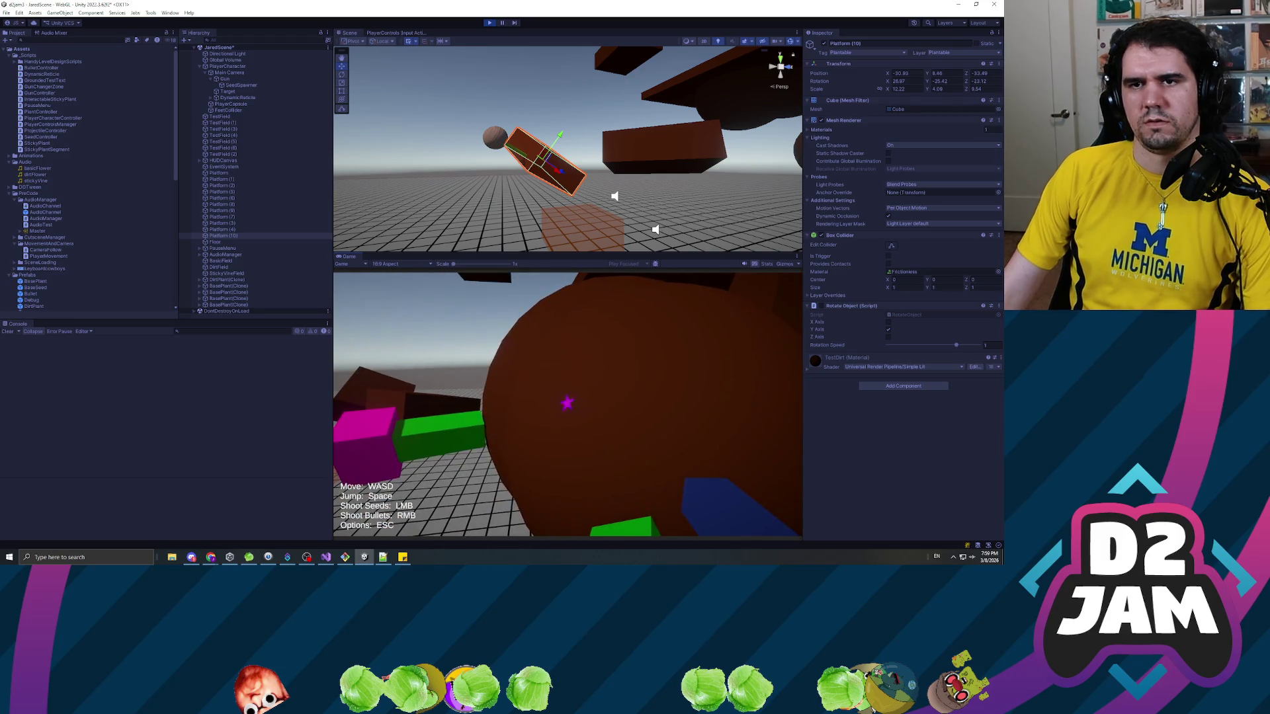
pyautogui.press('Escape')
pyautogui.click(490, 23)
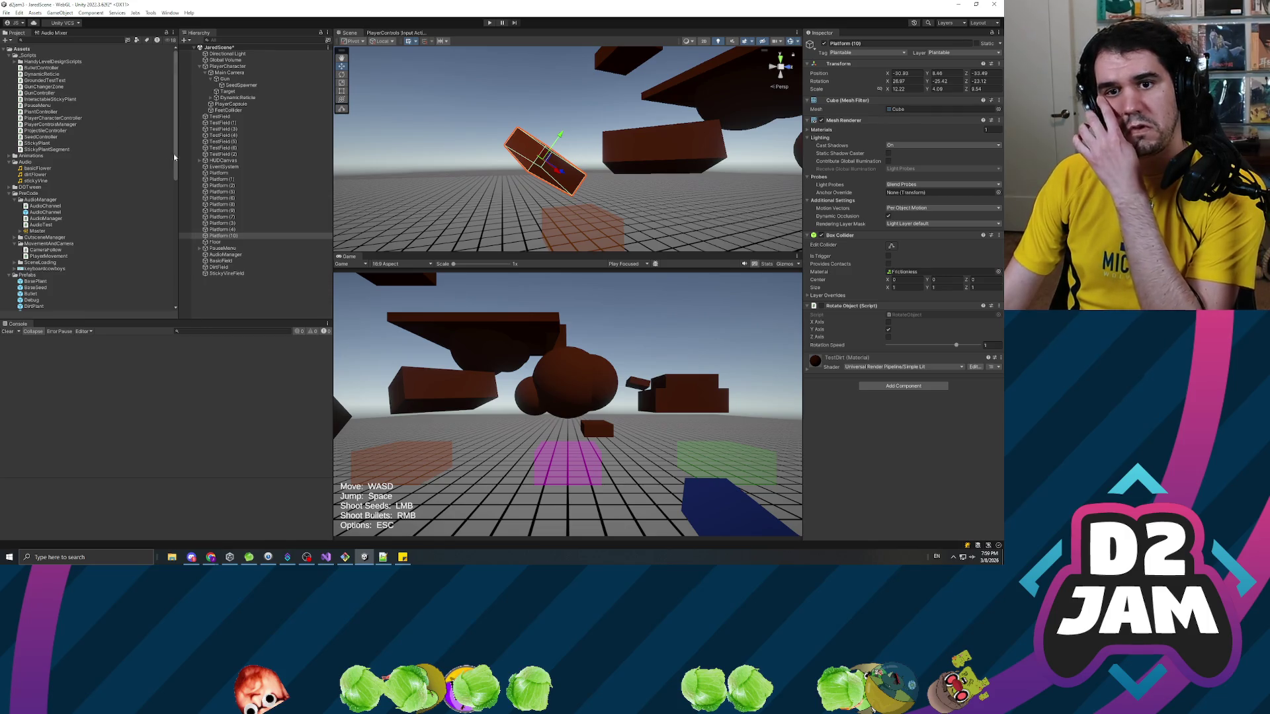
# Find the DirtPlant prefab in the Project panel and open it in Prefab Mode.
pyautogui.scroll(-3, 55, 255)
pyautogui.click(36, 259)
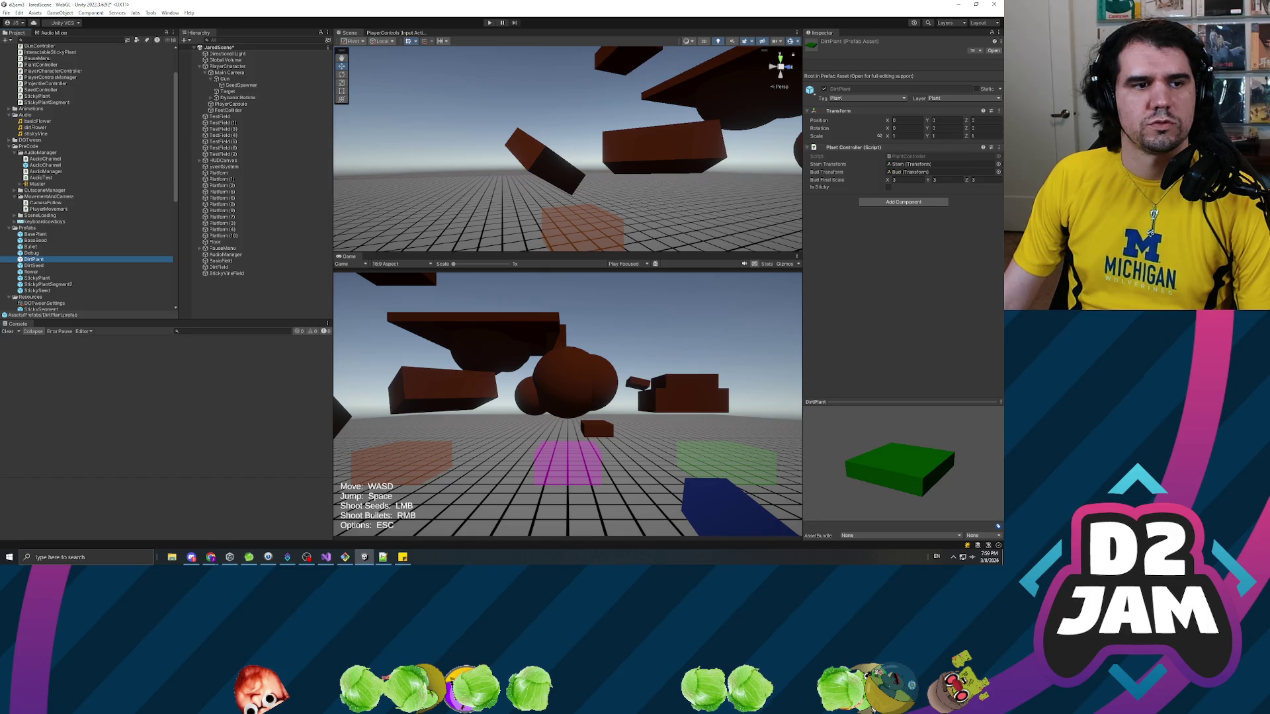
pyautogui.hotkey('alt', 'Tab')
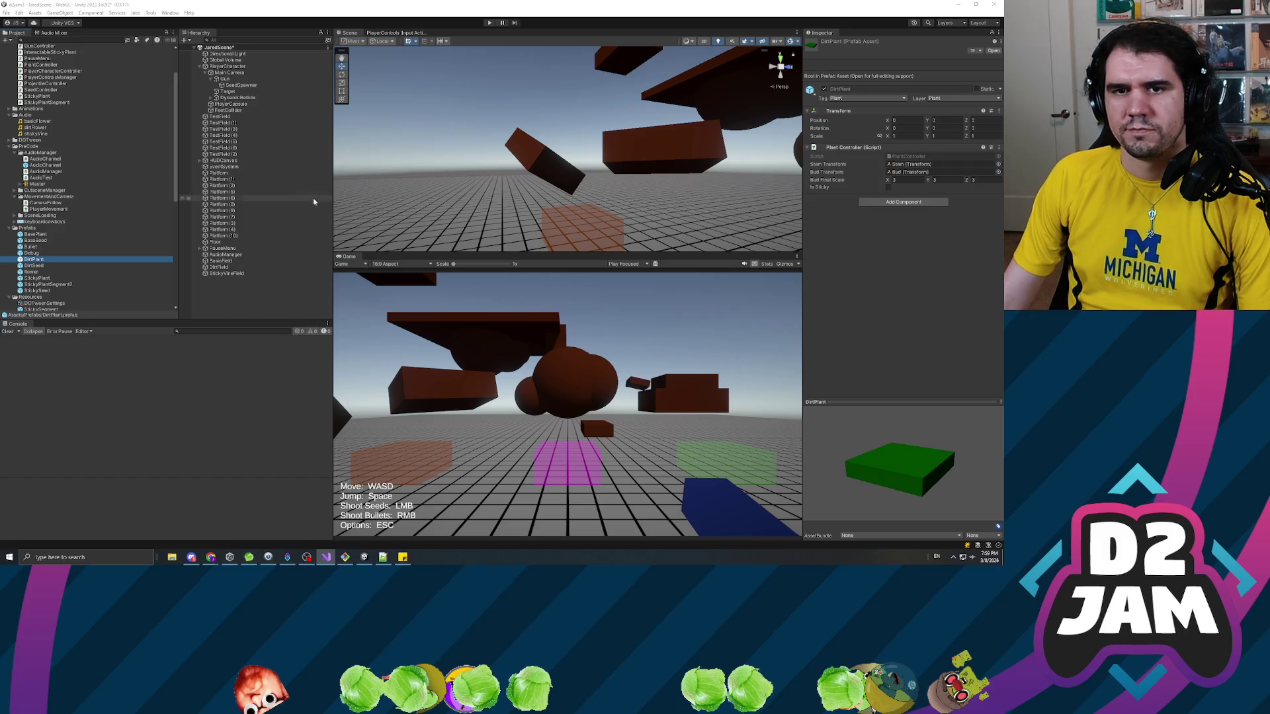
pyautogui.doubleClick(33, 259)
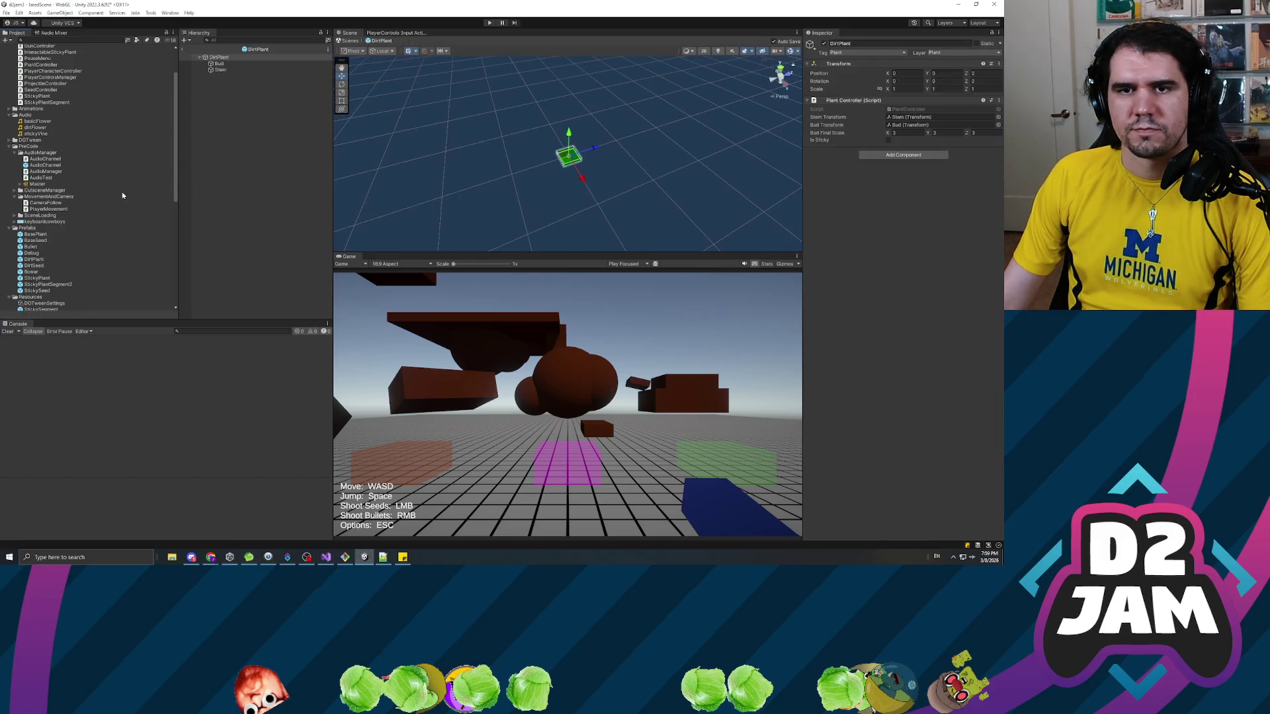
# Inspect the prefab's Bud, Stem and DirtPlant root with its Plant Controller script.
pyautogui.click(220, 64)
pyautogui.click(231, 70)
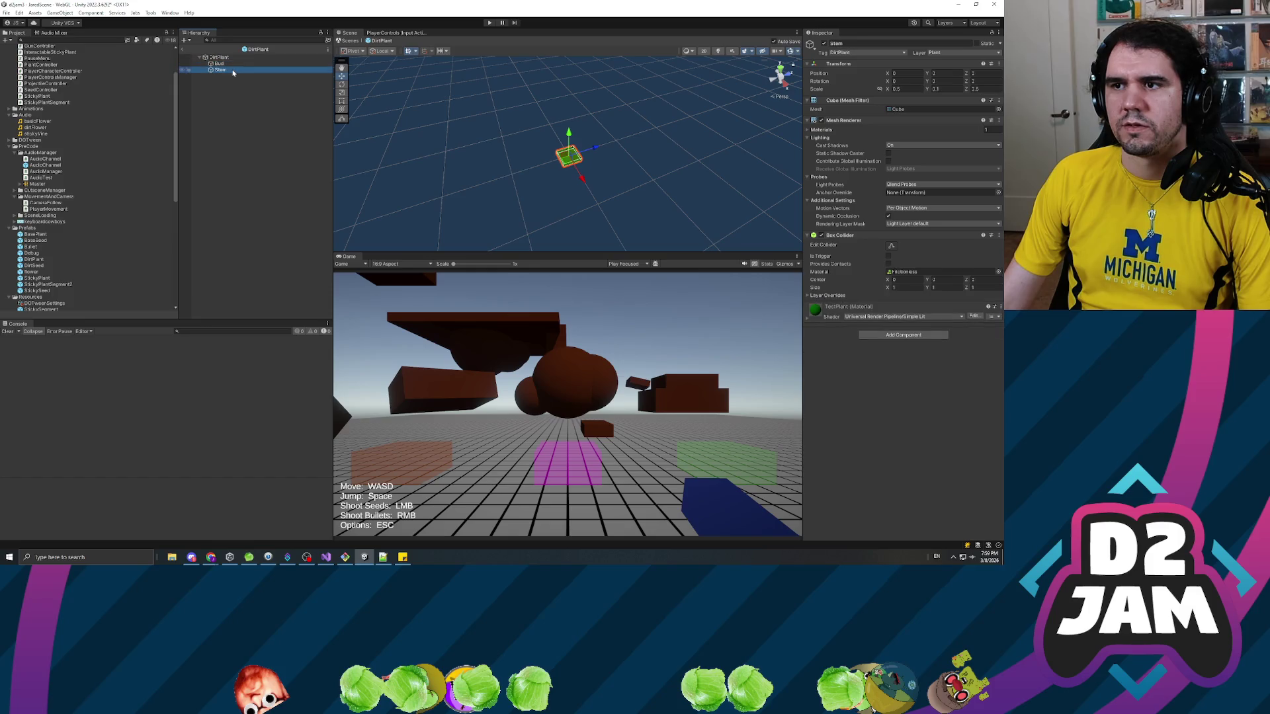
pyautogui.click(222, 58)
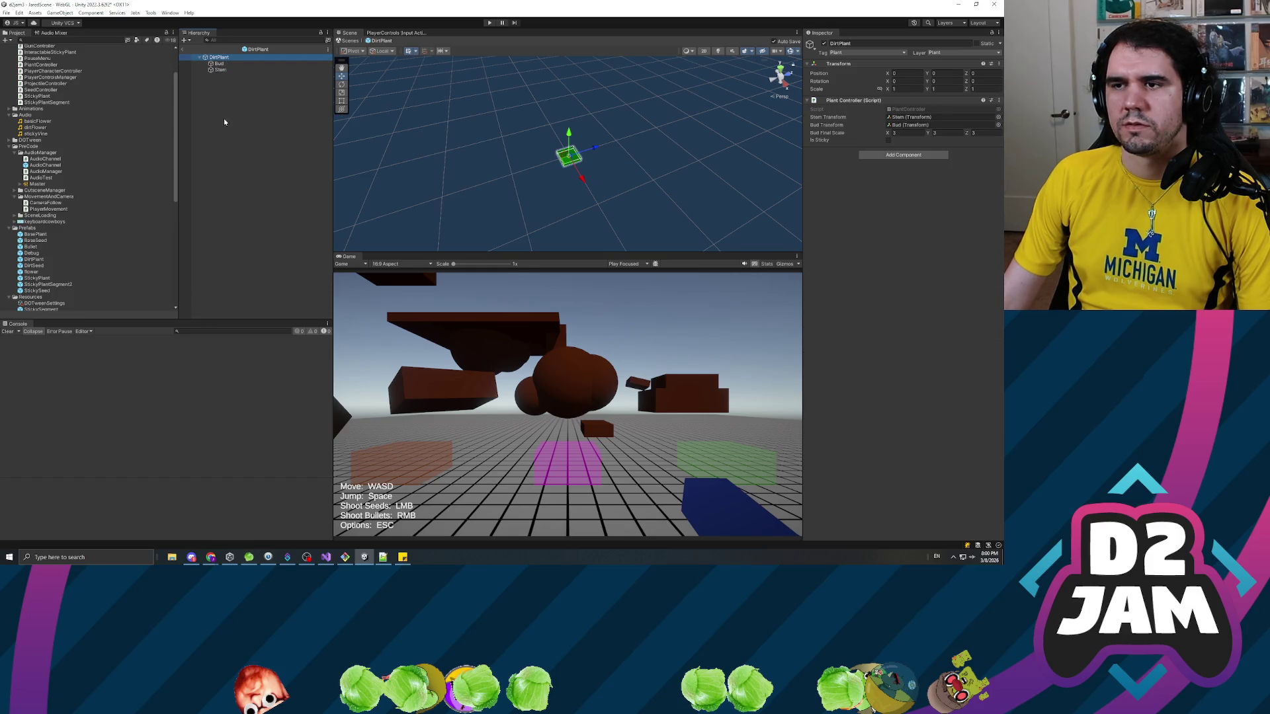
pyautogui.click(231, 70)
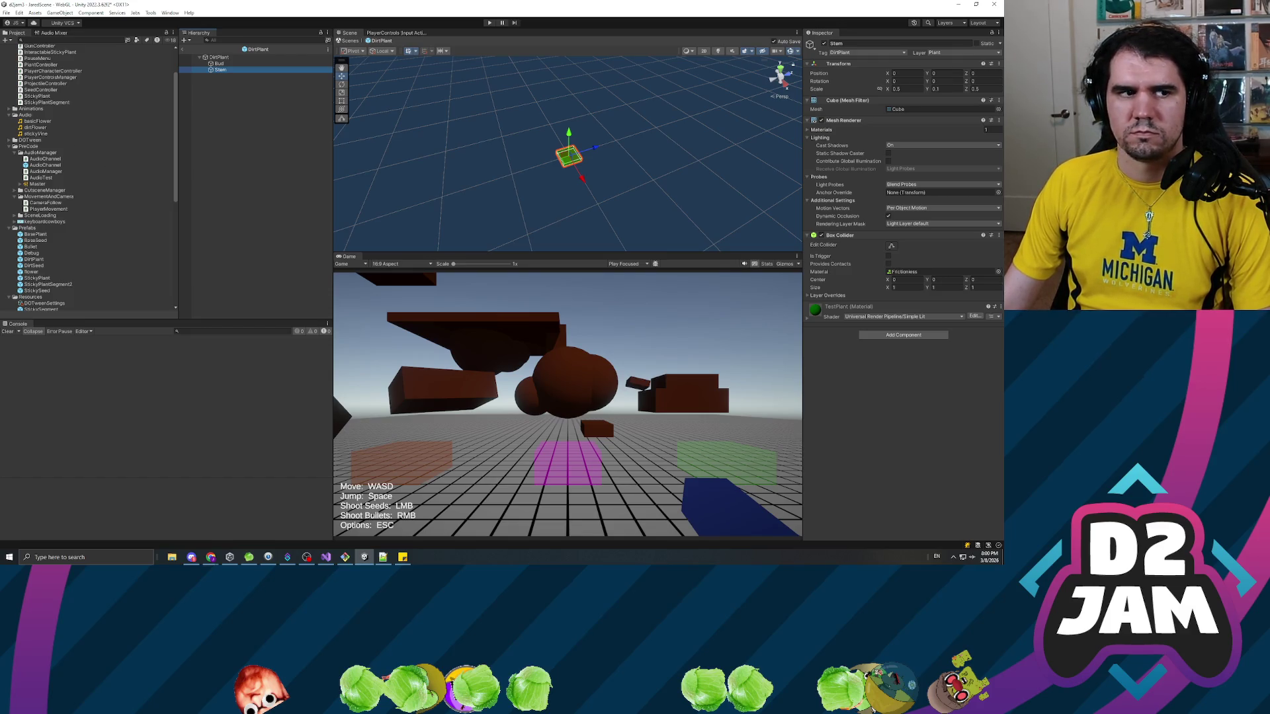
# Uncomment the parent assignment on line 51 of PlantController.cs and leave room above it.
pyautogui.hotkey('alt', 'Tab')
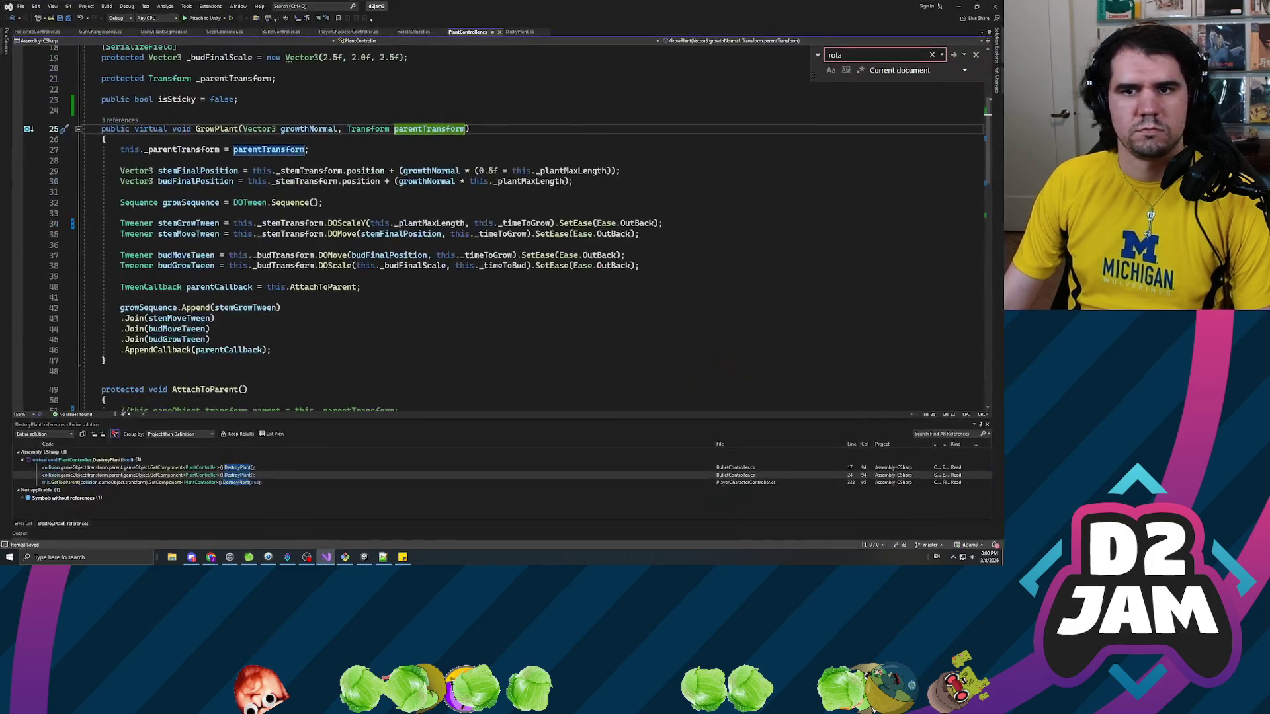
pyautogui.scroll(-6, 496, 225)
pyautogui.click(130, 252)
pyautogui.press('BackSpace')
pyautogui.press('BackSpace')
pyautogui.press('Return')
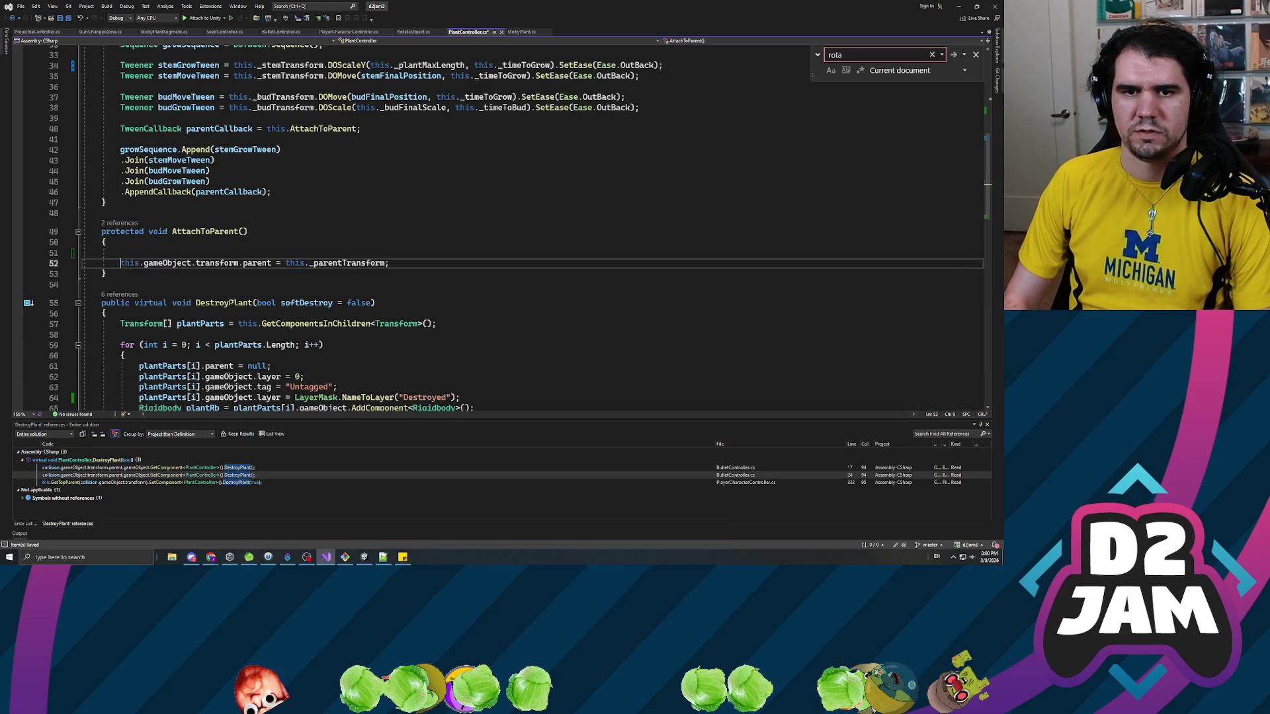
pyautogui.press('Up')
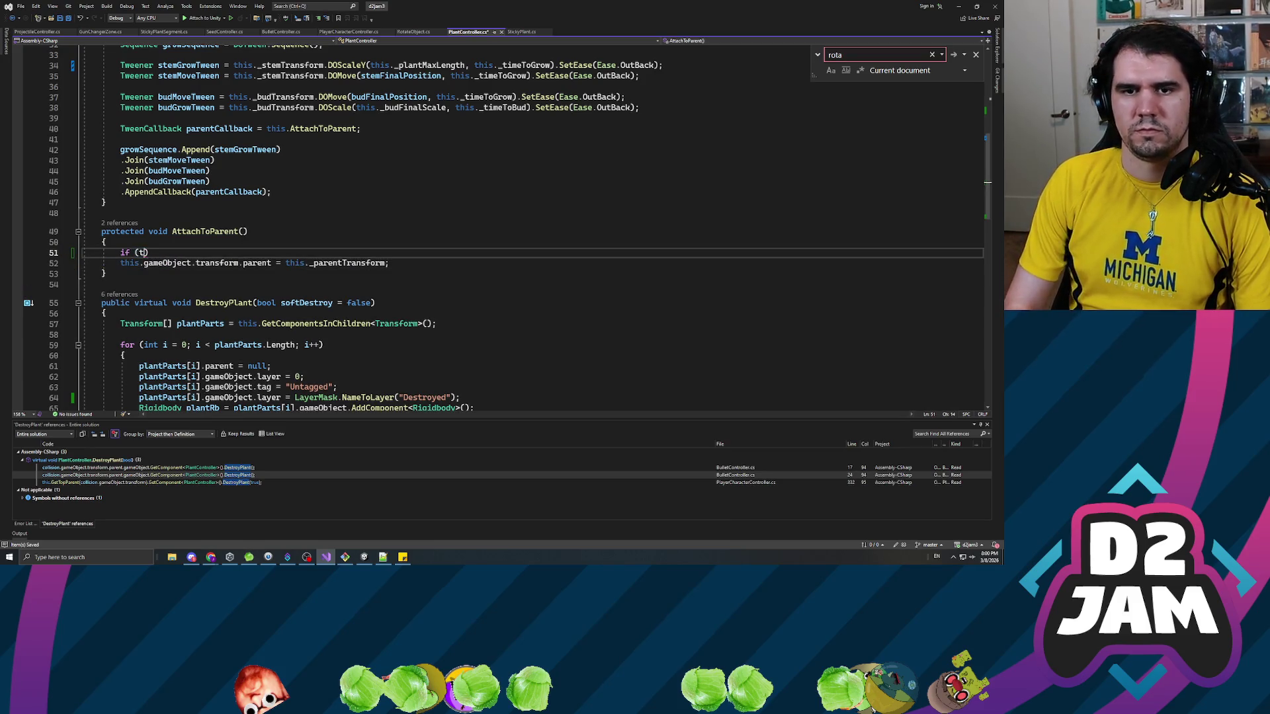
# Write a condition comparing parentTransform.gameObject.layer to LayerMask.NameToLayer for the Plant layer.
pyautogui.write('his._budTransform.')
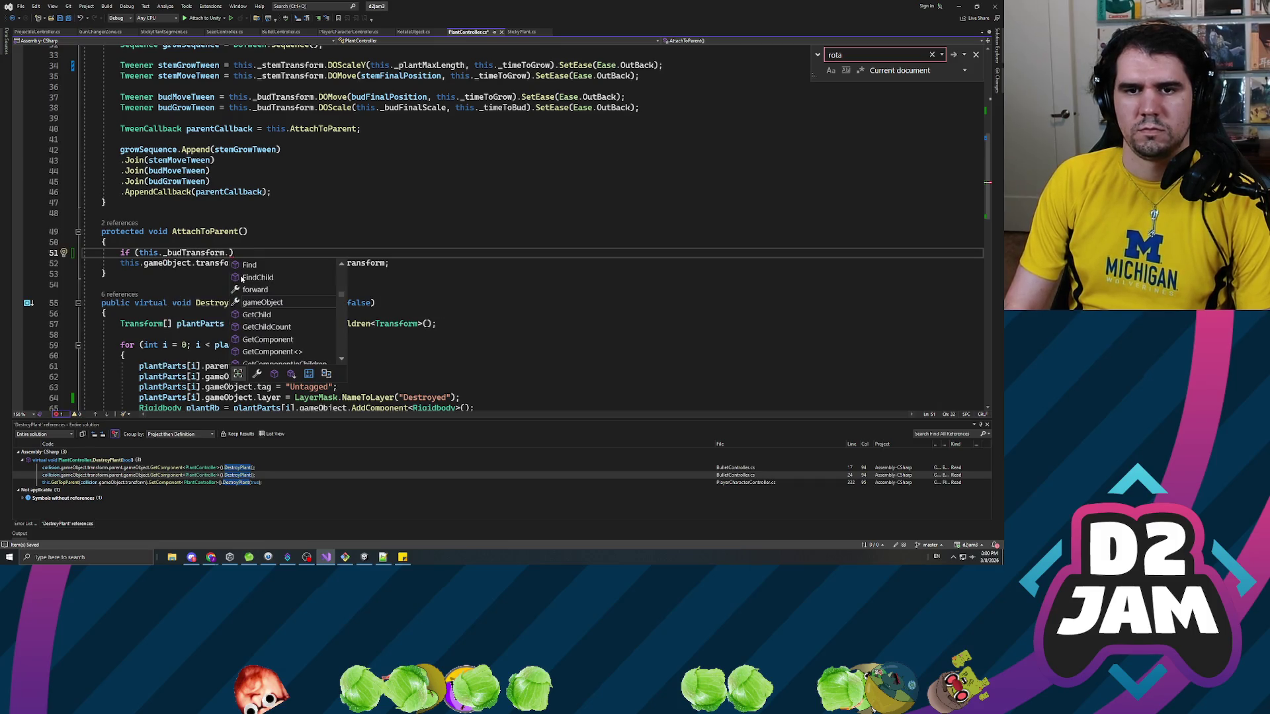
pyautogui.press('BackSpace')
pyautogui.press('BackSpace')
pyautogui.press('BackSpace')
pyautogui.write('parentTransform')
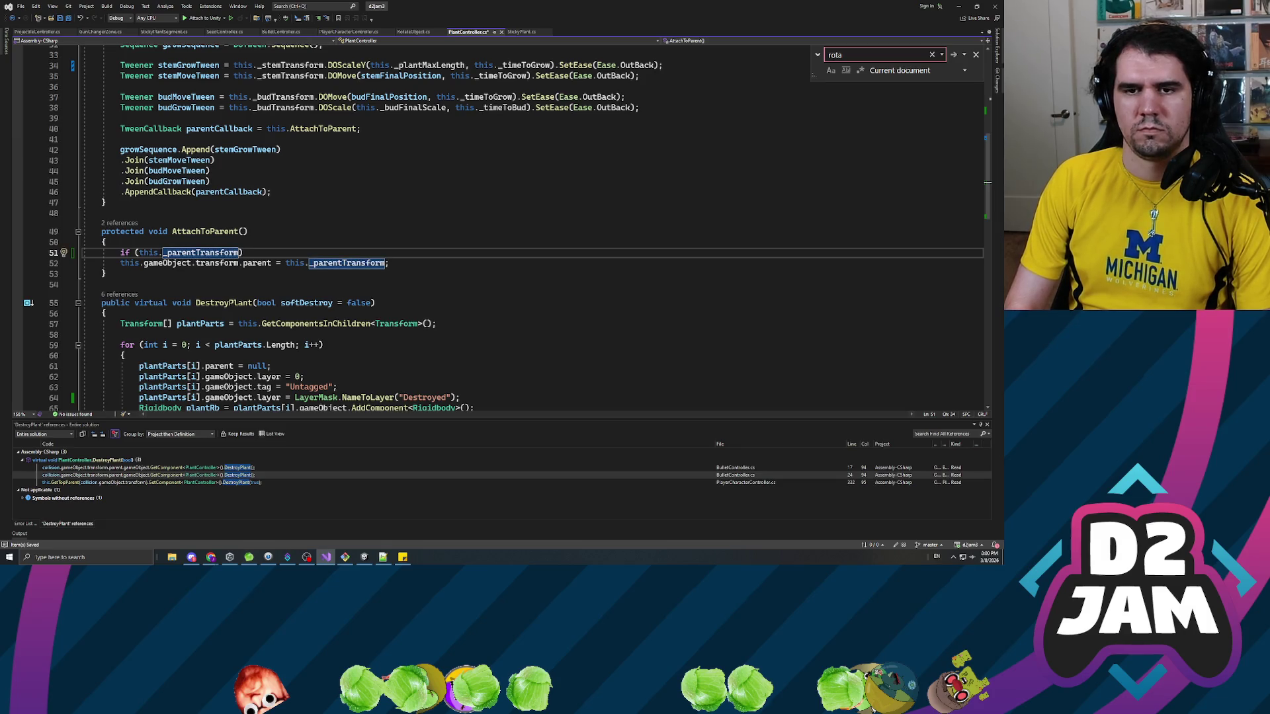
pyautogui.write('.gameObject.lay')
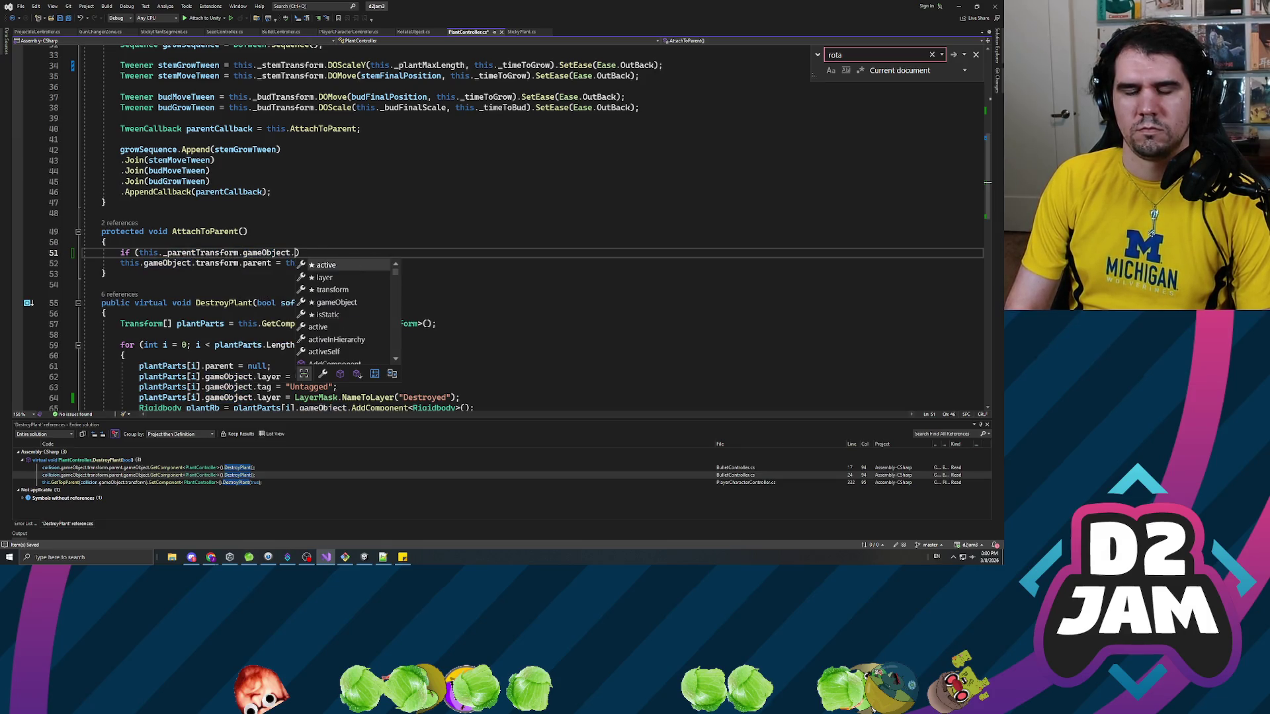
pyautogui.press('Tab')
pyautogui.write('=')
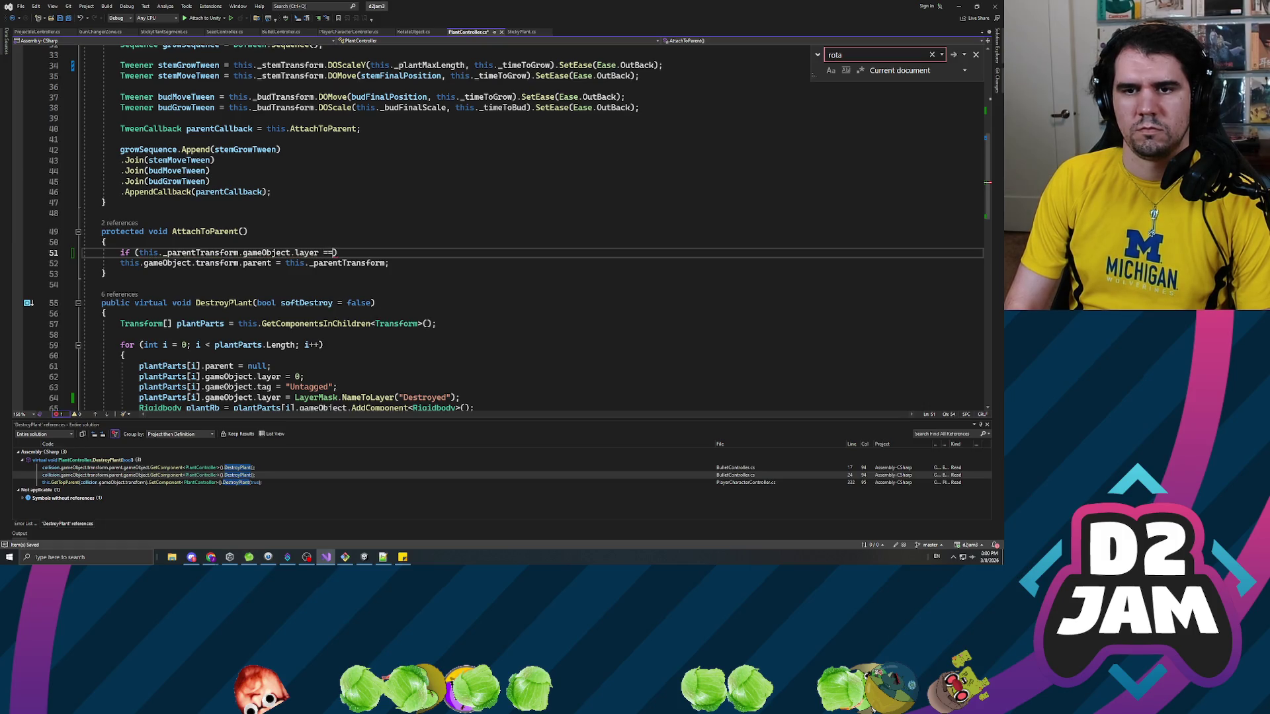
pyautogui.write('"')
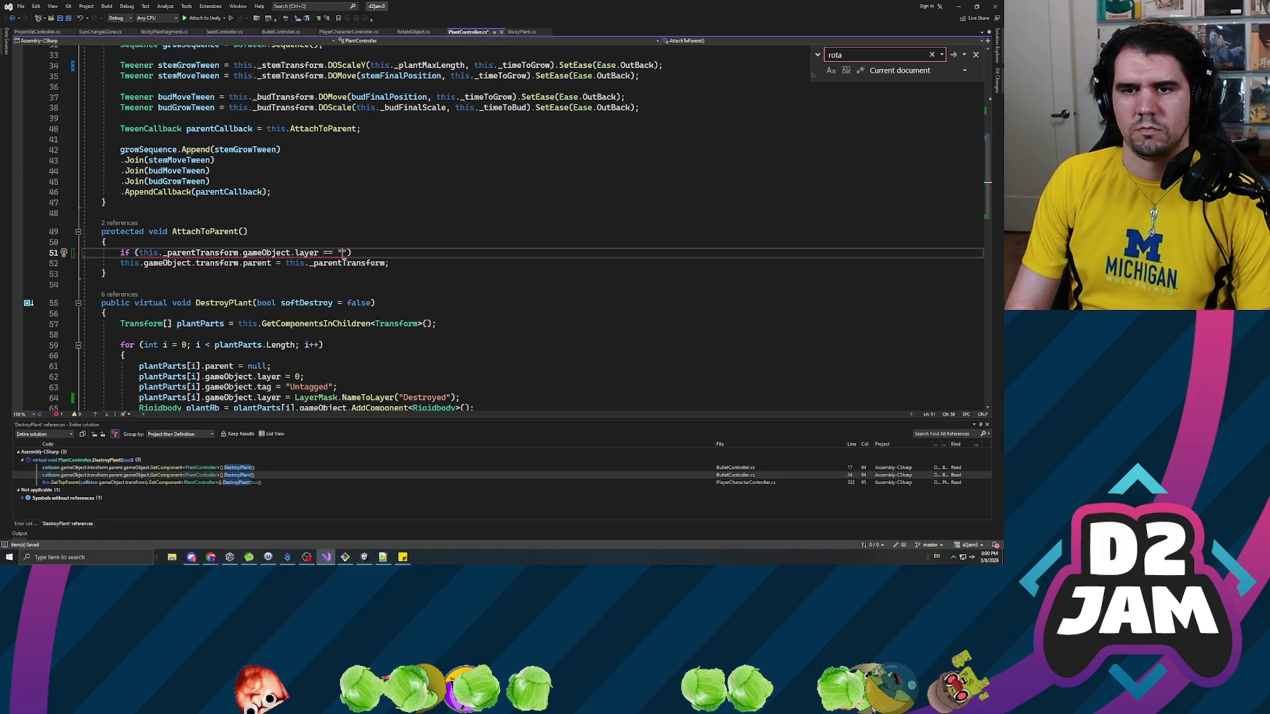
pyautogui.write('N')
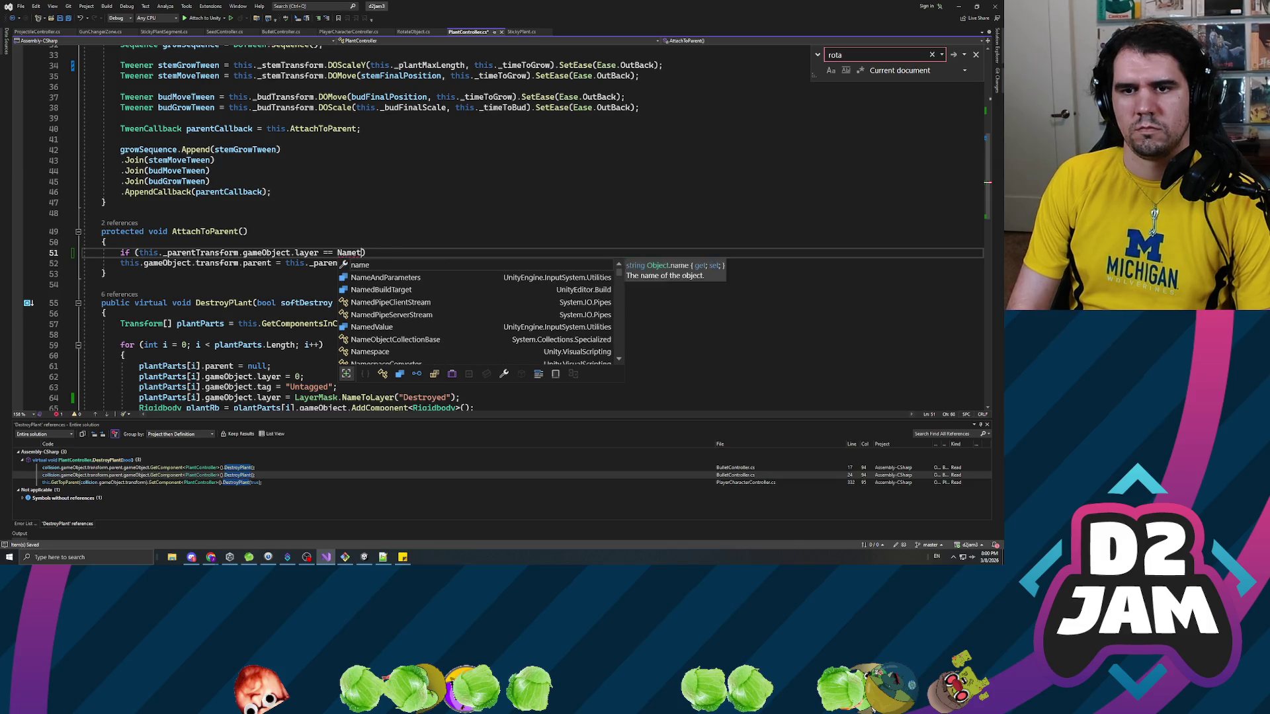
pyautogui.press('BackSpace')
pyautogui.write('Layermak')
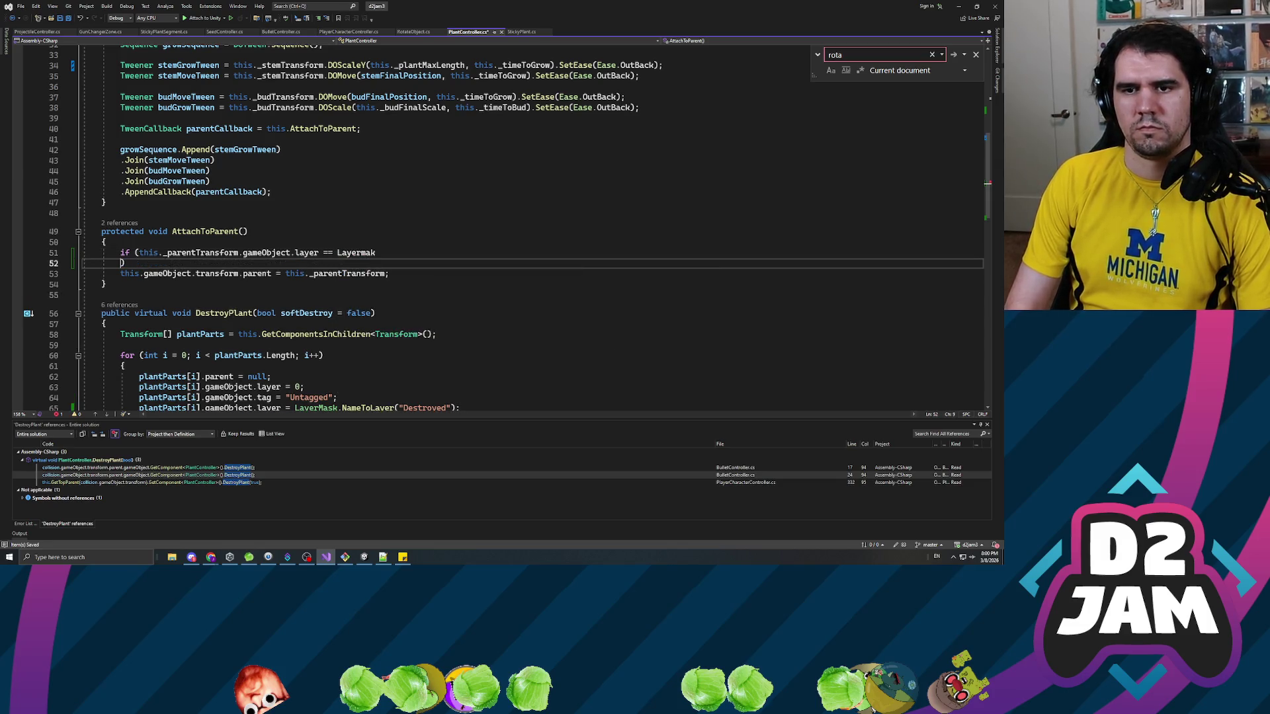
pyautogui.press('BackSpace')
pyautogui.press('BackSpace')
pyautogui.press('BackSpace')
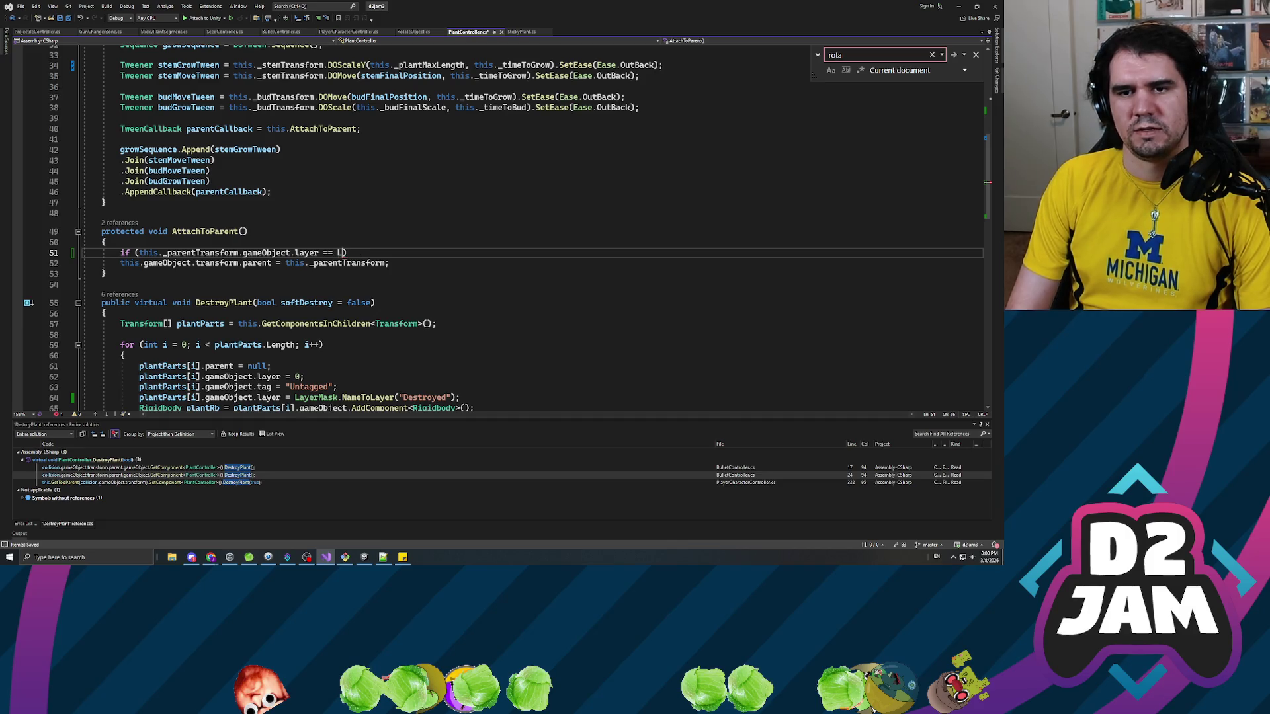
pyautogui.write('ayerMask.nameto()')
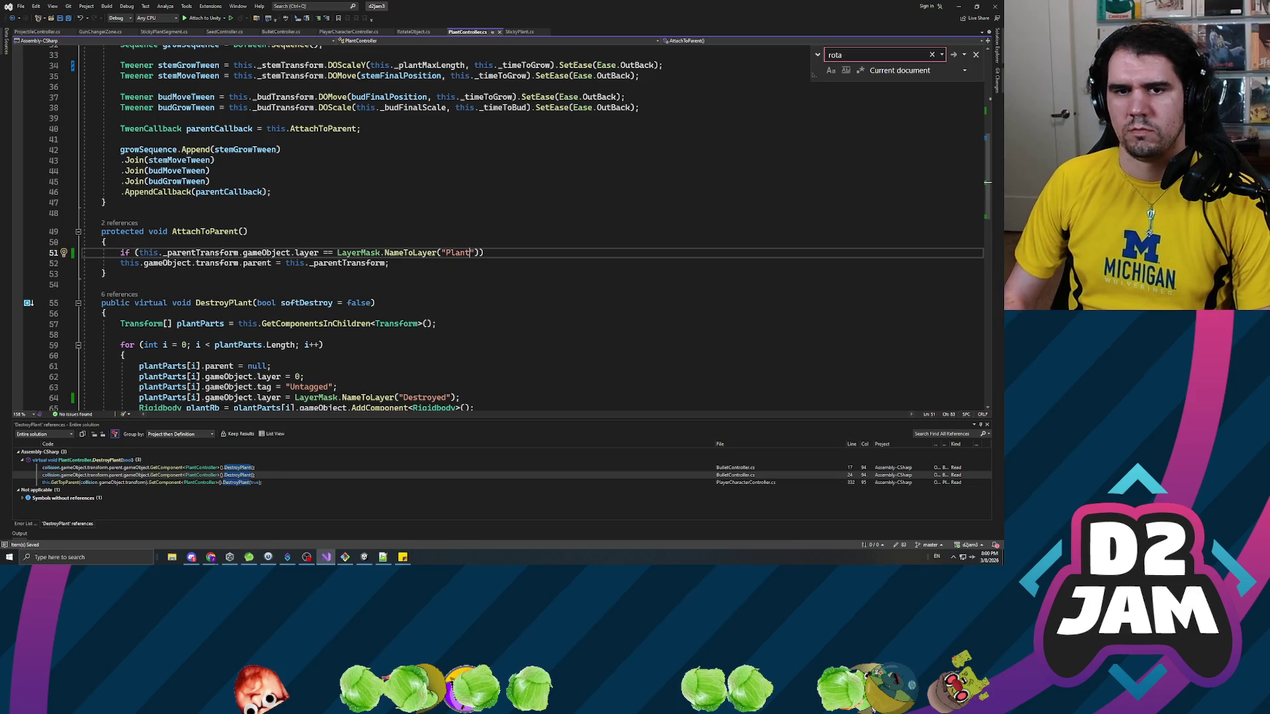
# Add braces and move the parent assignment line inside the if block.
pyautogui.press('Return')
pyautogui.write('{ }')
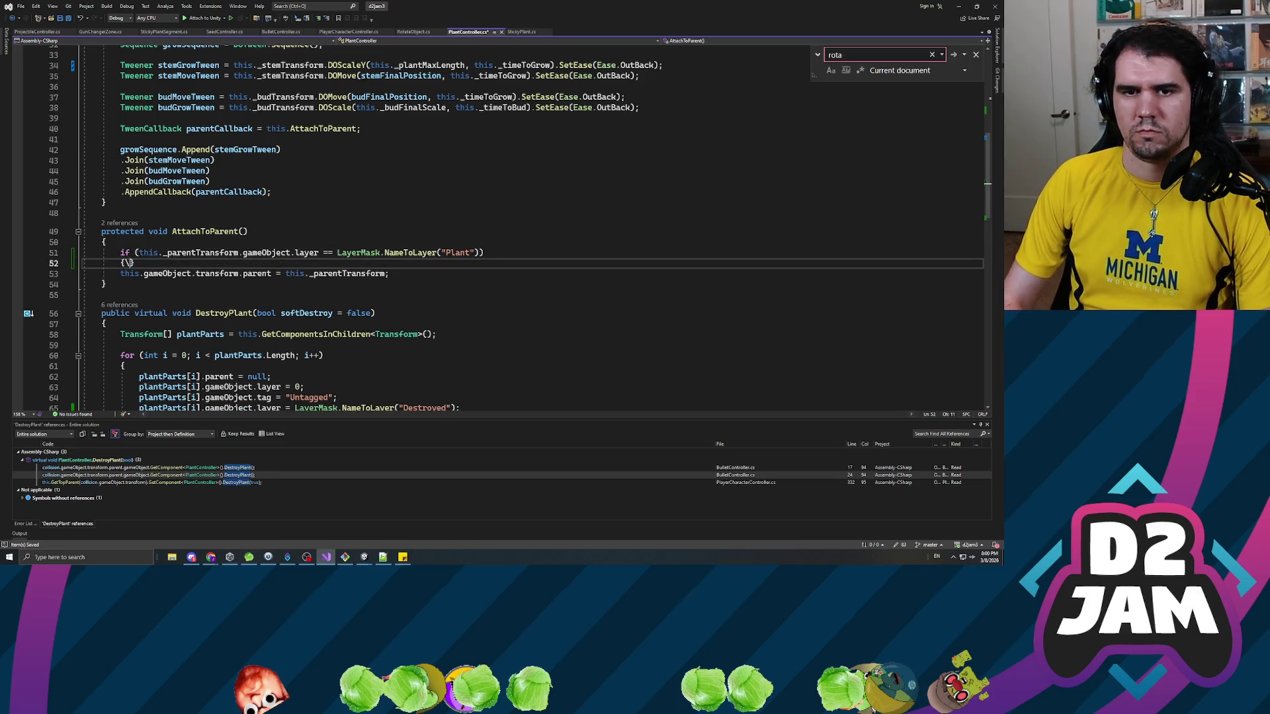
pyautogui.press('Return')
pyautogui.press('Down')
pyautogui.press('Tab')
pyautogui.press('End')
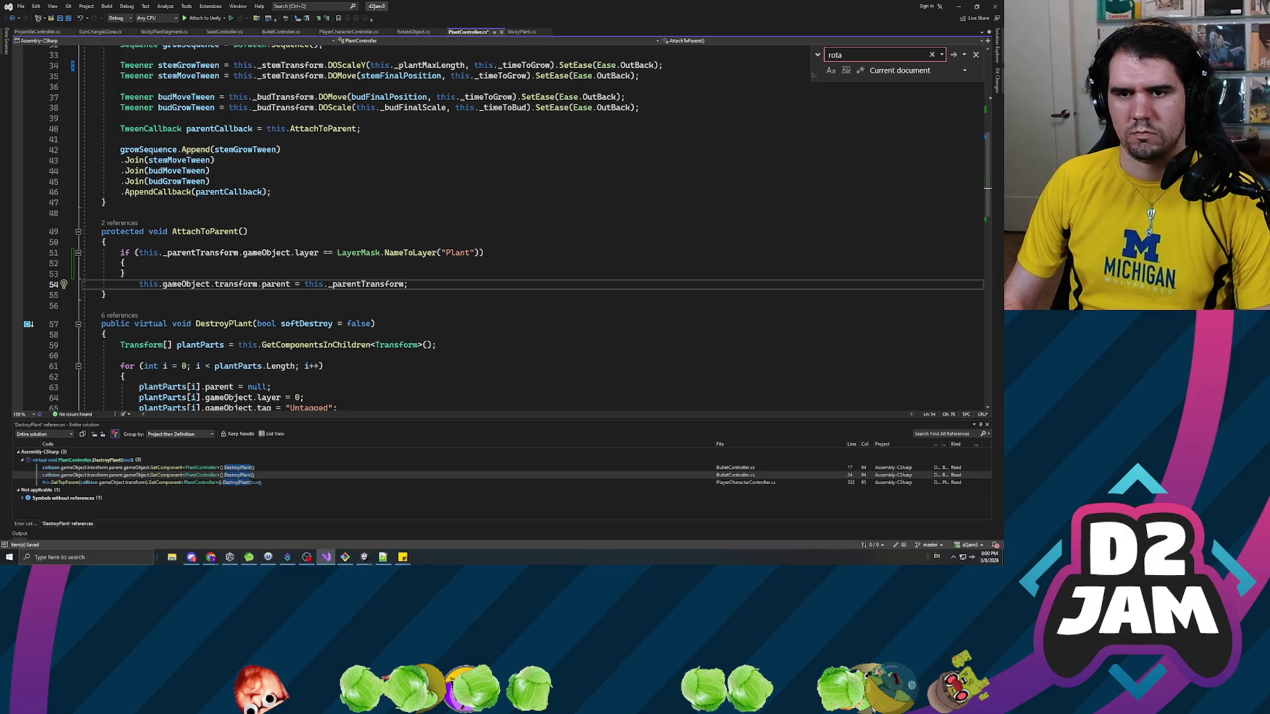
pyautogui.hotkey('shift', 'Home')
pyautogui.hotkey('ctrl', 'x')
pyautogui.press('Up')
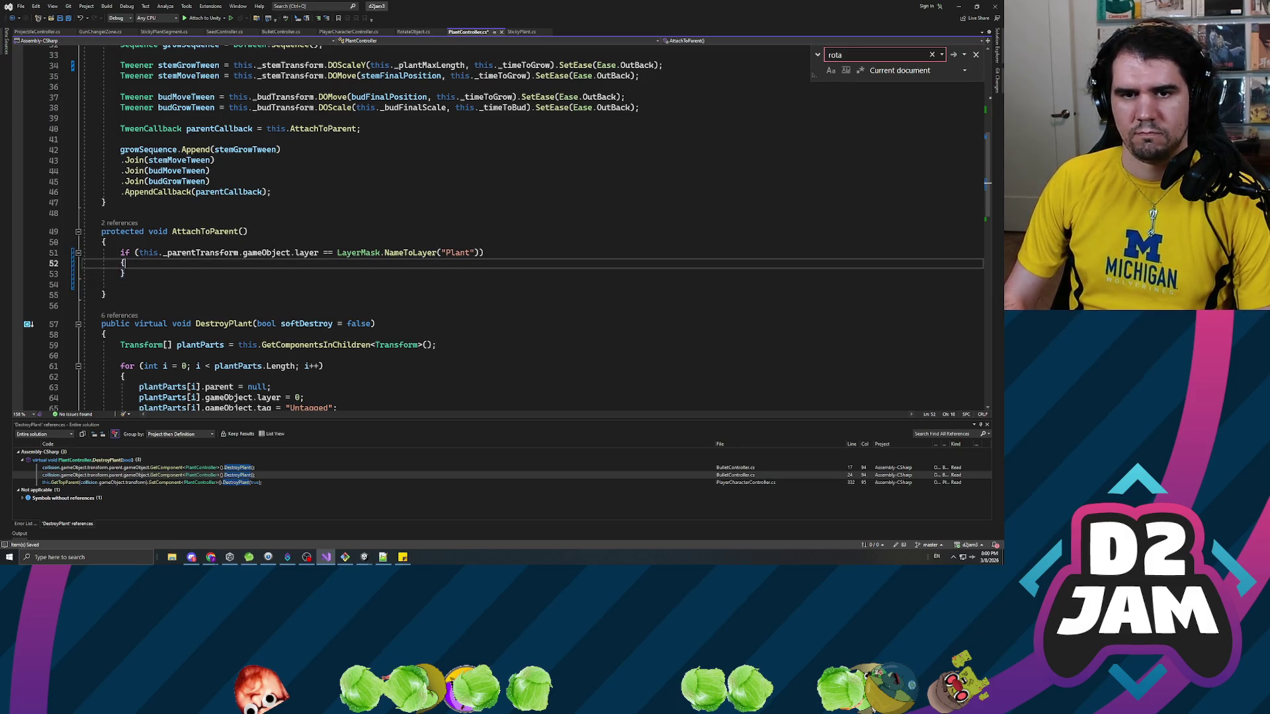
pyautogui.hotkey('ctrl', 'v')
pyautogui.press('Return')
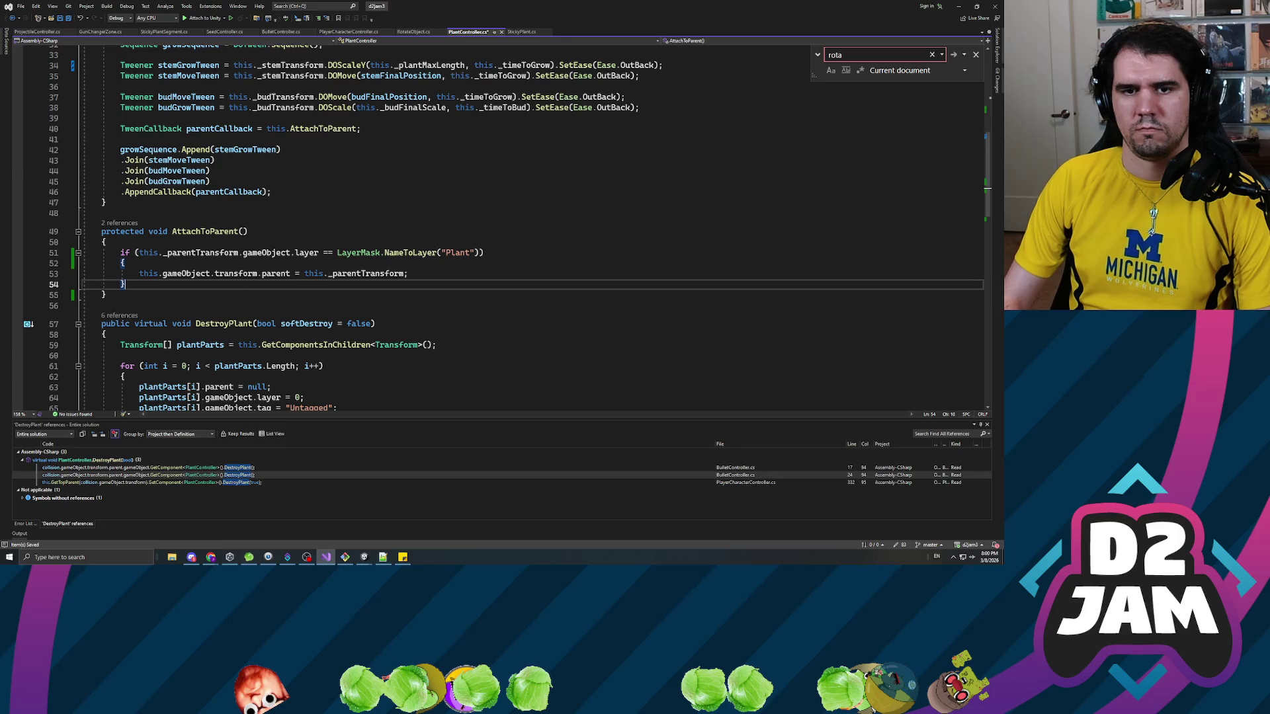
pyautogui.hotkey('alt', 'Tab')
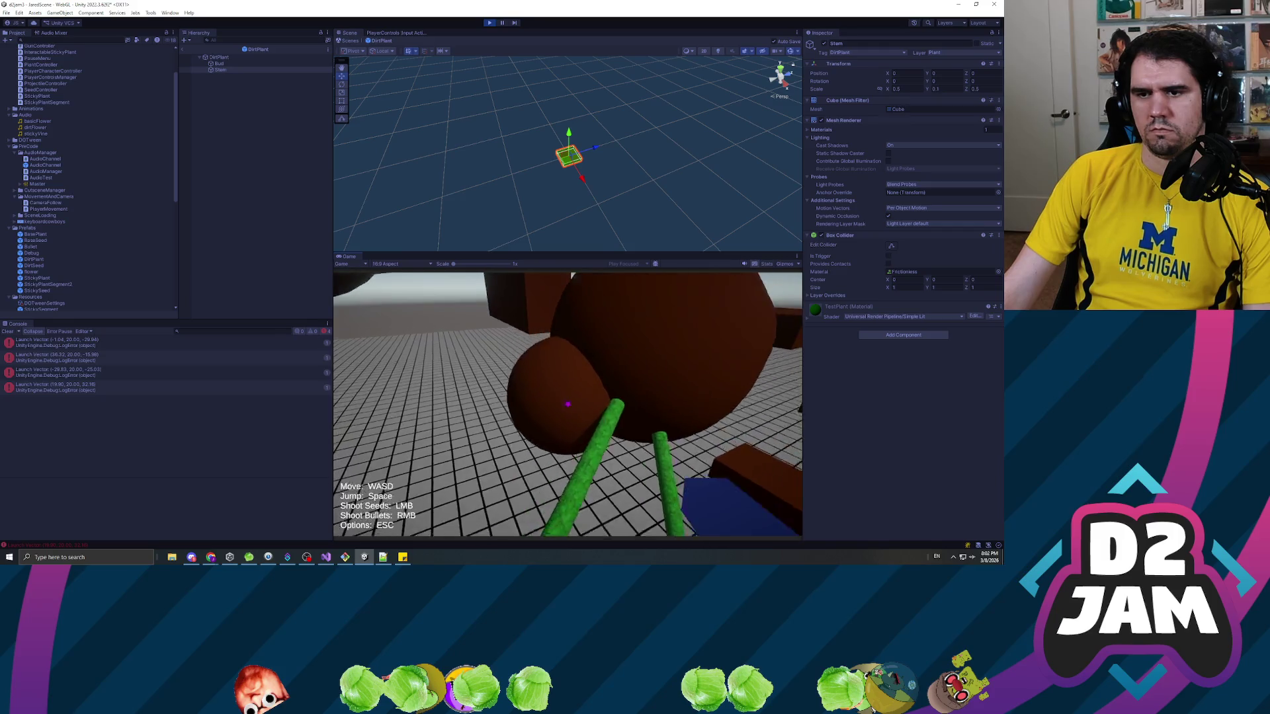
# In Play mode, shoot seeds at the red sphere, the platforms and the vine.
pyautogui.click(571, 405)
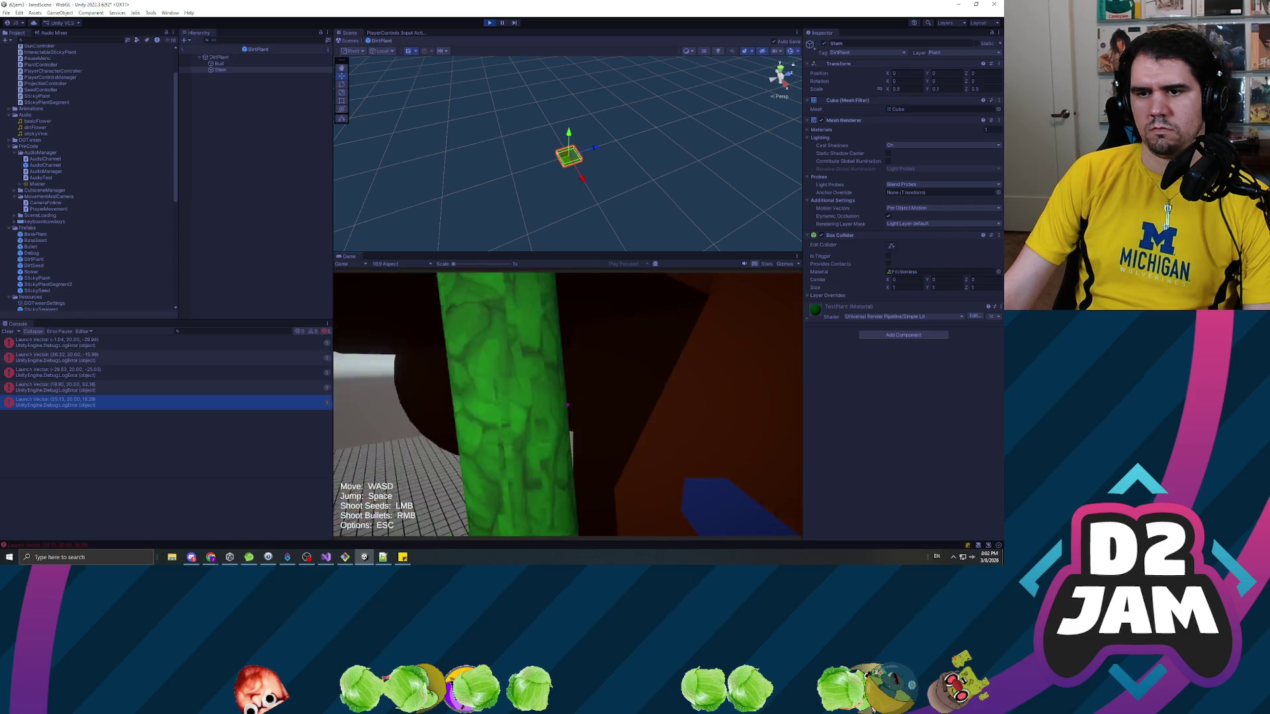
pyautogui.click(567, 403)
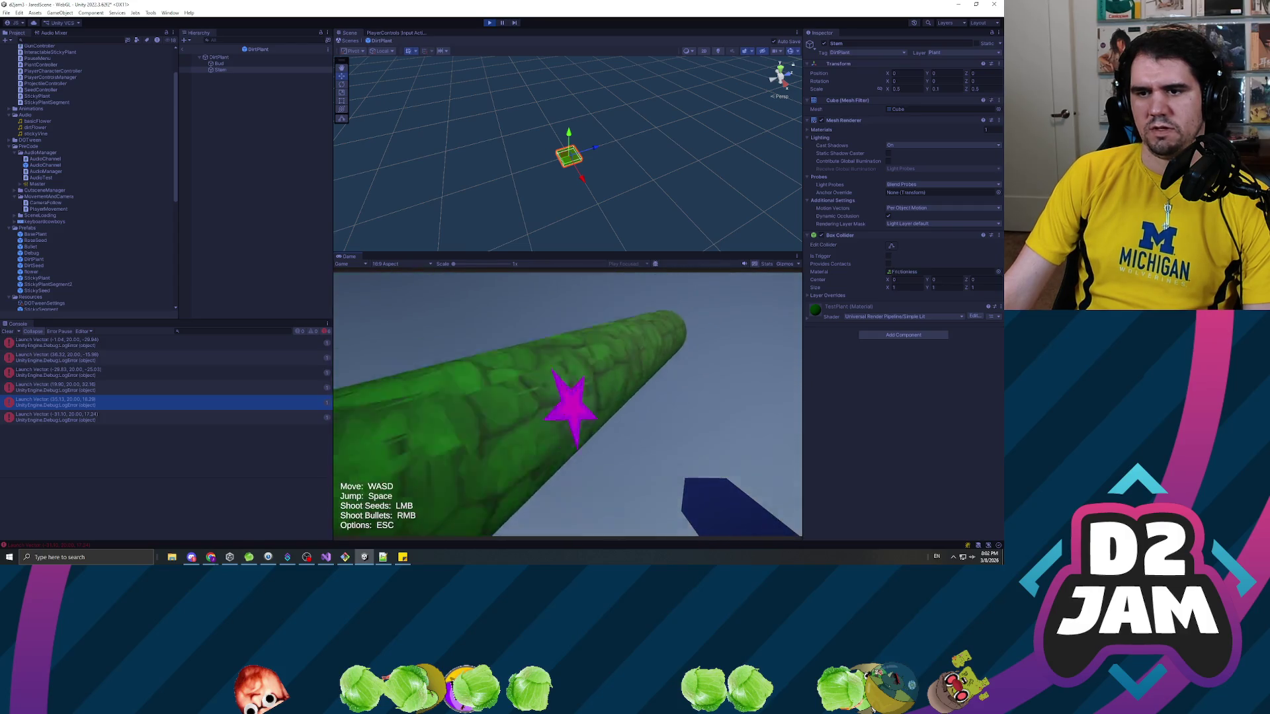
pyautogui.click(568, 404)
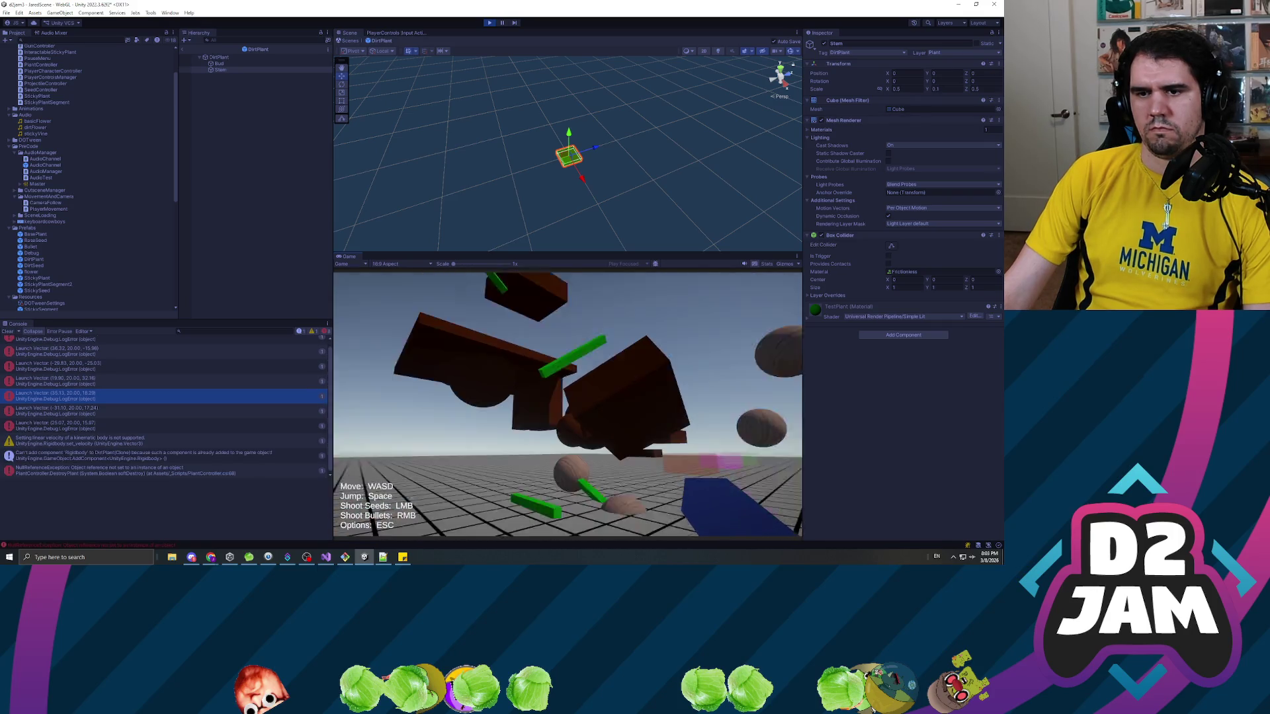
# Pause, view the NullReferenceException stack trace in PlantController.DestroyPlant, and stop the playtest.
pyautogui.press('Escape')
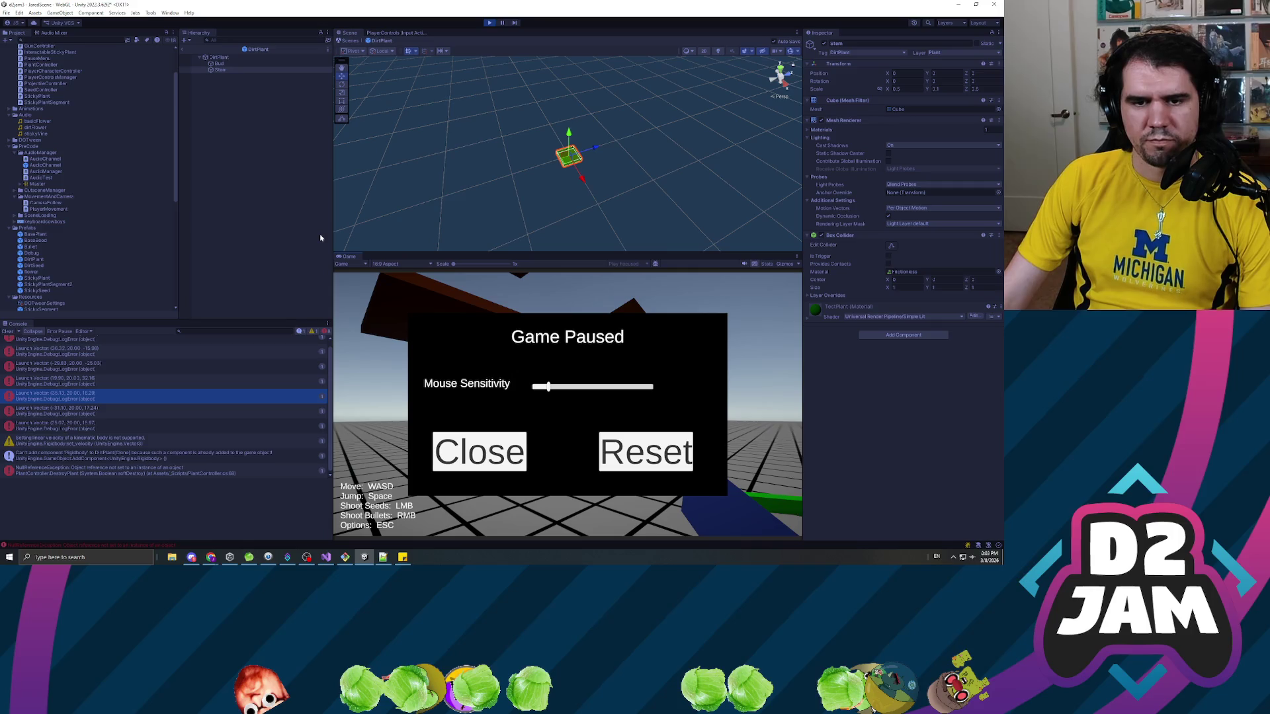
pyautogui.click(145, 472)
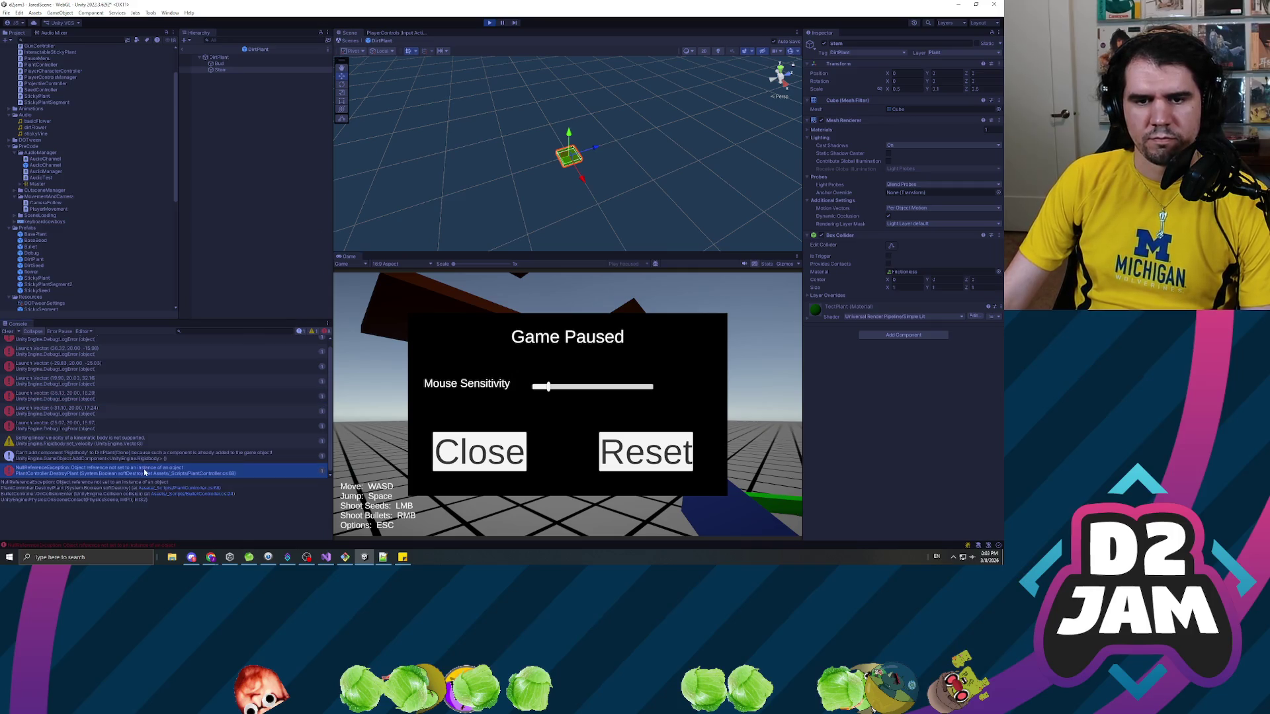
pyautogui.click(490, 22)
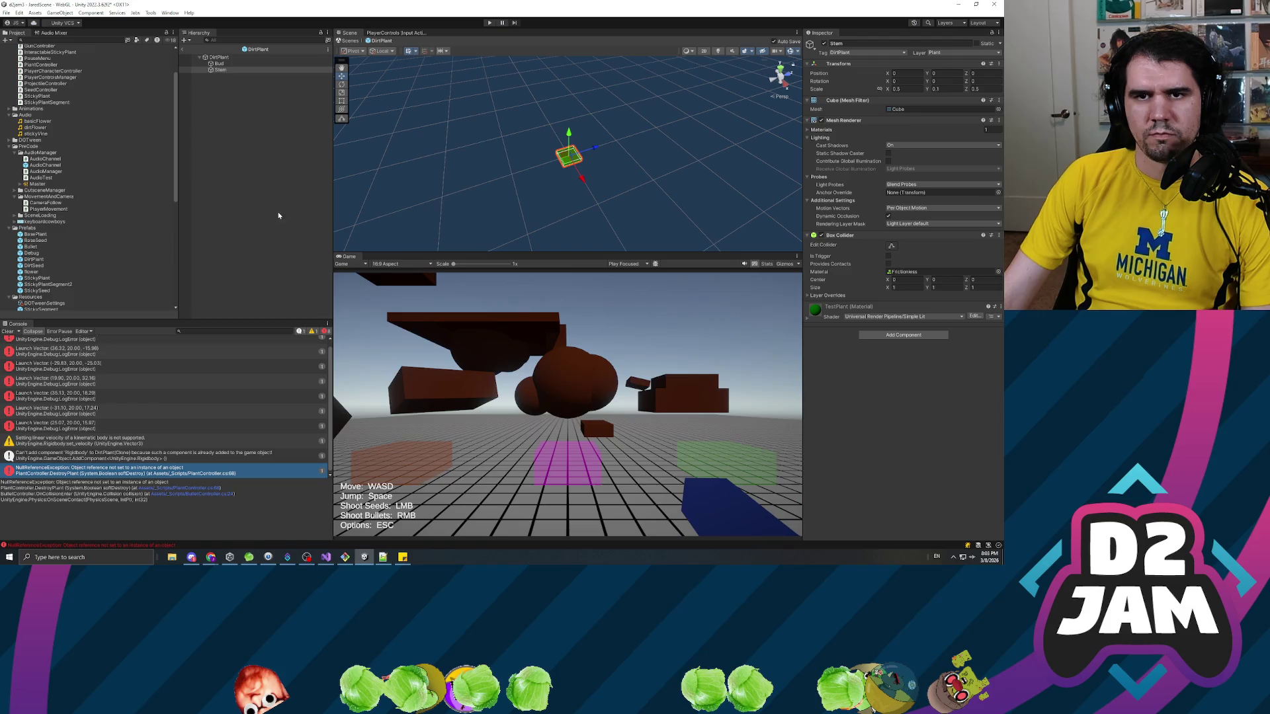
# In Git Bash, check git status, stage all project files, and recheck the status.
pyautogui.click(345, 557)
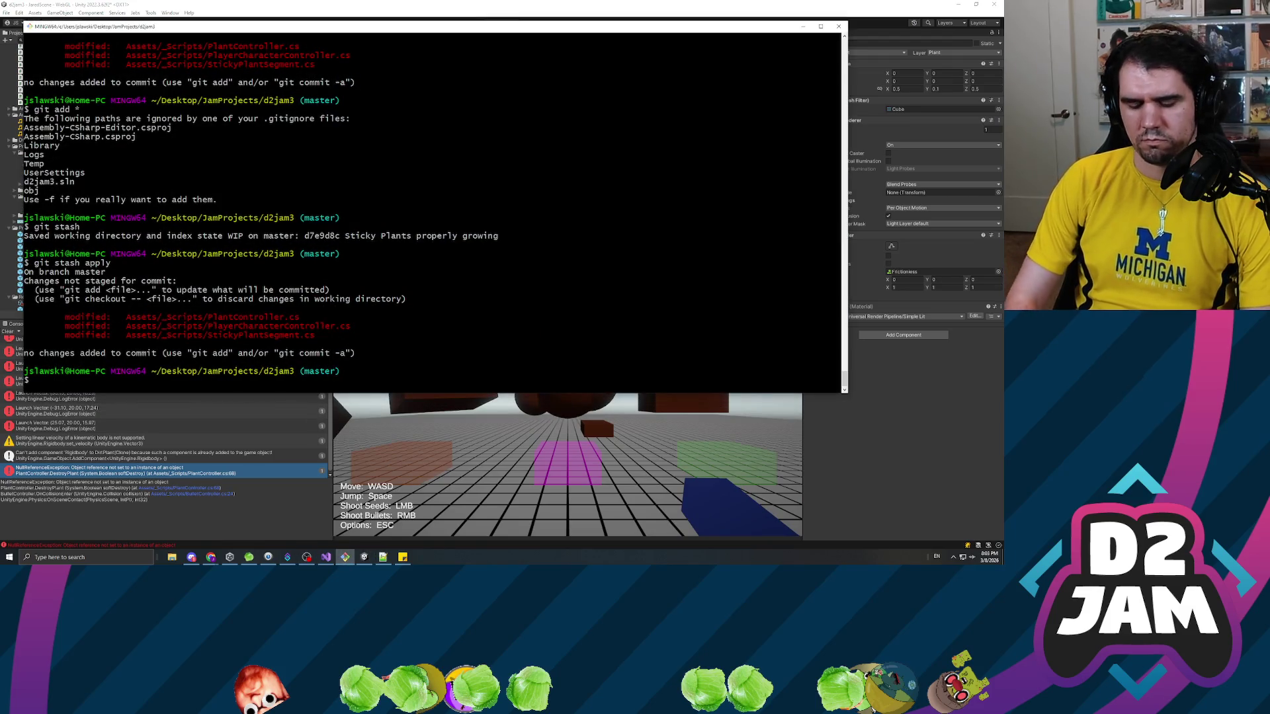
pyautogui.write('git status')
pyautogui.press('Return')
pyautogui.write('add *')
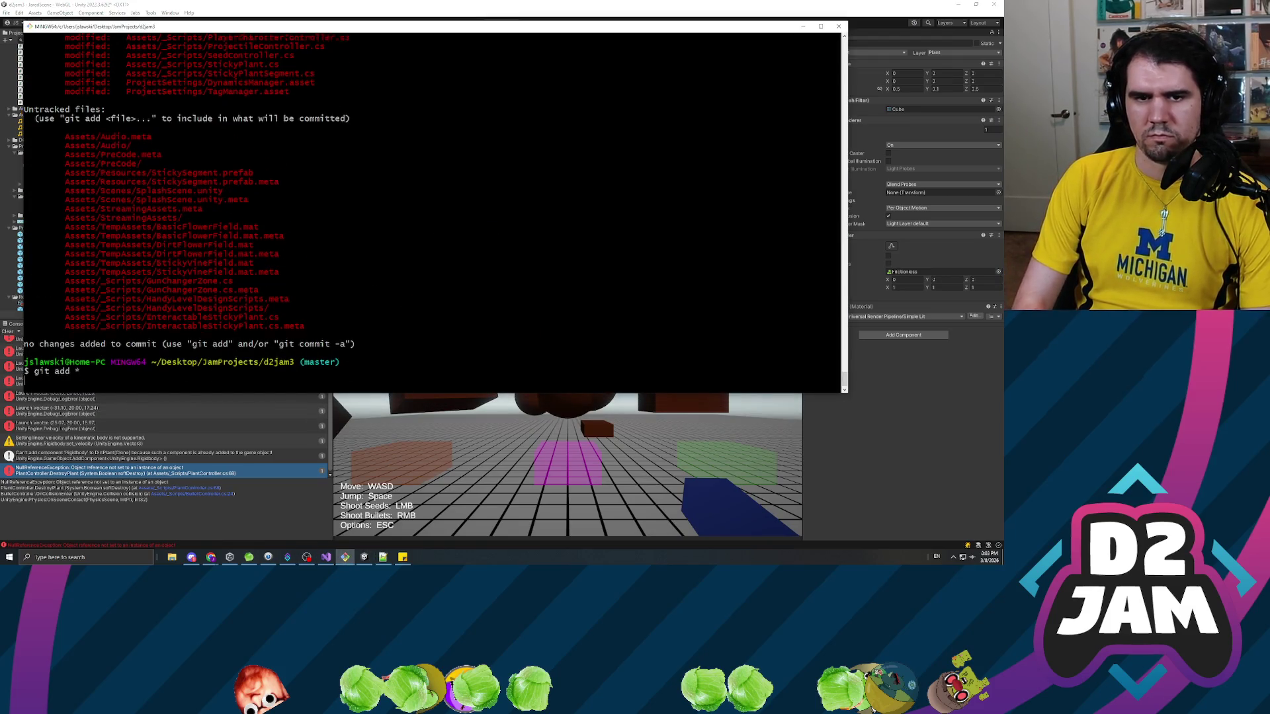
pyautogui.press('Return')
pyautogui.write('git status')
pyautogui.press('Return')
# Commit the staged changes and push them to origin master.
pyautogui.write('git commit -m "Sticky vine plus gun switching and PreCode stuff')
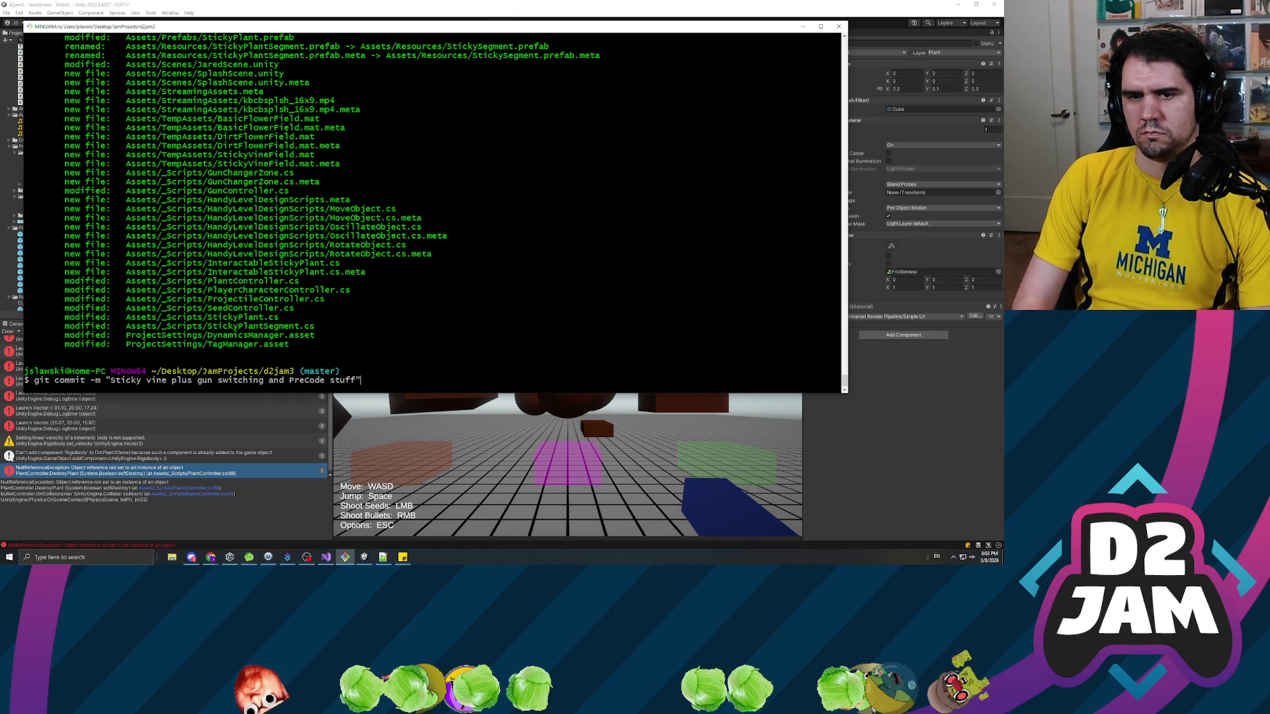
pyautogui.press('Return')
pyautogui.write('origin master')
pyautogui.press('Return')
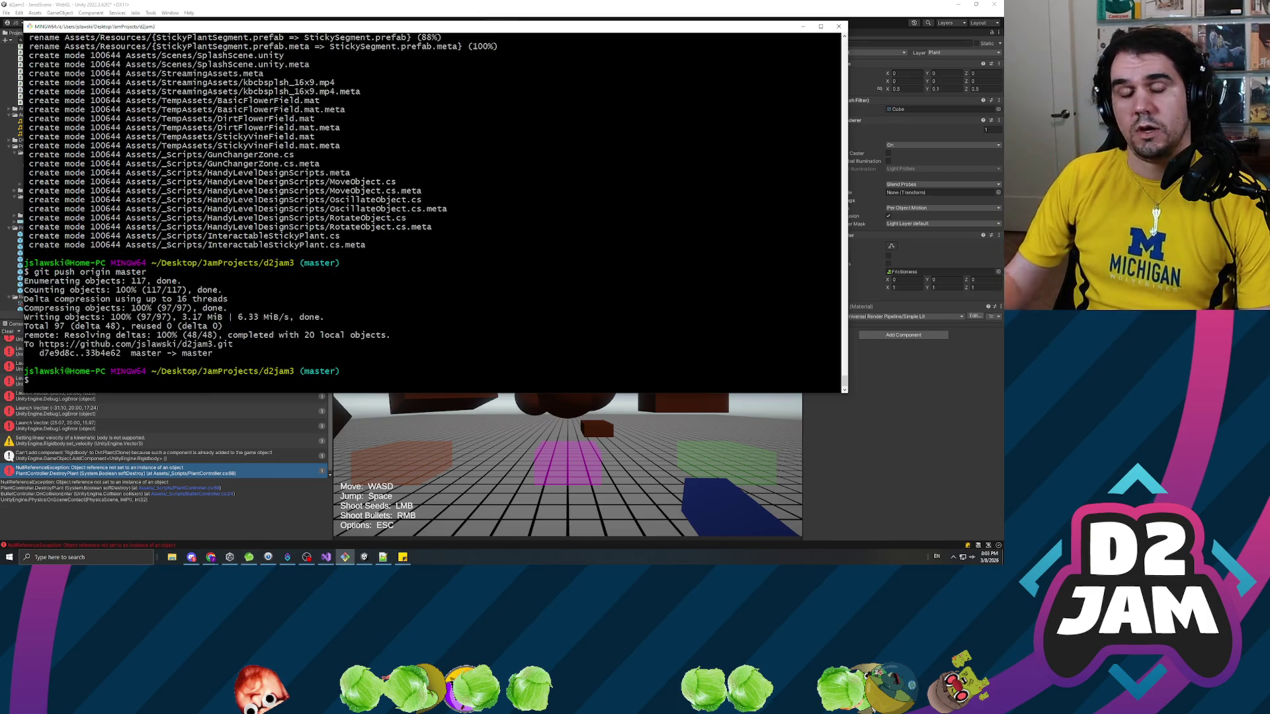
pyautogui.hotkey('alt', 'Tab')
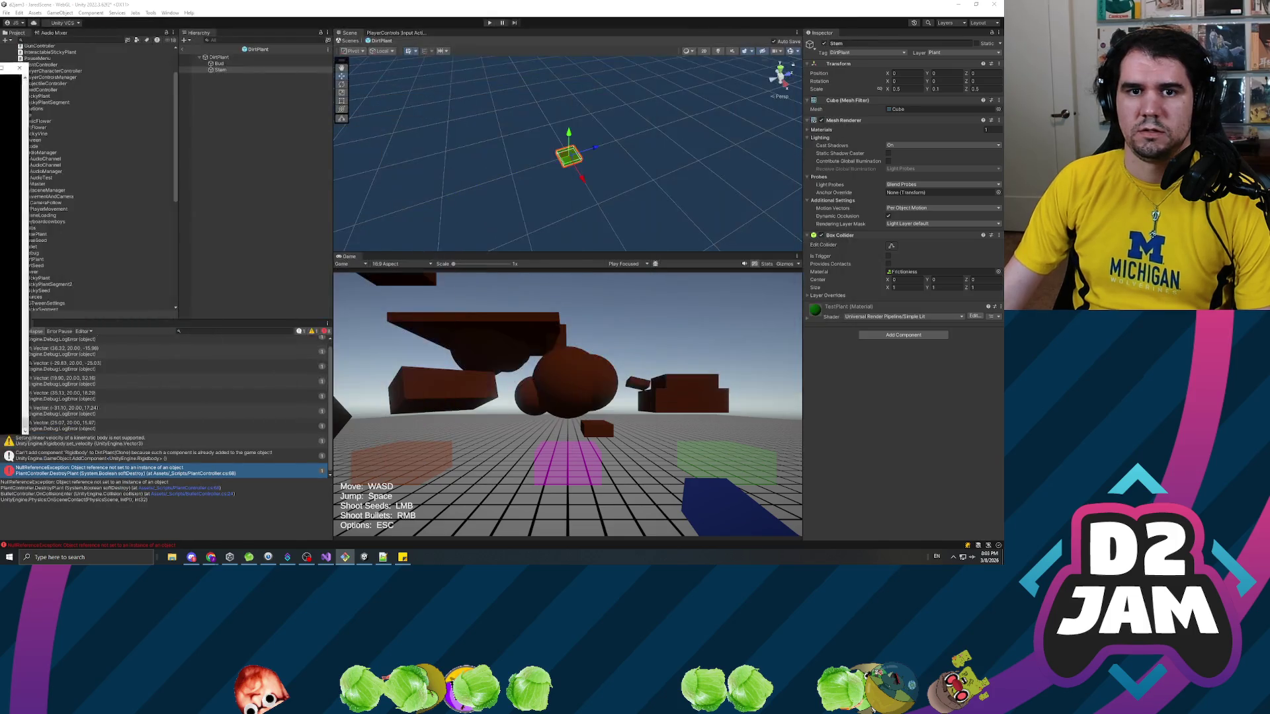
# Delete the Assets/PreCode/MovementAndCamera folder and confirm the deletion.
pyautogui.click(288, 249)
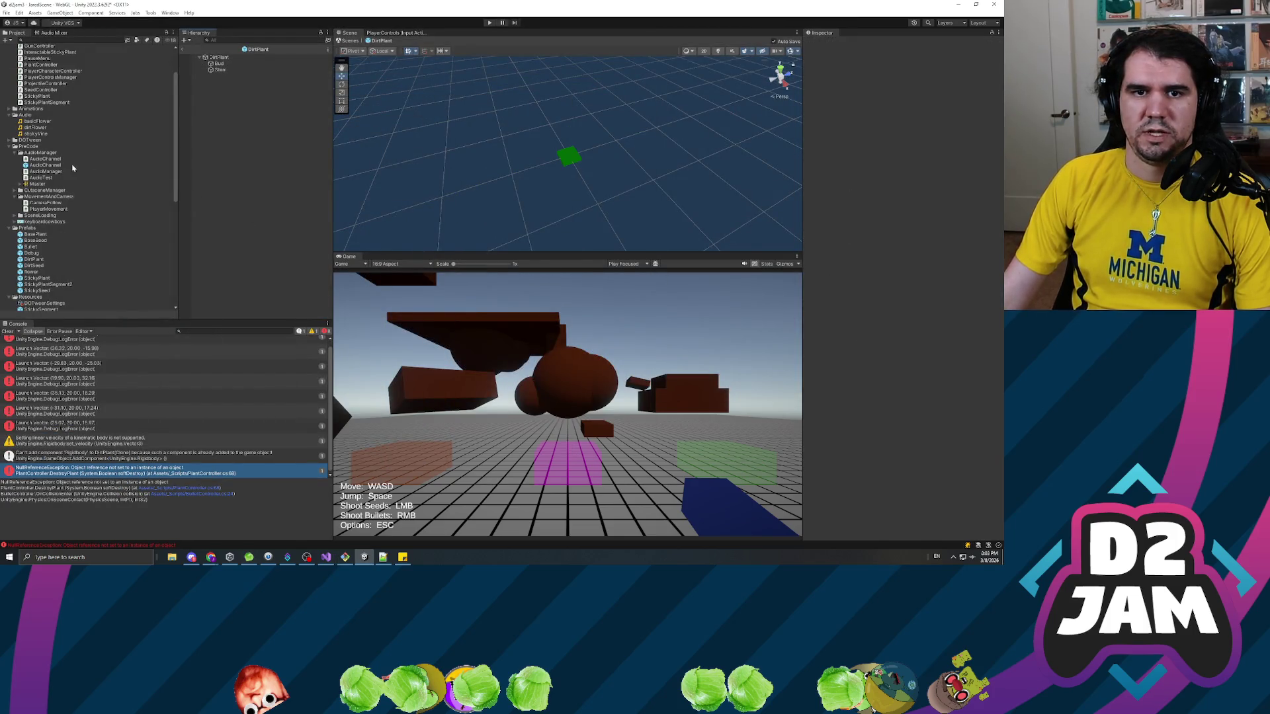
pyautogui.click(46, 196)
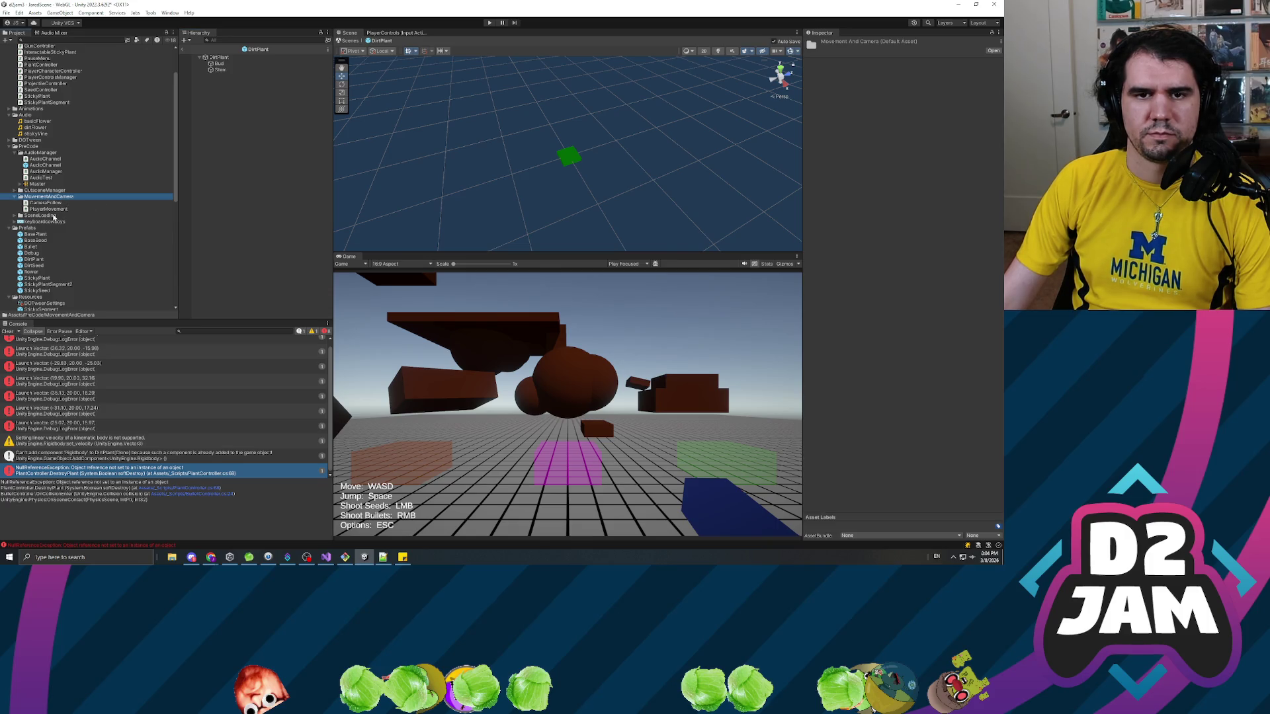
pyautogui.press('Delete')
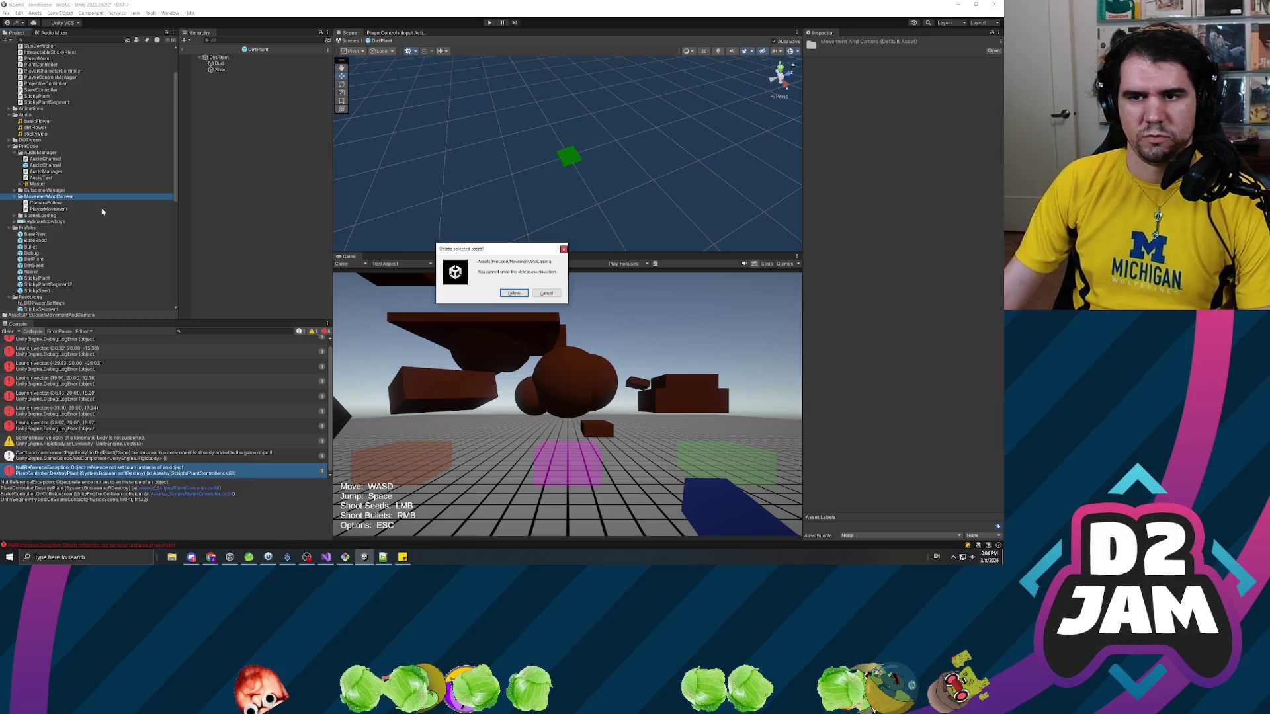
pyautogui.click(514, 293)
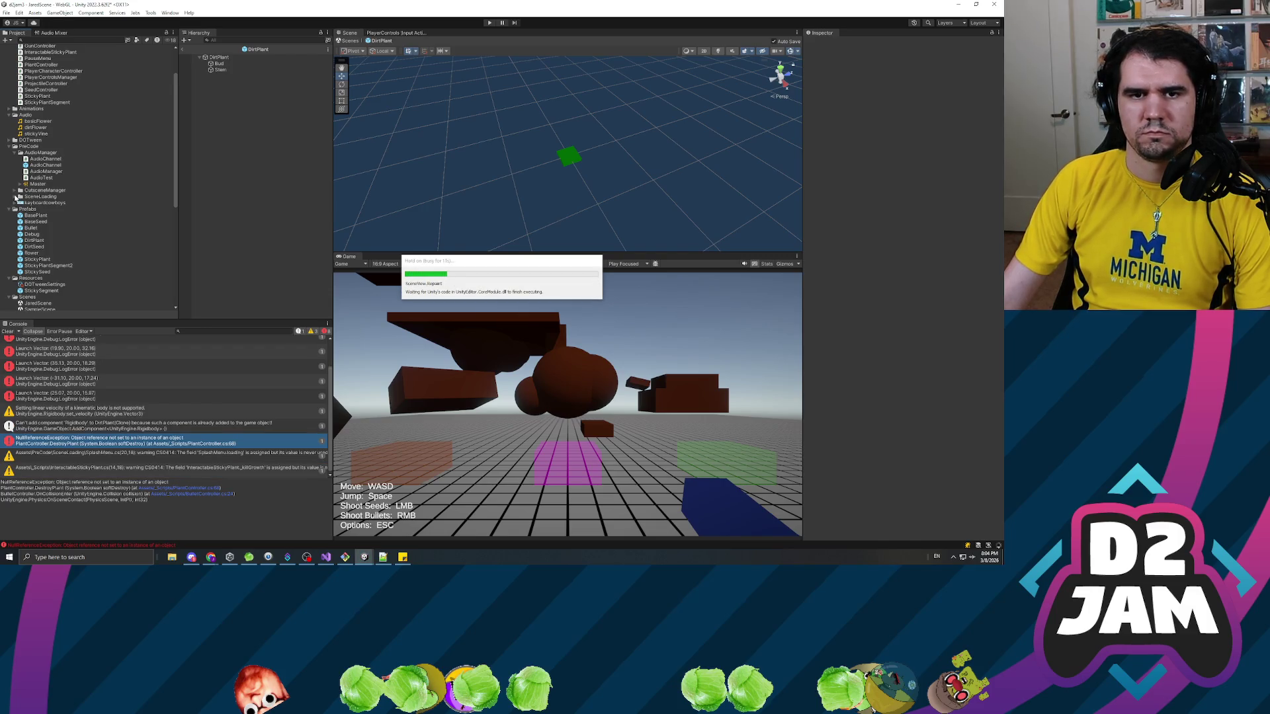
pyautogui.click(14, 198)
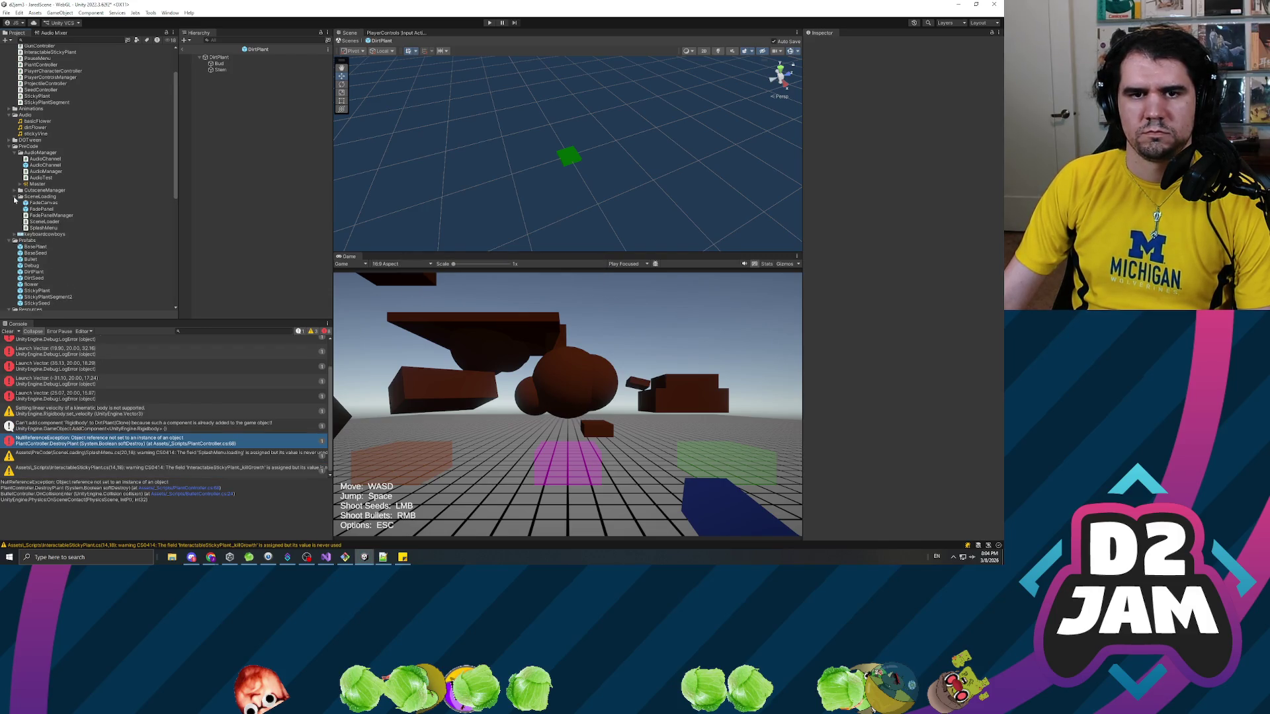
pyautogui.click(14, 198)
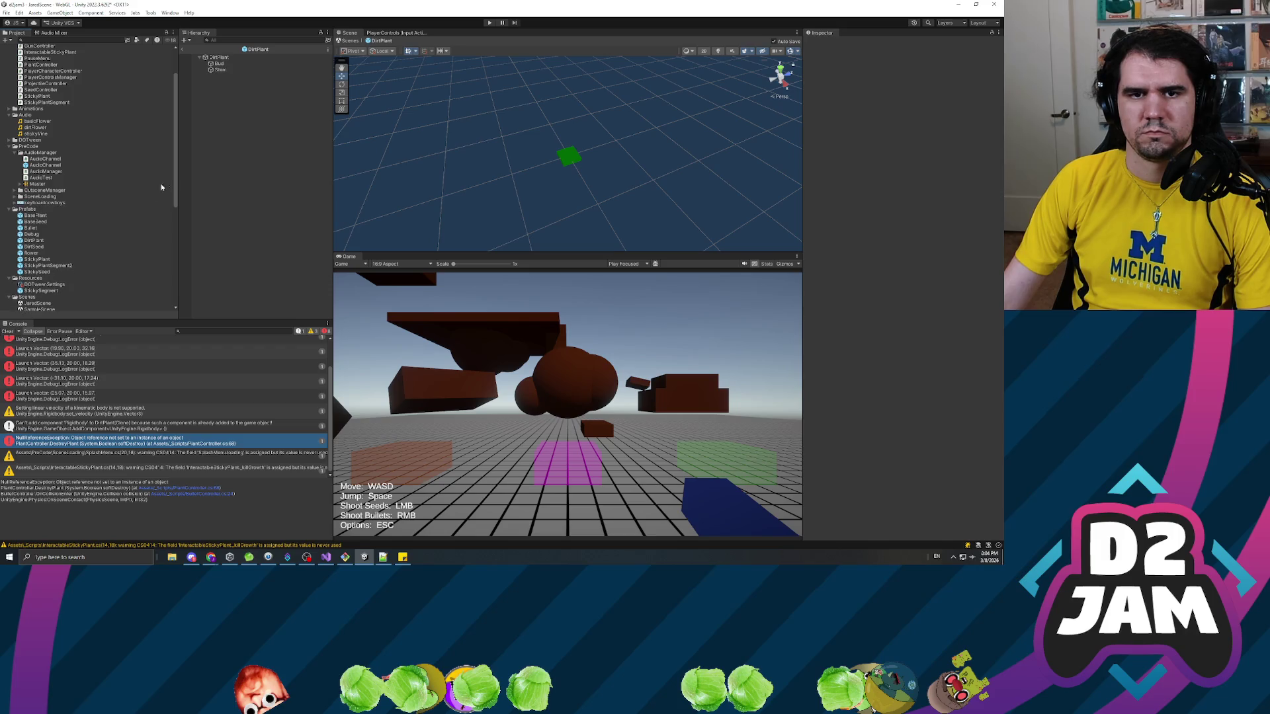
pyautogui.click(6, 13)
# Build the WebGL target into Desktop/GunsNRoses, saving the modified scenes when prompted.
pyautogui.click(30, 110)
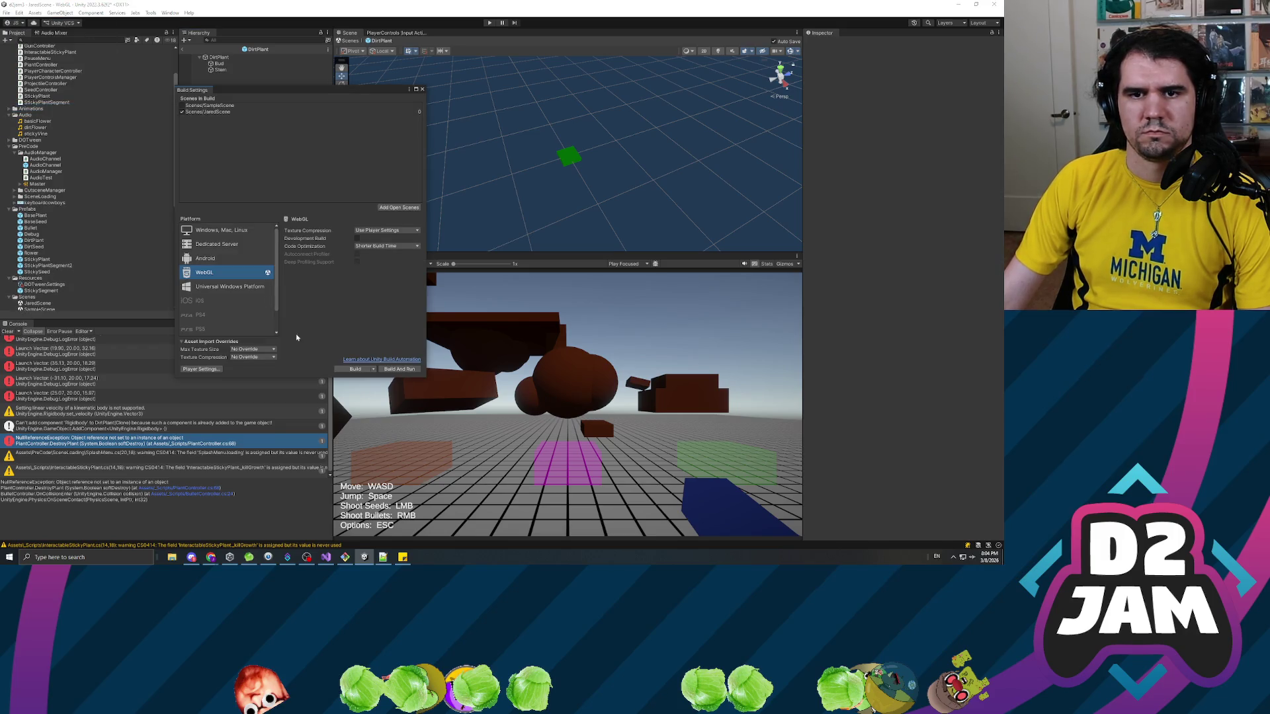
pyautogui.click(351, 369)
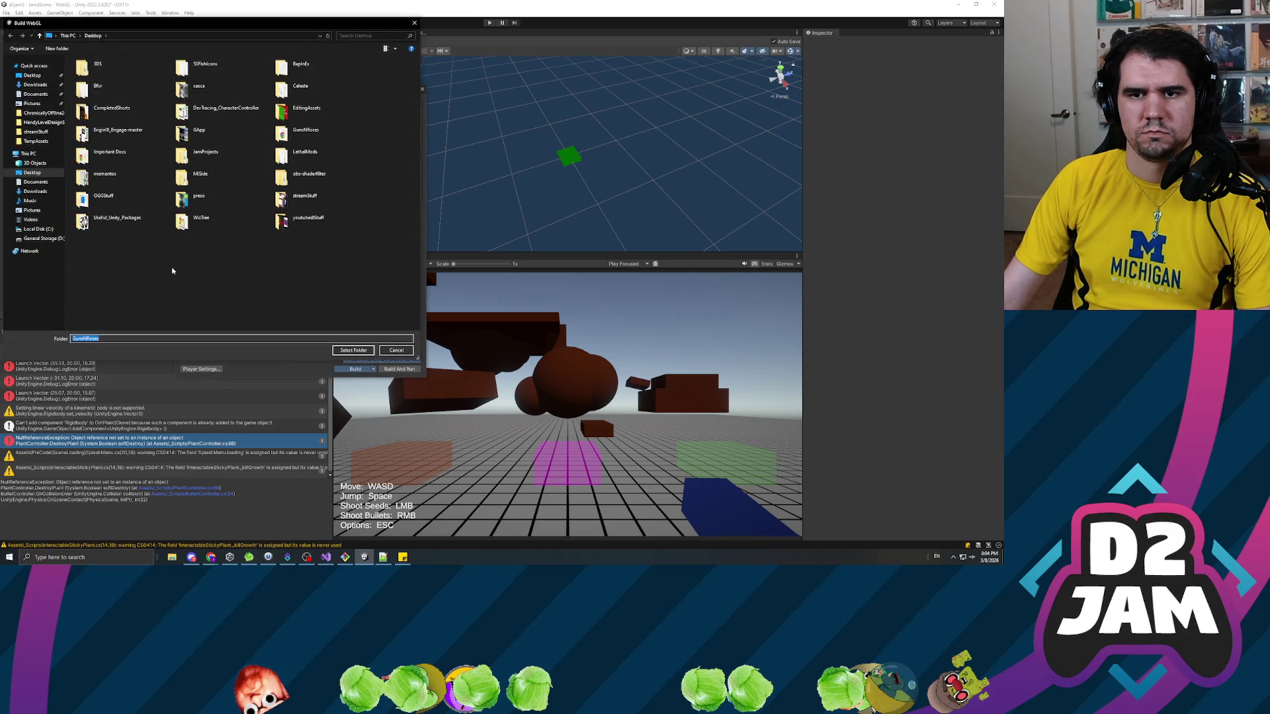
pyautogui.click(304, 131)
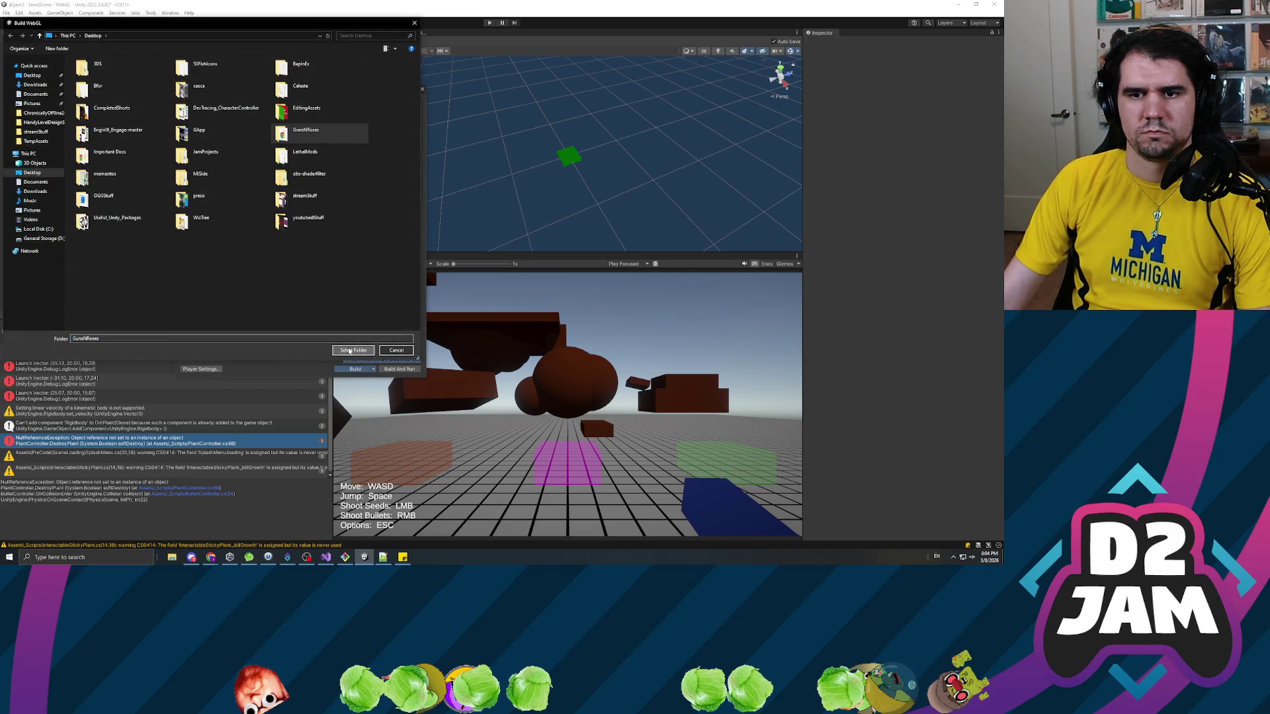
pyautogui.click(350, 351)
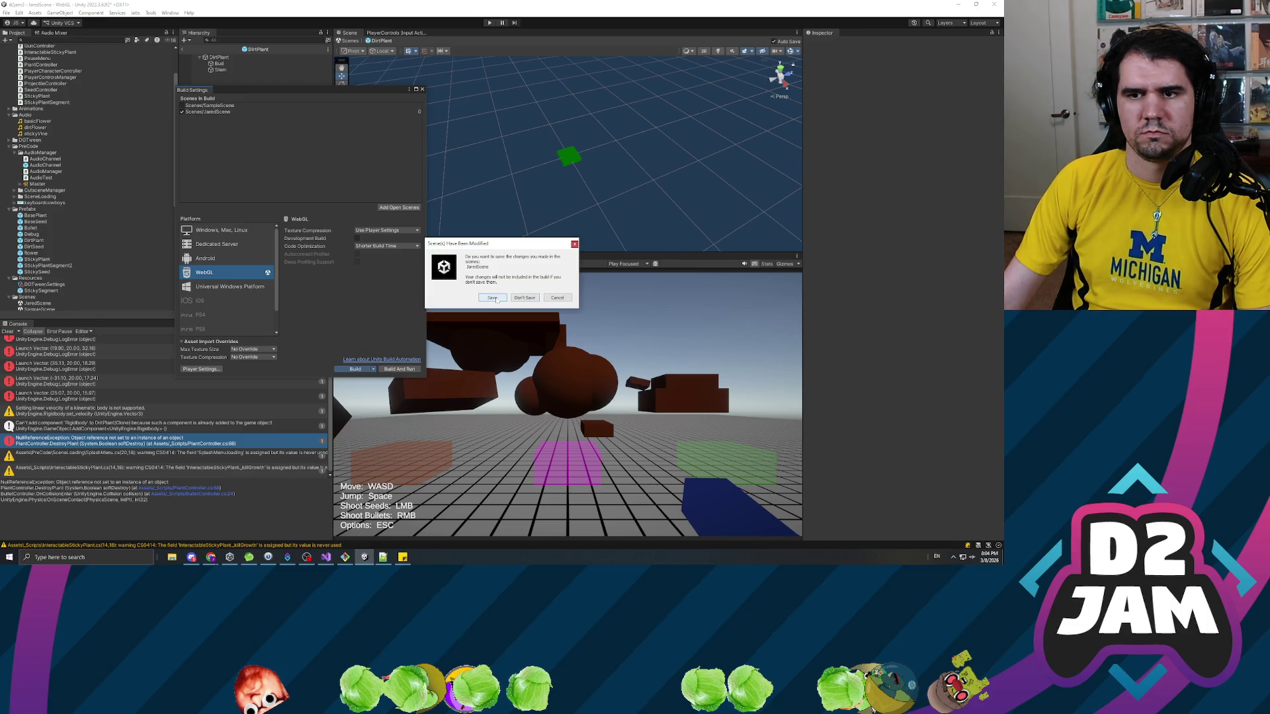
pyautogui.click(492, 299)
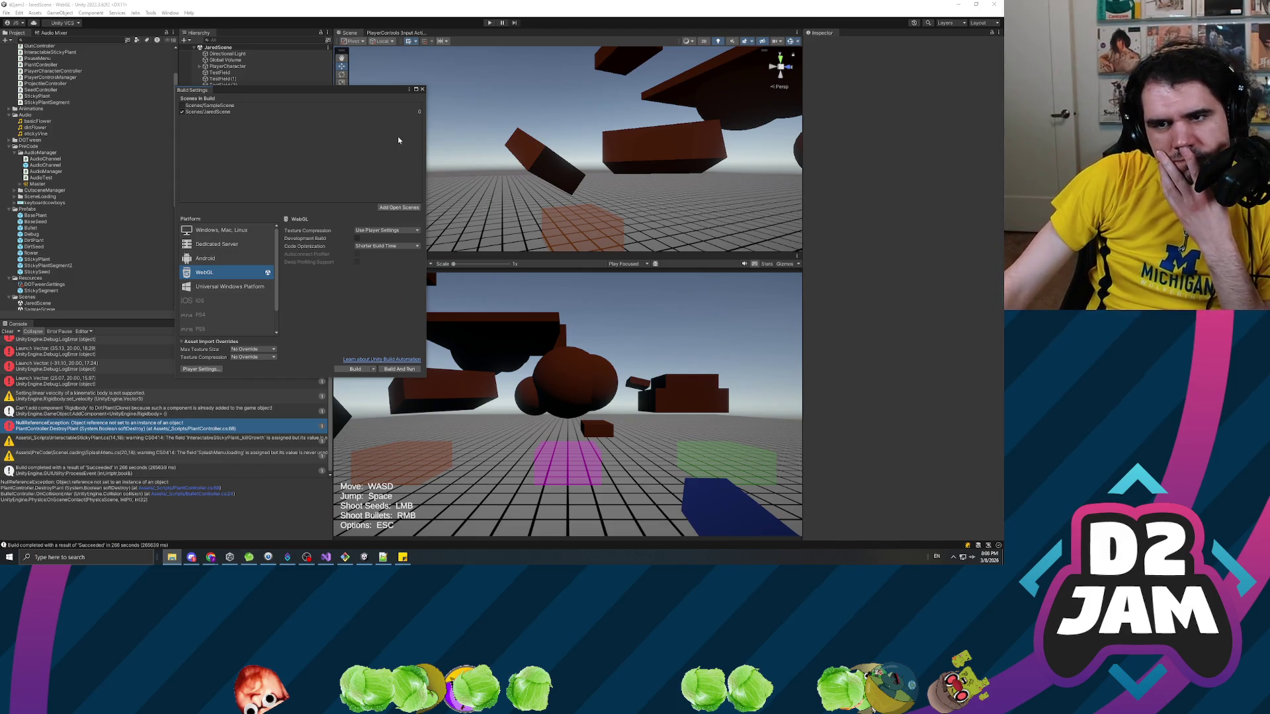
# Close the Build Settings window once the WebGL build has succeeded in 286 seconds.
pyautogui.click(422, 88)
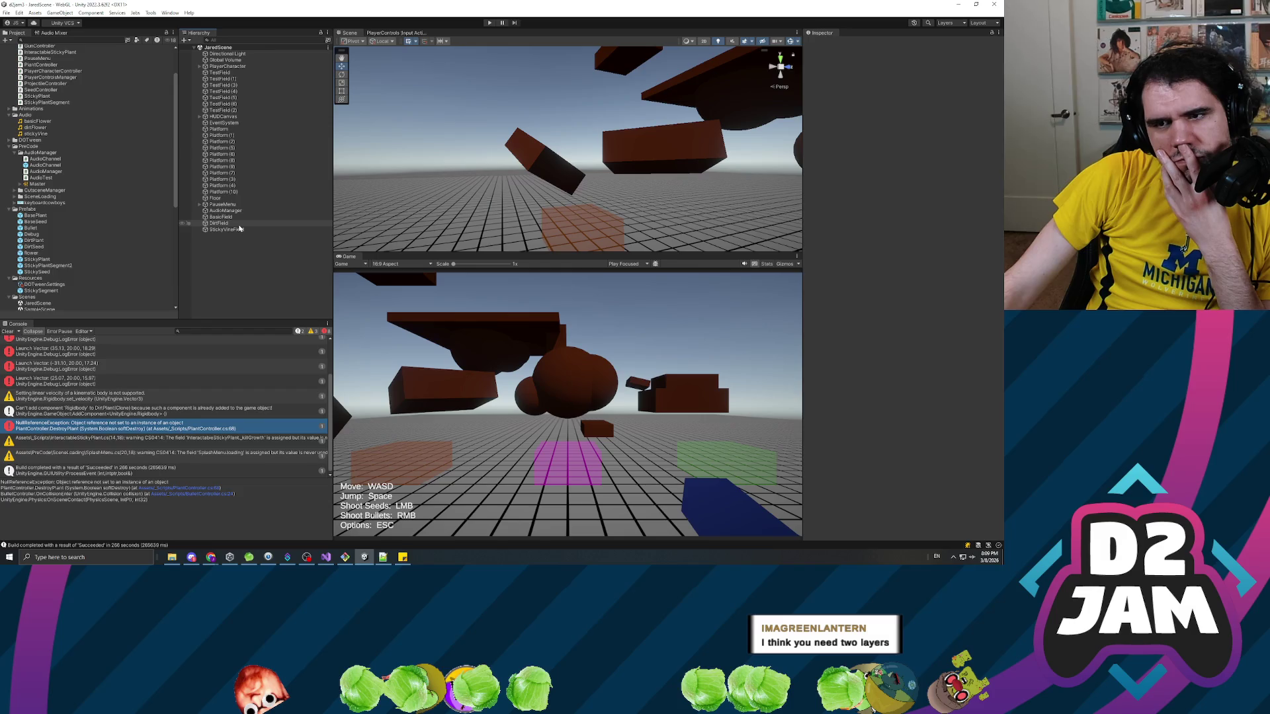
pyautogui.click(239, 225)
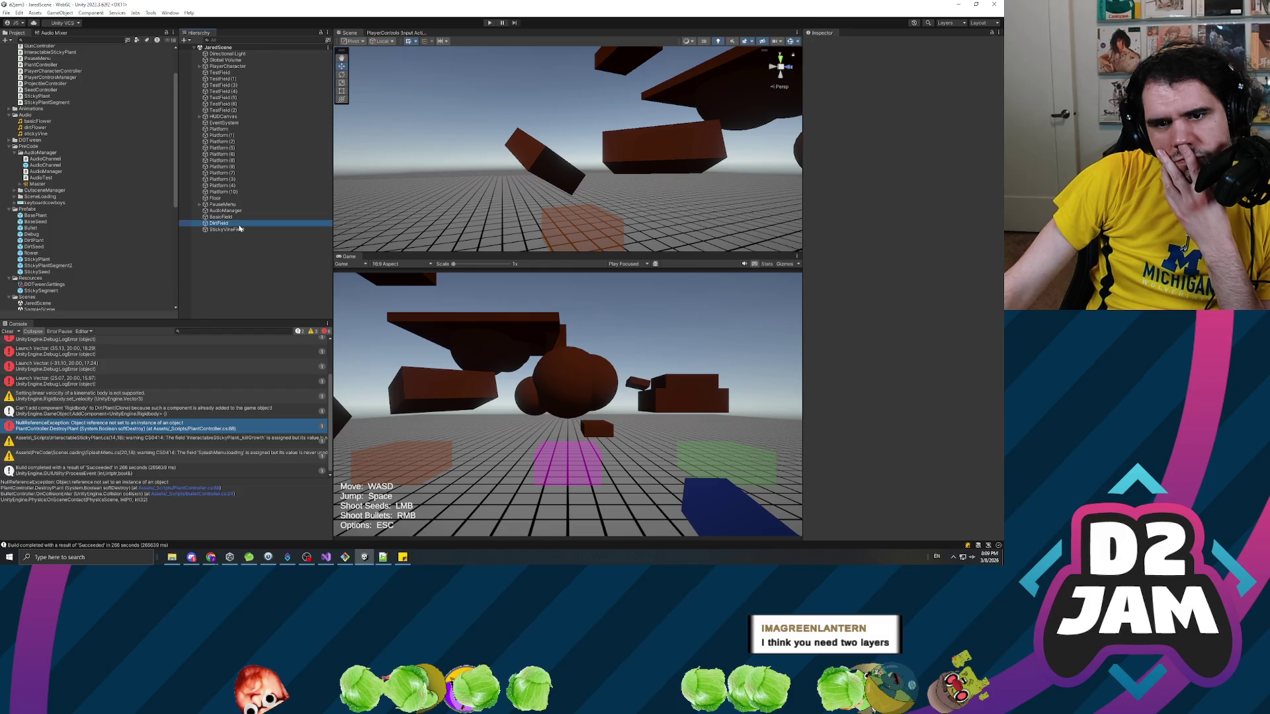
pyautogui.click(232, 193)
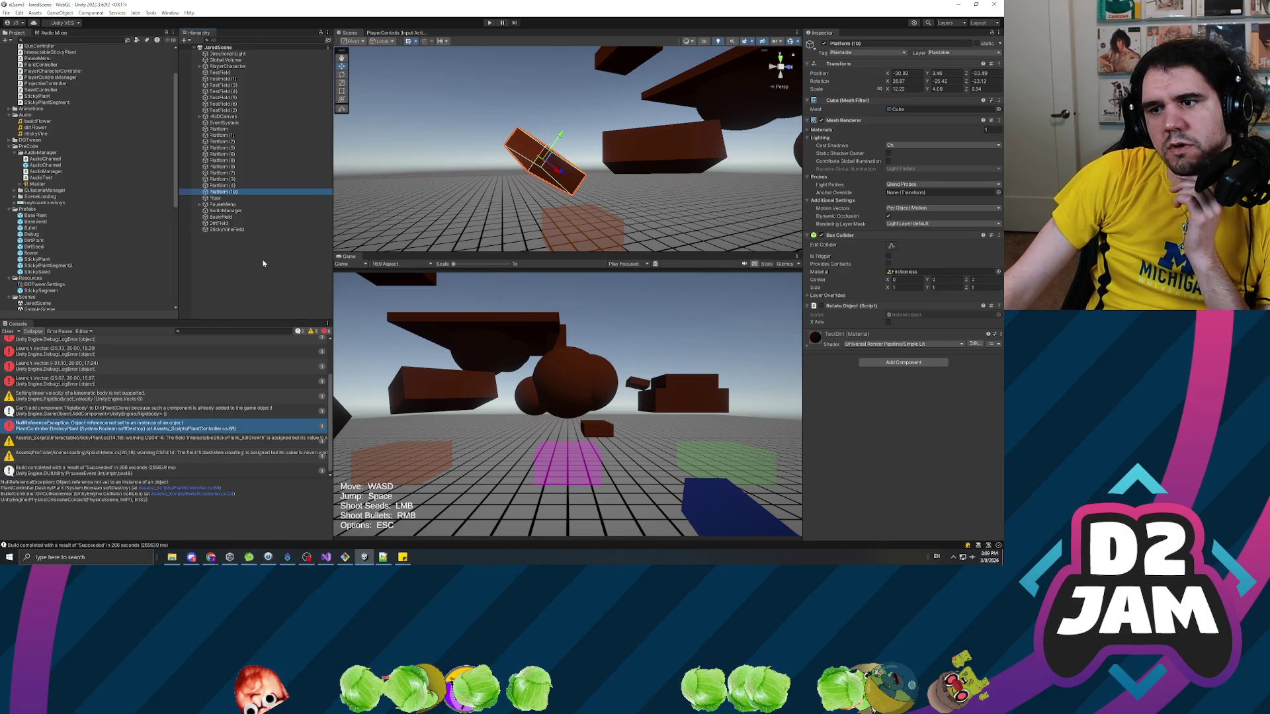
pyautogui.click(256, 277)
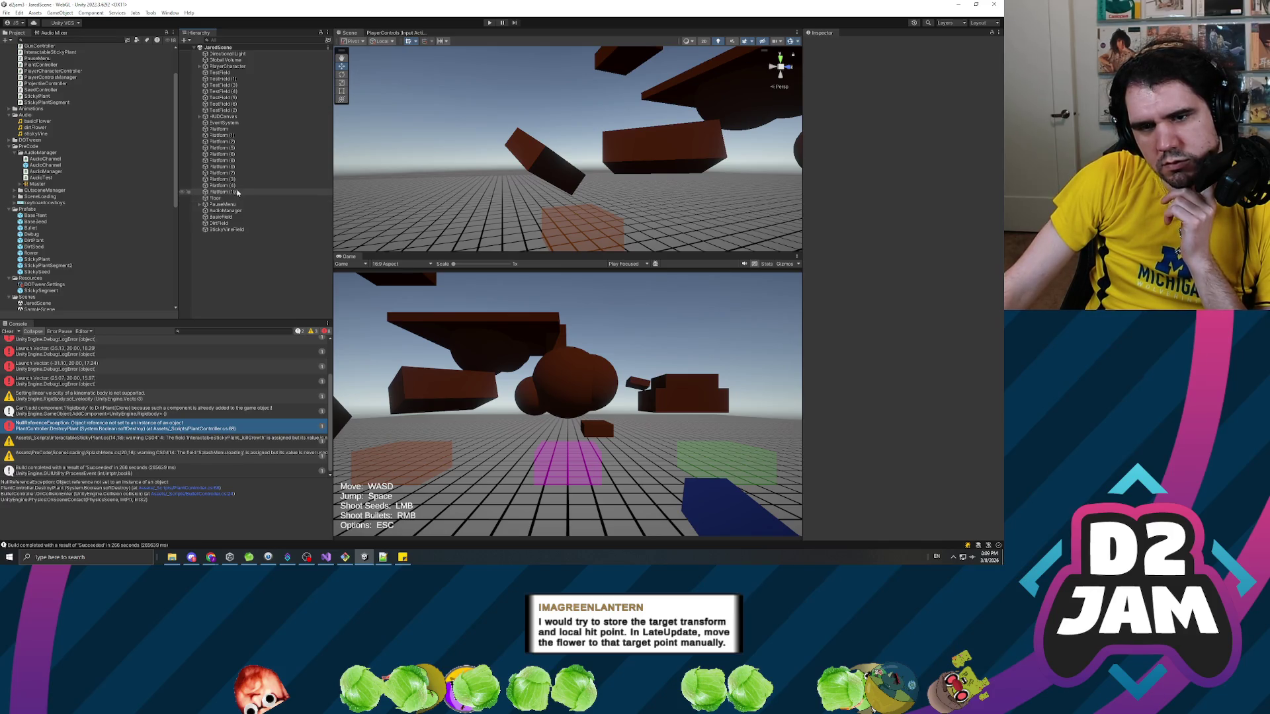
pyautogui.click(224, 192)
# Create an empty GameObject named TestThing and parent Platform (10) under it.
pyautogui.rightClick(227, 260)
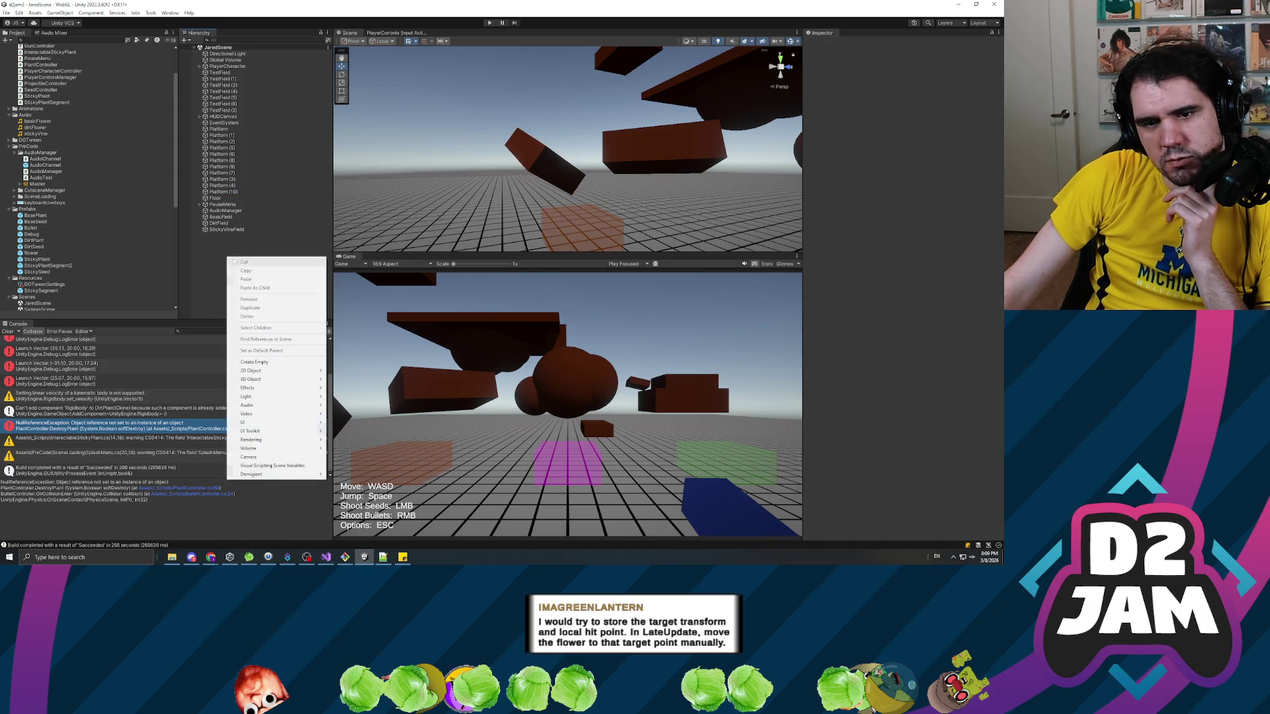
pyautogui.click(258, 363)
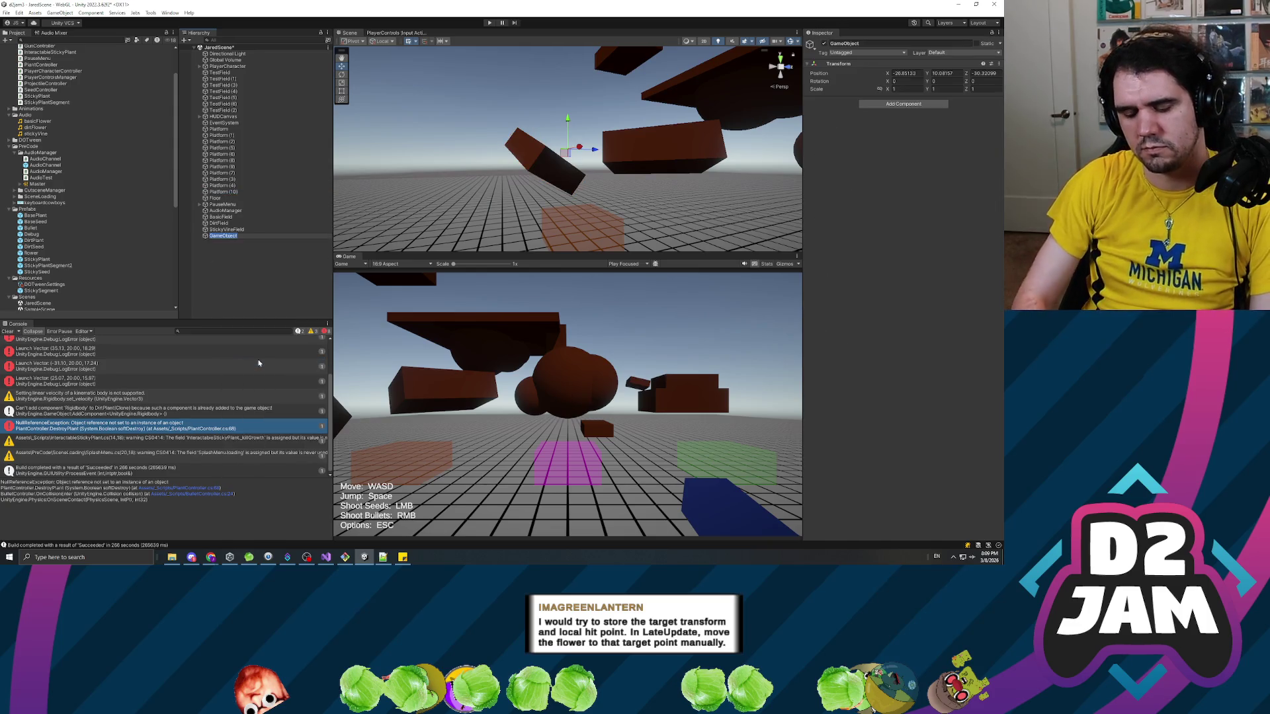
pyautogui.write('TestThing')
pyautogui.press('Return')
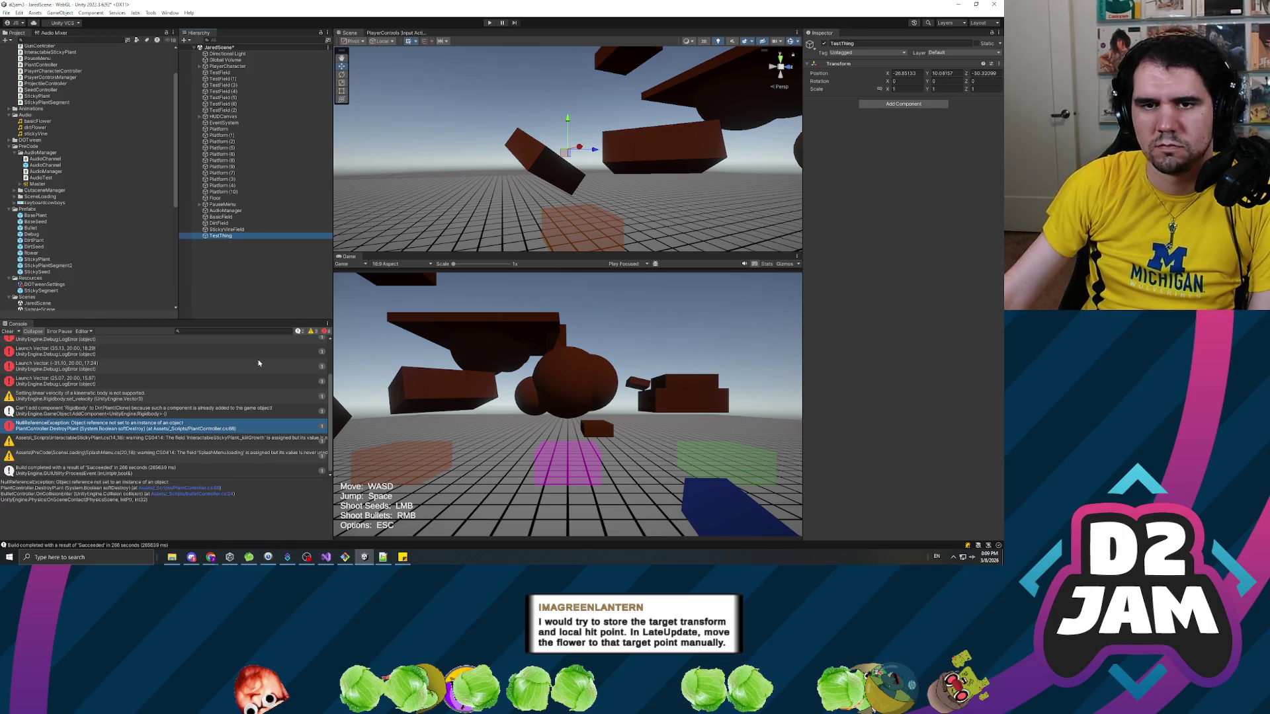
pyautogui.moveTo(220, 235)
pyautogui.mouseDown()
pyautogui.moveTo(225, 193)
pyautogui.moveTo(239, 235)
pyautogui.mouseUp()
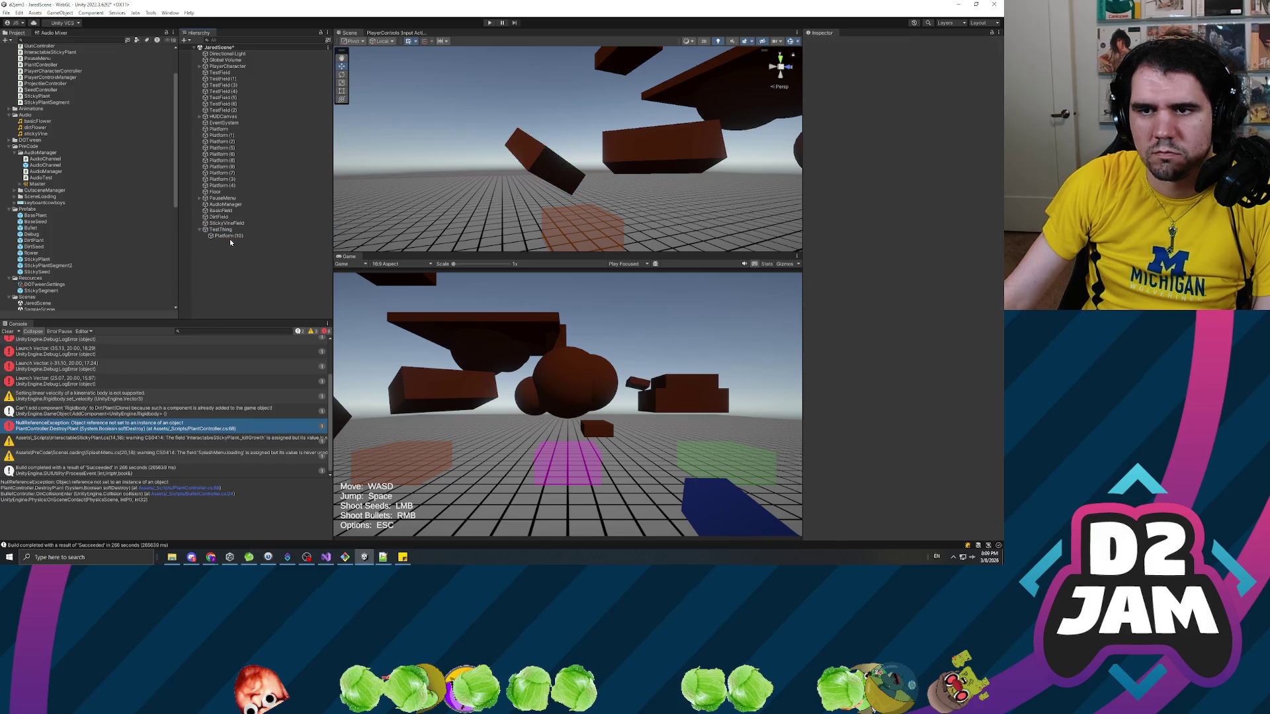
pyautogui.click(229, 230)
pyautogui.click(231, 237)
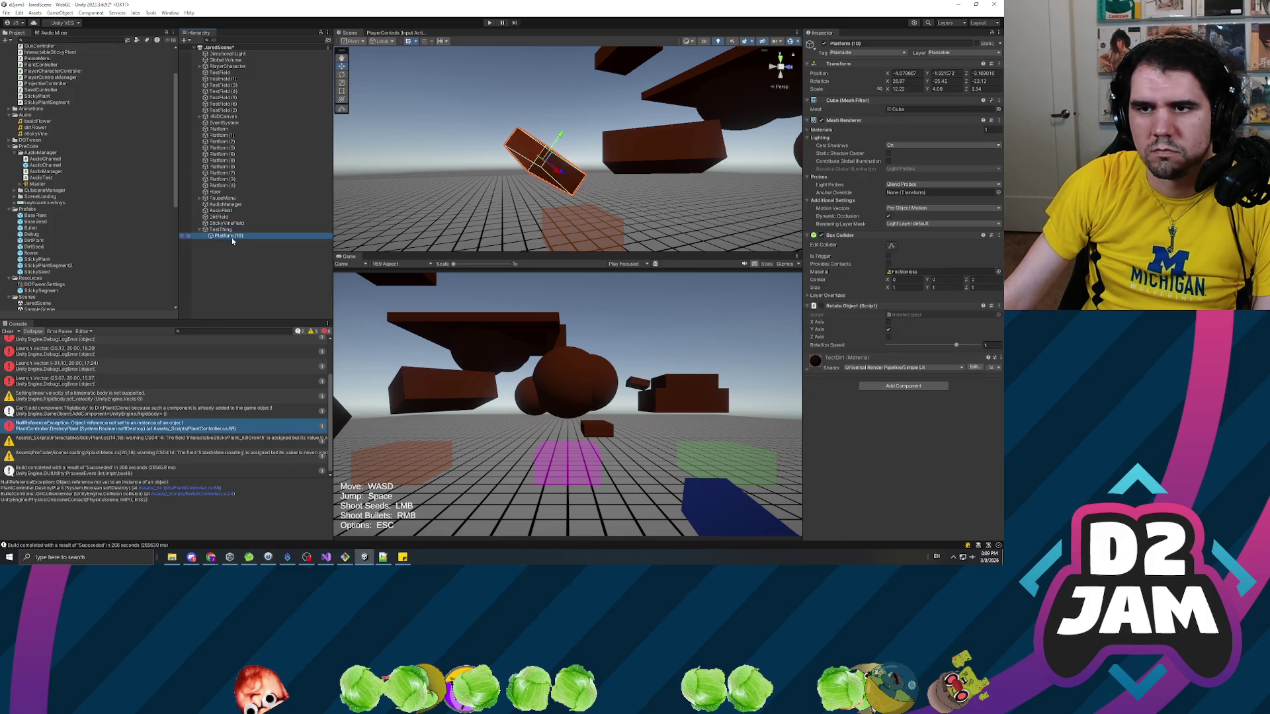
# Set Platform (10)'s position to 0, 0, 0.
pyautogui.write('0')
pyautogui.press('Tab')
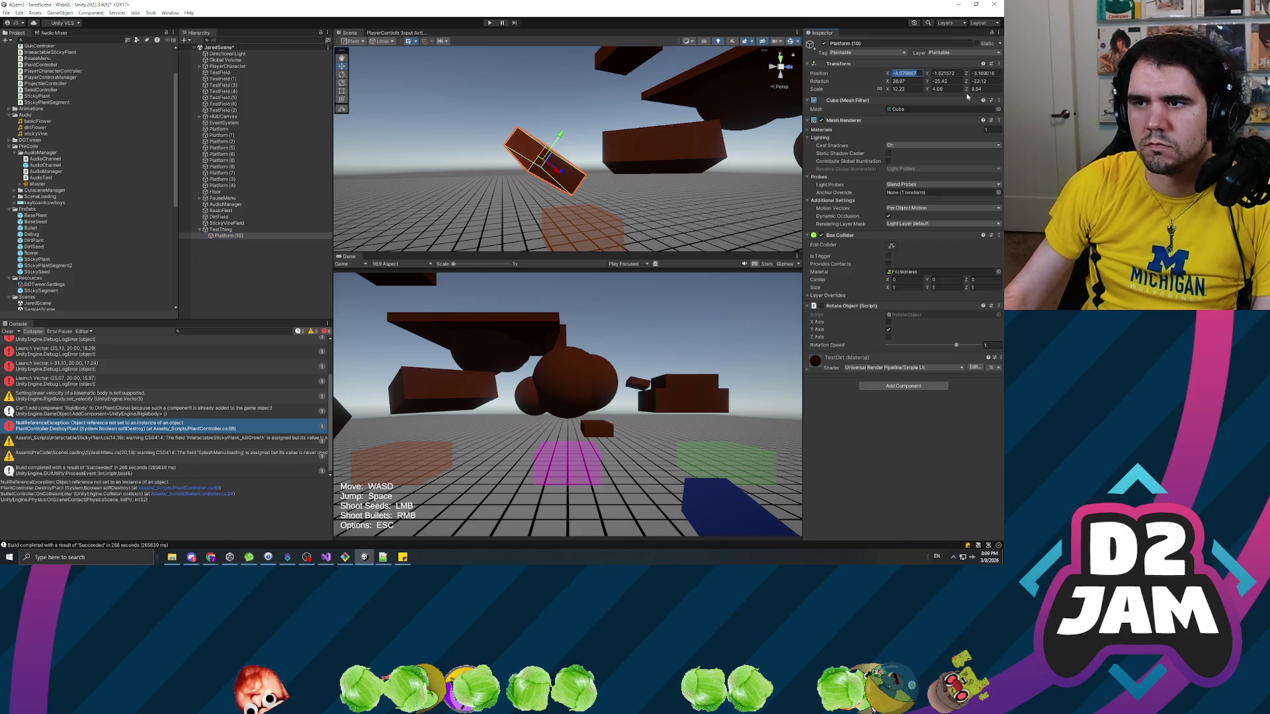
pyautogui.write('0')
pyautogui.press('Tab')
pyautogui.write('0')
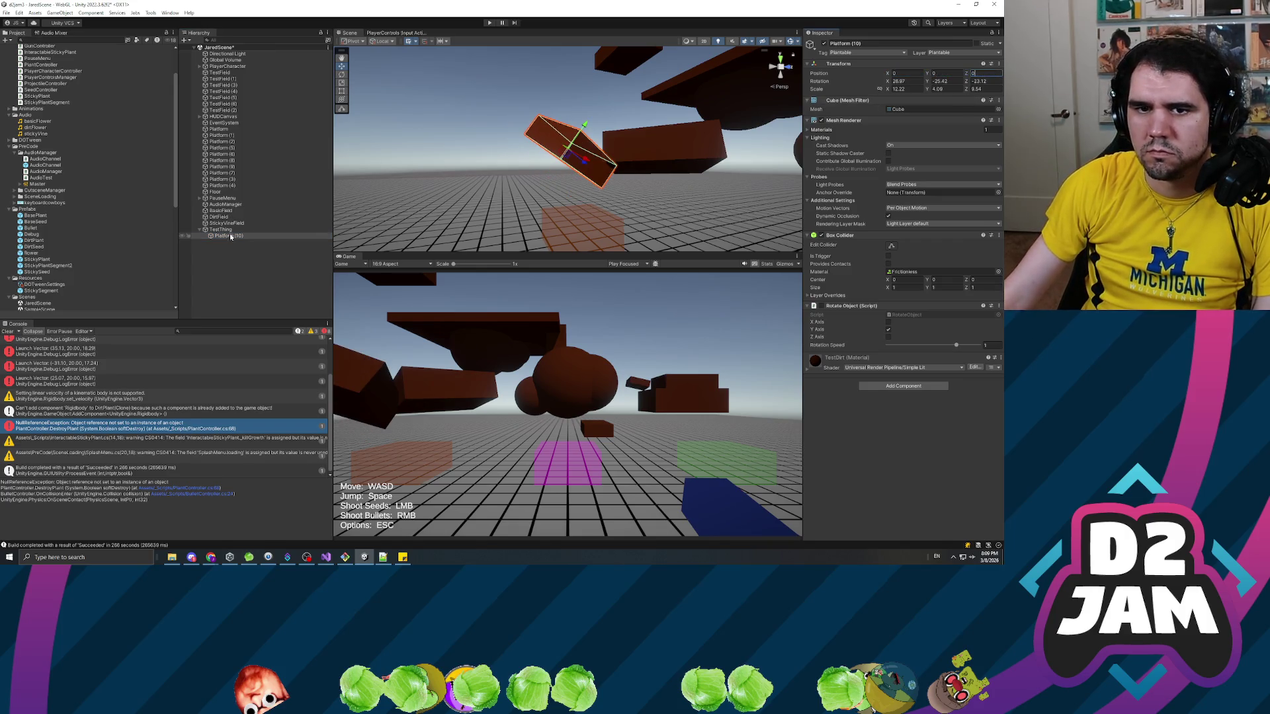
# Enable Platform (10)'s Rotate Object script with X Axis ticked.
pyautogui.click(229, 231)
pyautogui.click(235, 236)
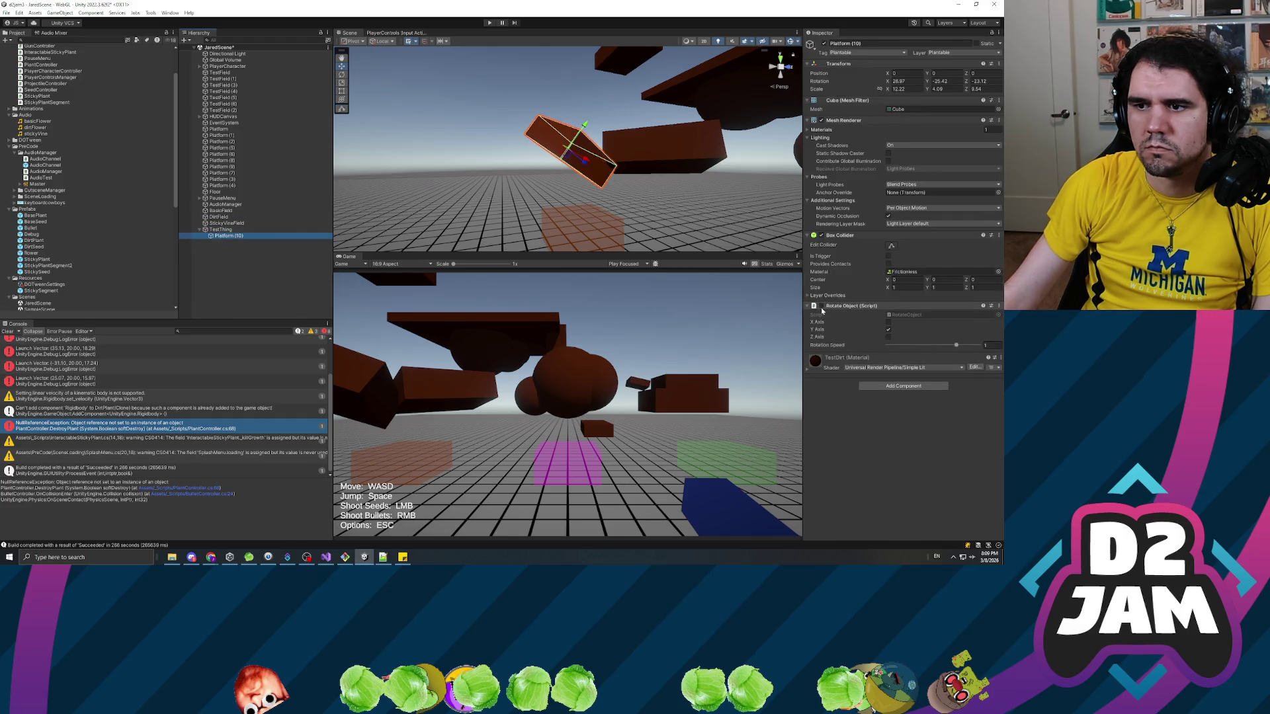
pyautogui.click(822, 306)
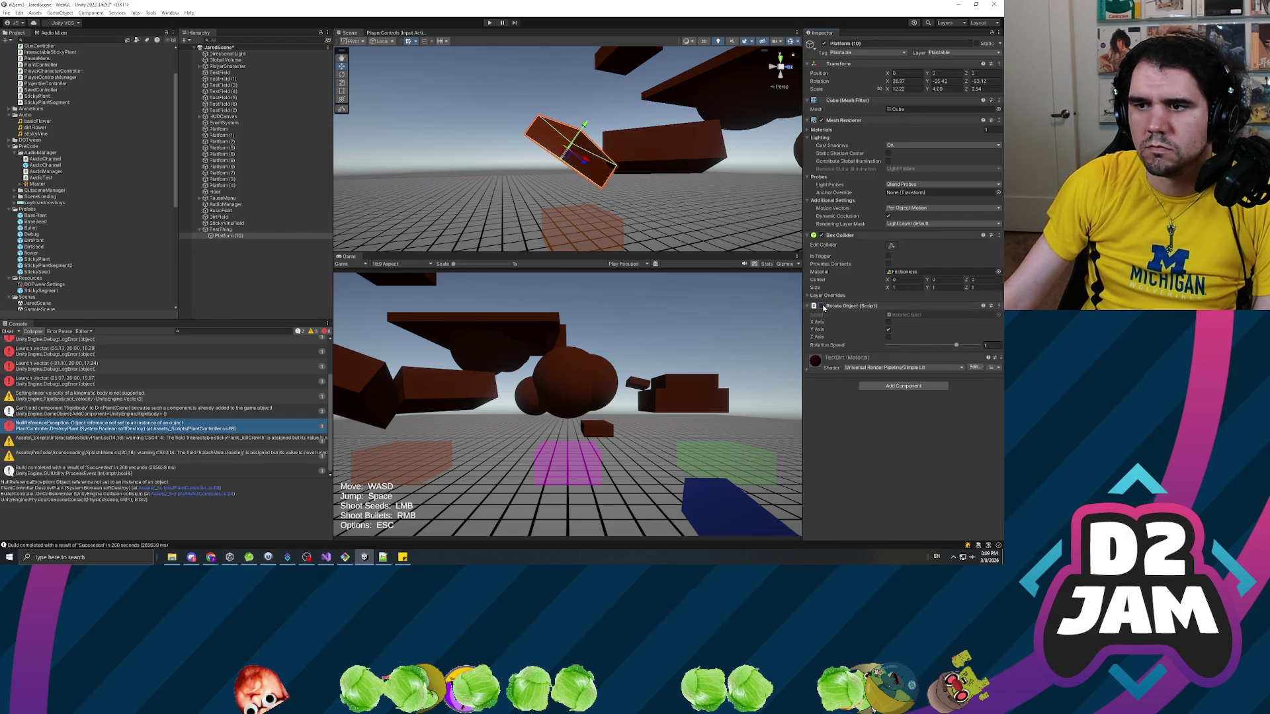
pyautogui.click(888, 322)
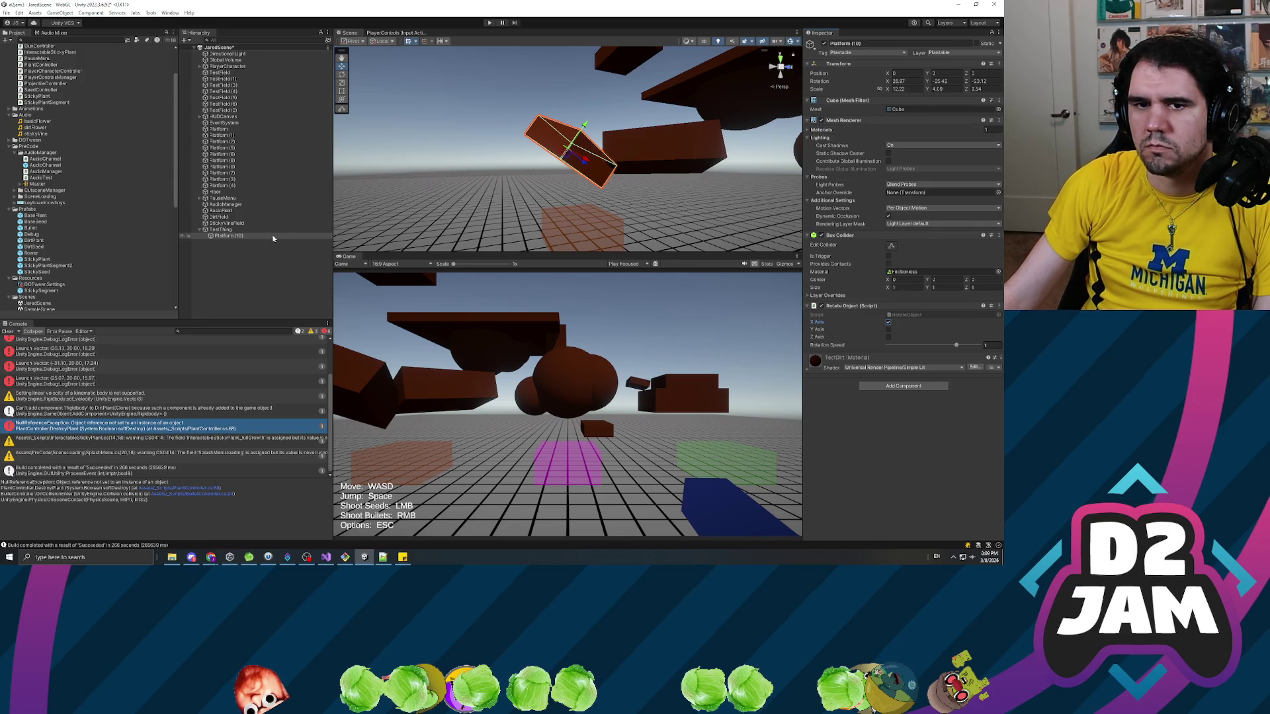
pyautogui.click(237, 242)
pyautogui.click(235, 237)
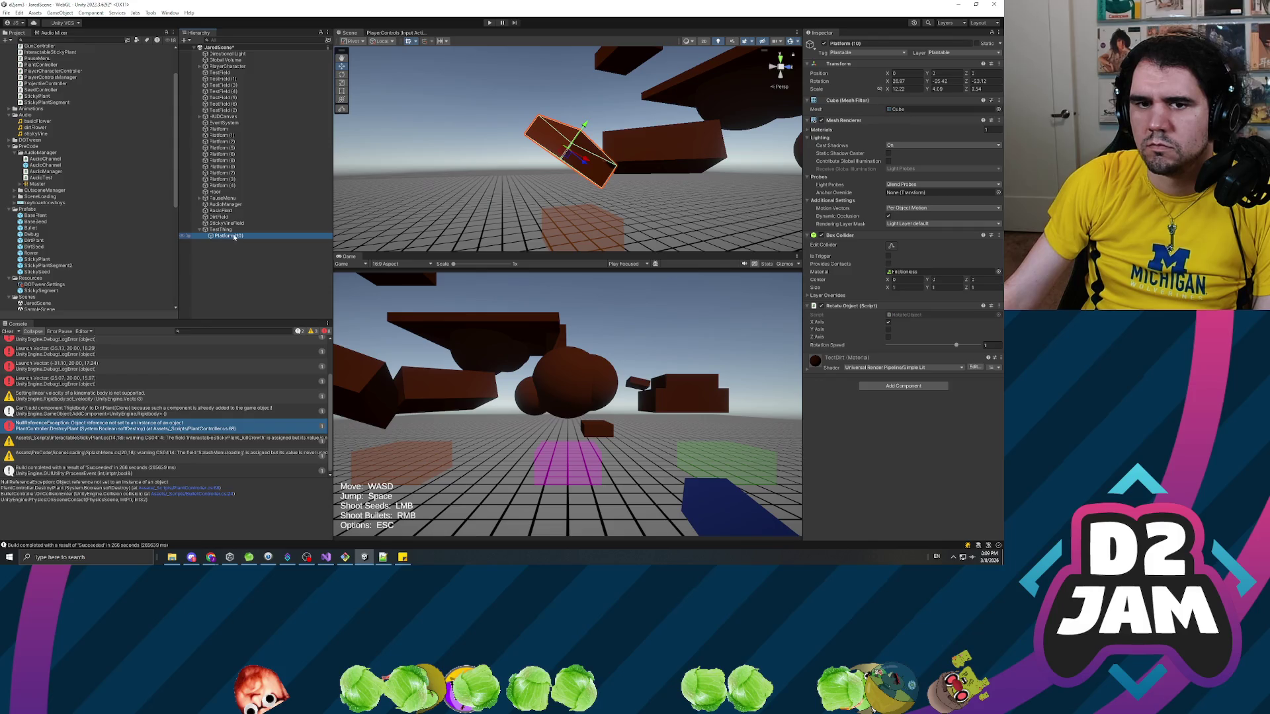
pyautogui.click(236, 244)
pyautogui.click(234, 236)
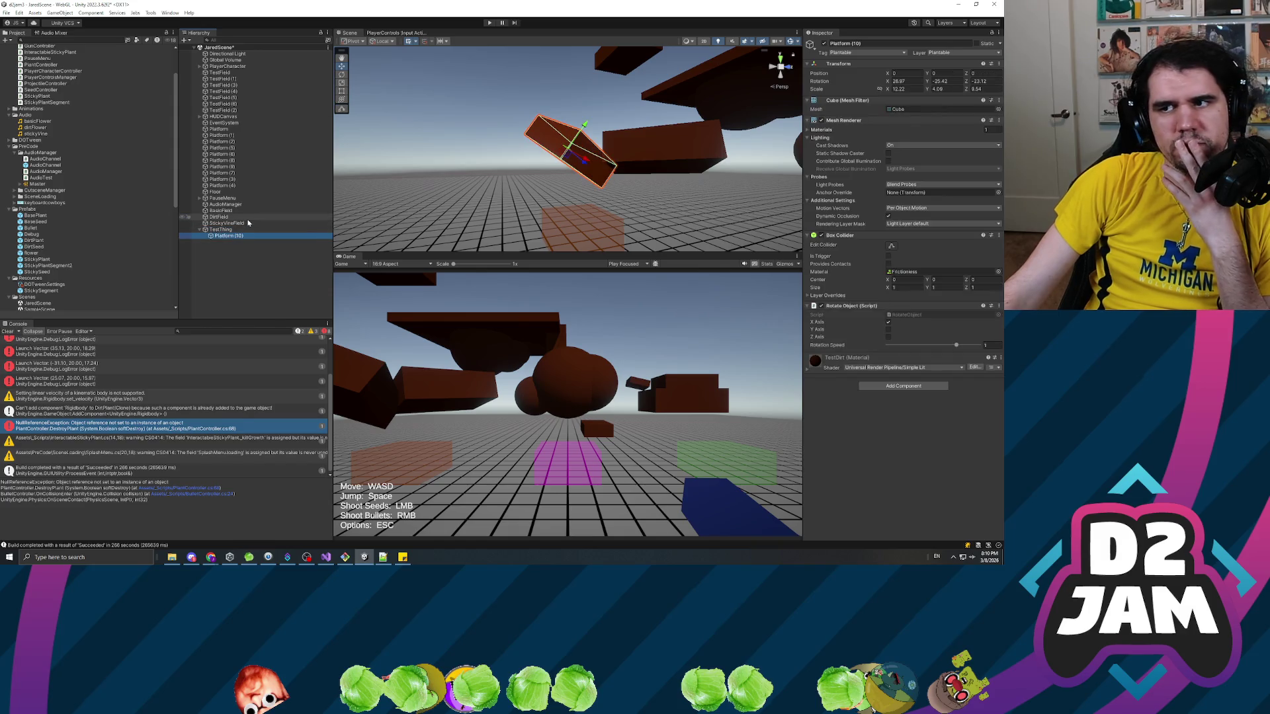
# Select TestThing in the Hierarchy, then bring up SeedController.cs in Visual Studio.
pyautogui.click(222, 230)
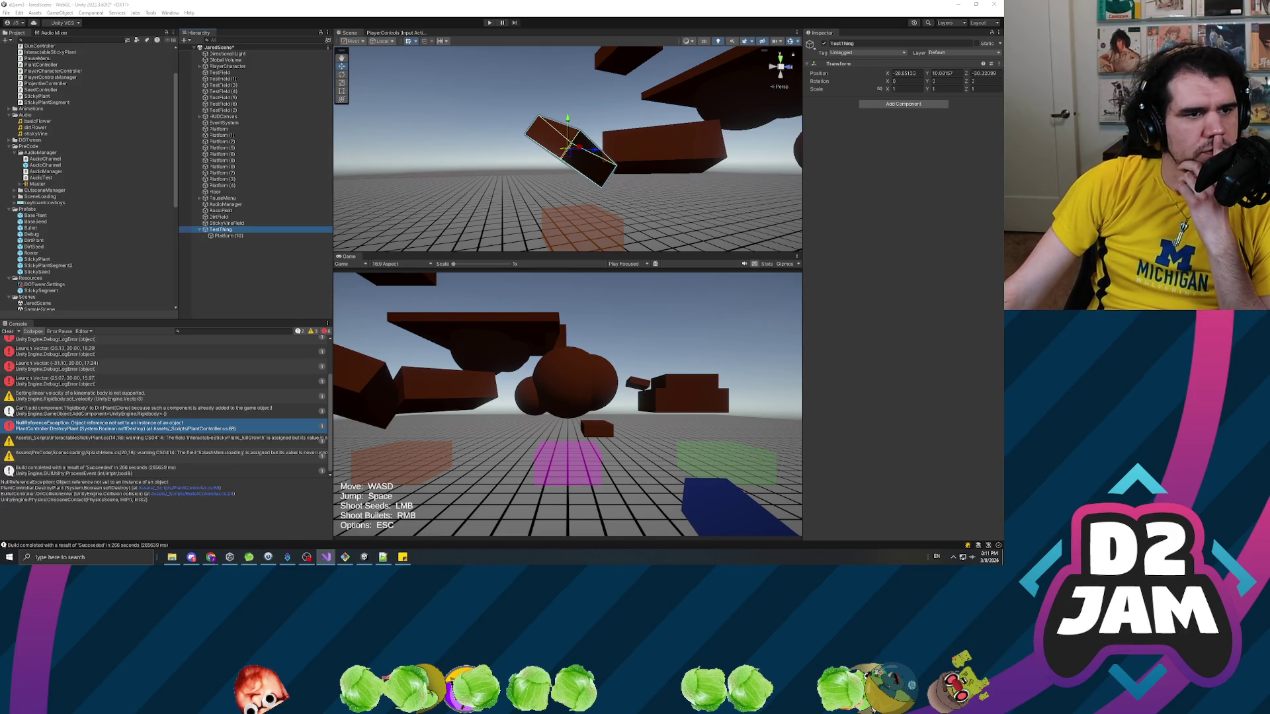
pyautogui.hotkey('alt', 'Tab')
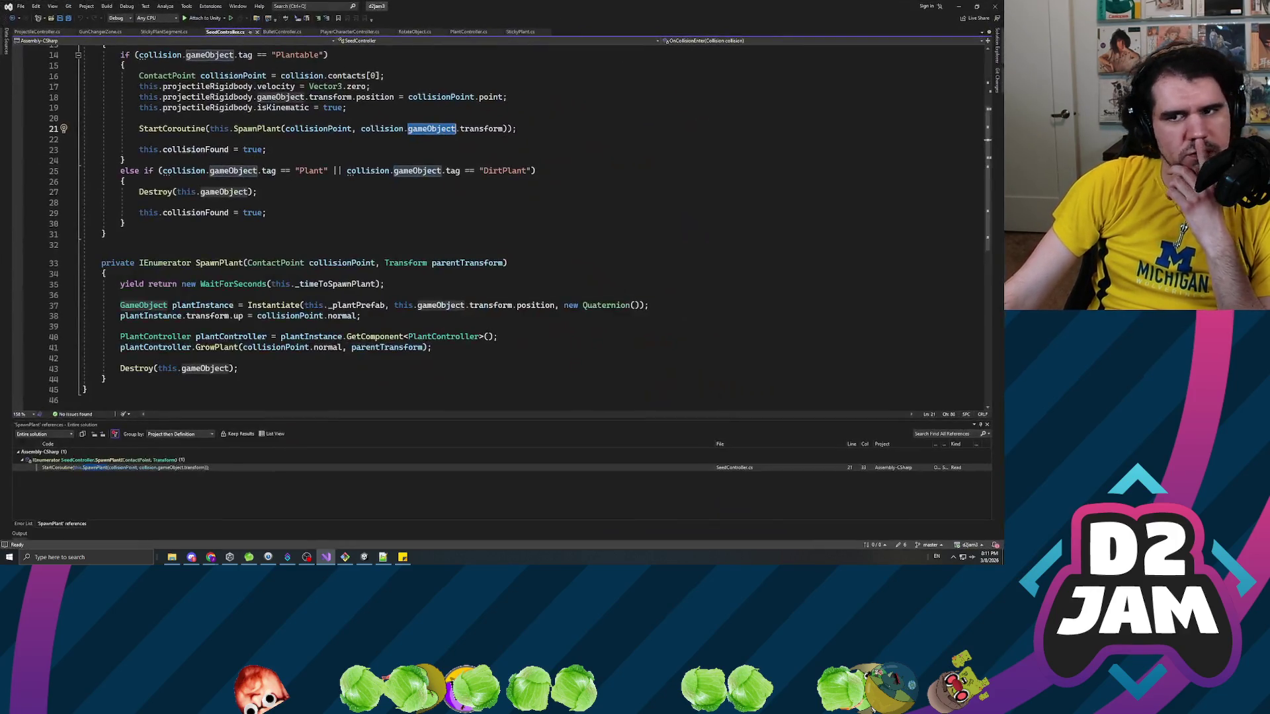
# Review the collisionPoint uses, then add the header `private Transform GetTopLevelParent()` below SpawnPlant.
pyautogui.click(83, 118)
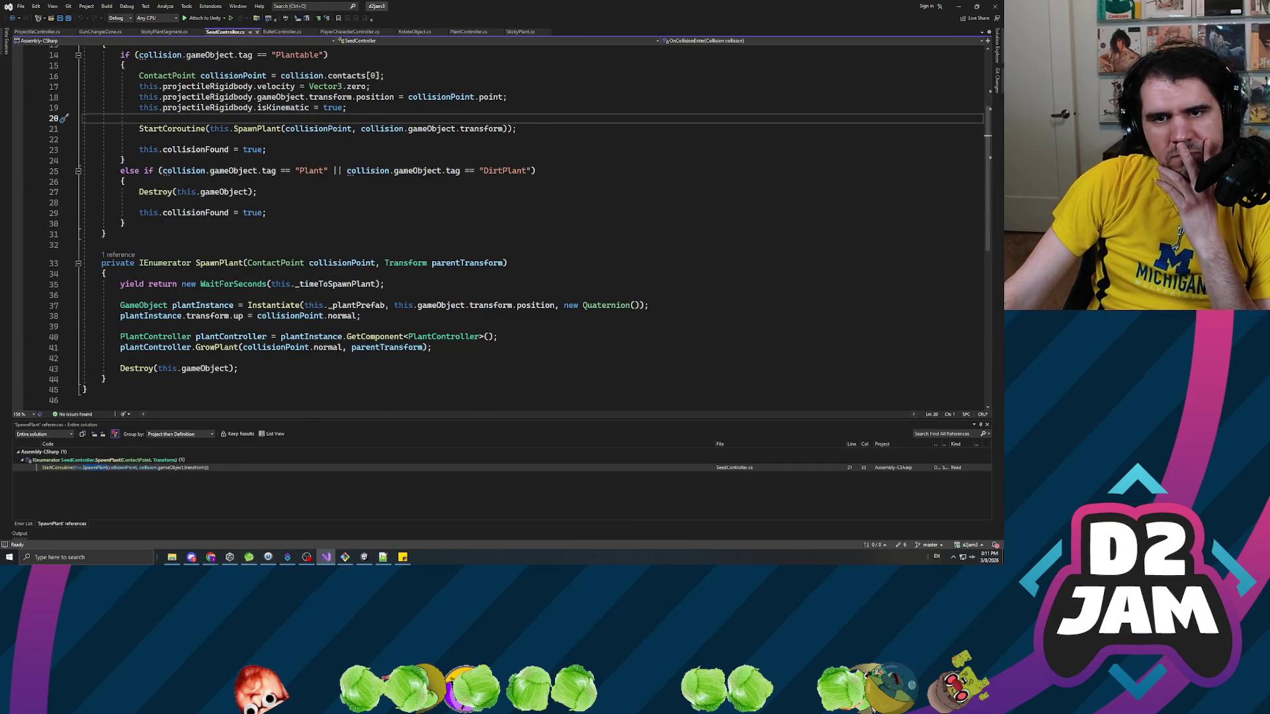
pyautogui.scroll(2, 502, 225)
pyautogui.click(418, 160)
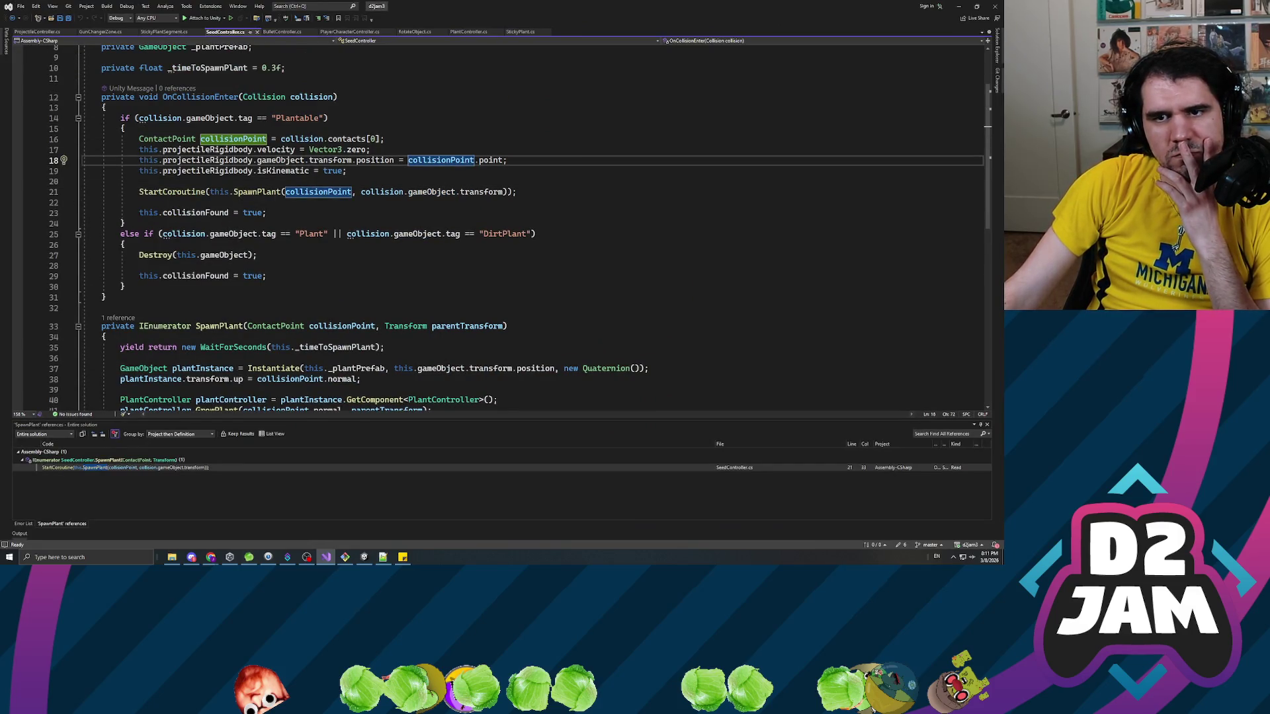
pyautogui.scroll(1, 449, 172)
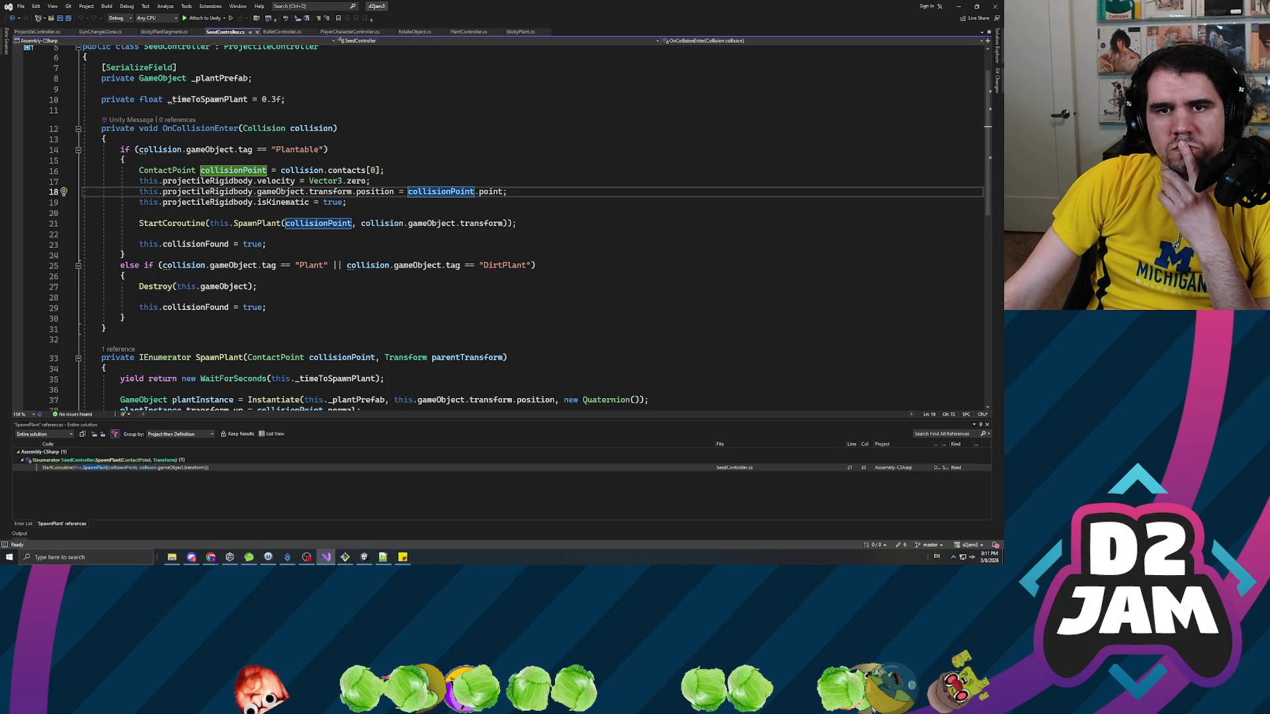
pyautogui.scroll(-5, 502, 228)
pyautogui.click(105, 316)
pyautogui.press('Return')
pyautogui.press('Return')
pyautogui.write('private Transform GetTopLevelParent()')
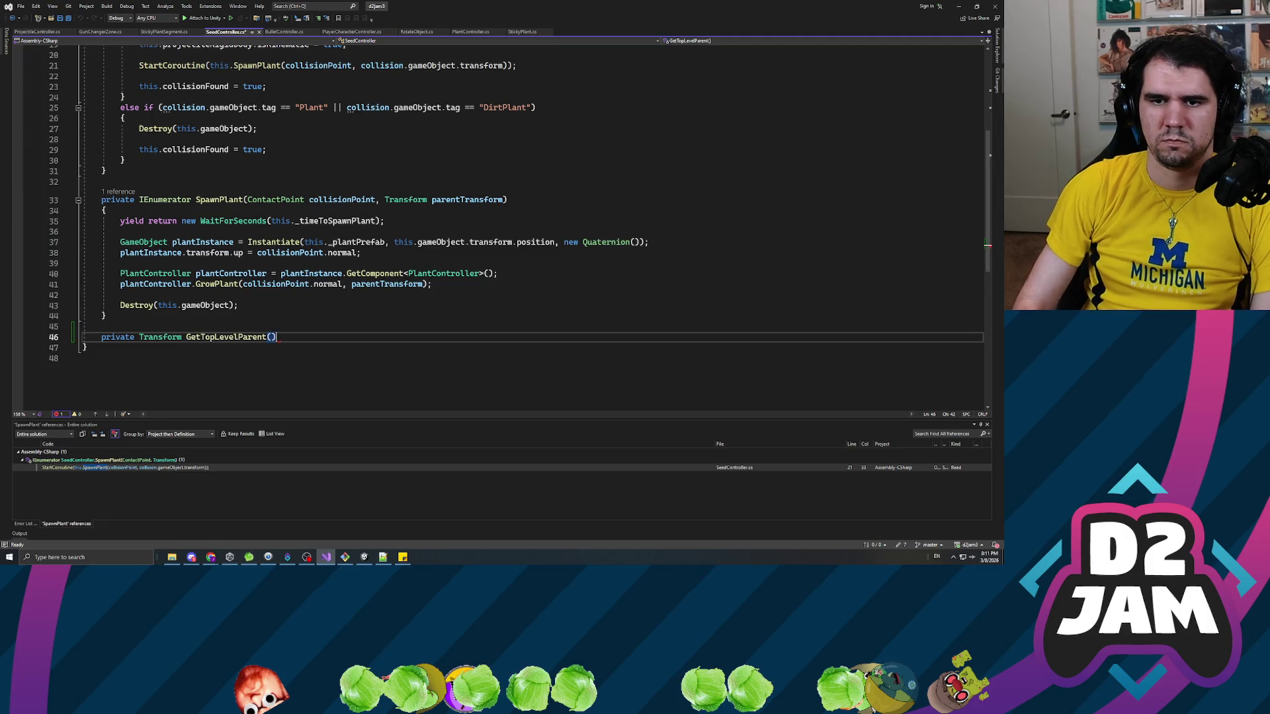
# Give GetTopLevelParent an empty body and a Transform initialTransform parameter, then save.
pyautogui.press('Return')
pyautogui.write('{')
pyautogui.press('Return')
pyautogui.click(118, 345)
pyautogui.click(271, 345)
pyautogui.write('Transform initia')
pyautogui.press('BackSpace')
pyautogui.press('BackSpace')
pyautogui.press('BackSpace')
pyautogui.press('BackSpace')
pyautogui.press('BackSpace')
pyautogui.press('BackSpace')
pyautogui.write('initialTransform')
pyautogui.hotkey('ctrl', 's')
pyautogui.press('Down')
pyautogui.press('Down')
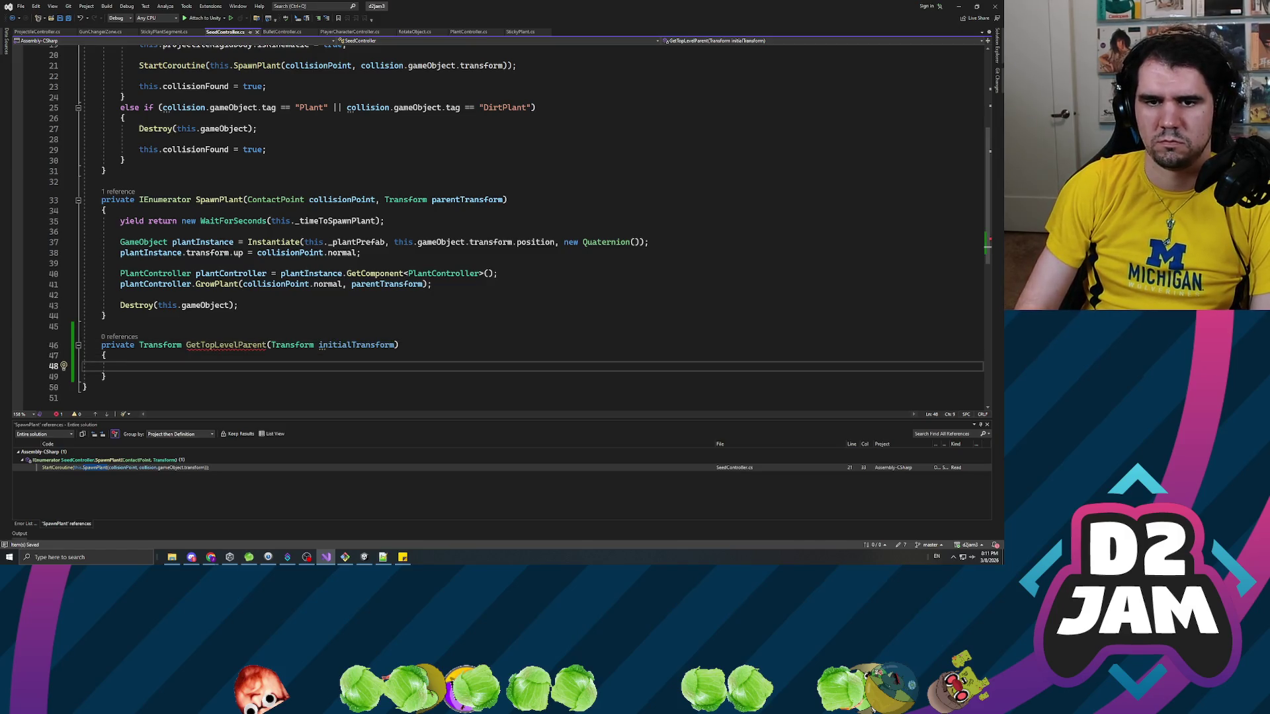
# Copy the GetTopParent loop from PlayerCharacterController.cs into GetTopLevelParent.
pyautogui.click(348, 31)
pyautogui.scroll(-20, 579, 402)
pyautogui.scroll(-20, 579, 402)
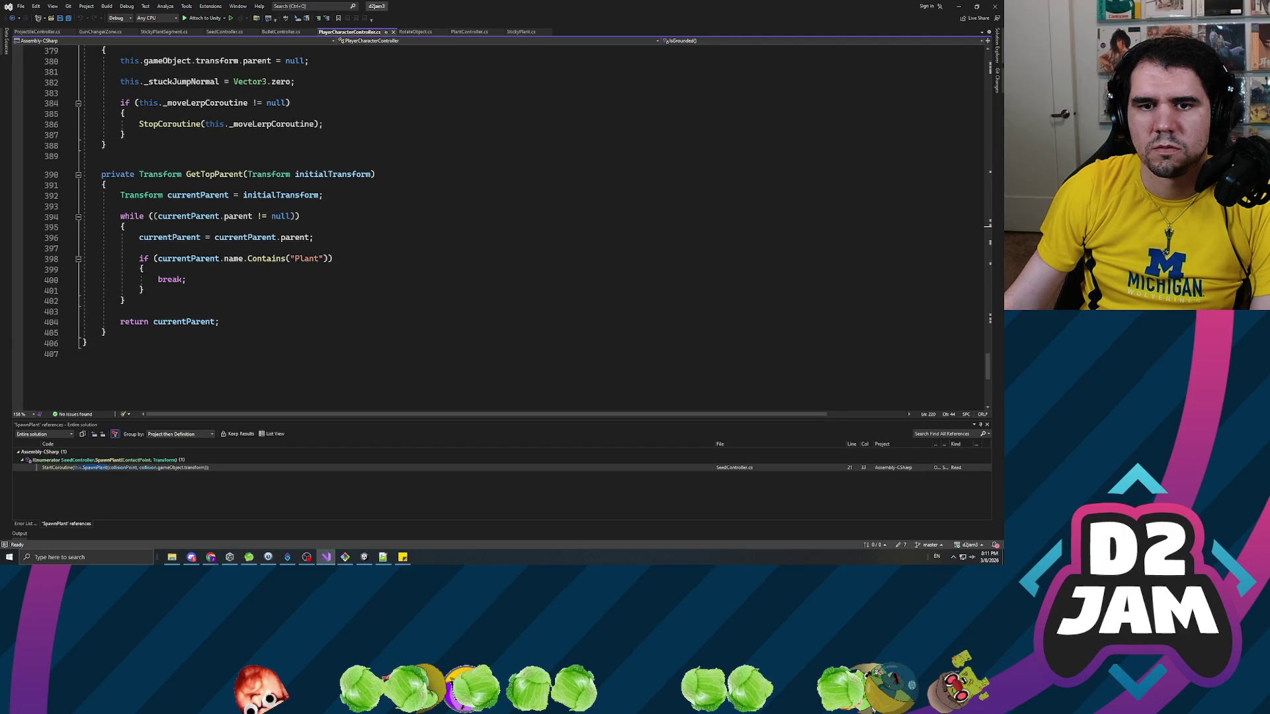
pyautogui.moveTo(219, 321)
pyautogui.mouseDown()
pyautogui.moveTo(93, 195)
pyautogui.moveTo(121, 195)
pyautogui.mouseUp()
pyautogui.hotkey('ctrl', 'c')
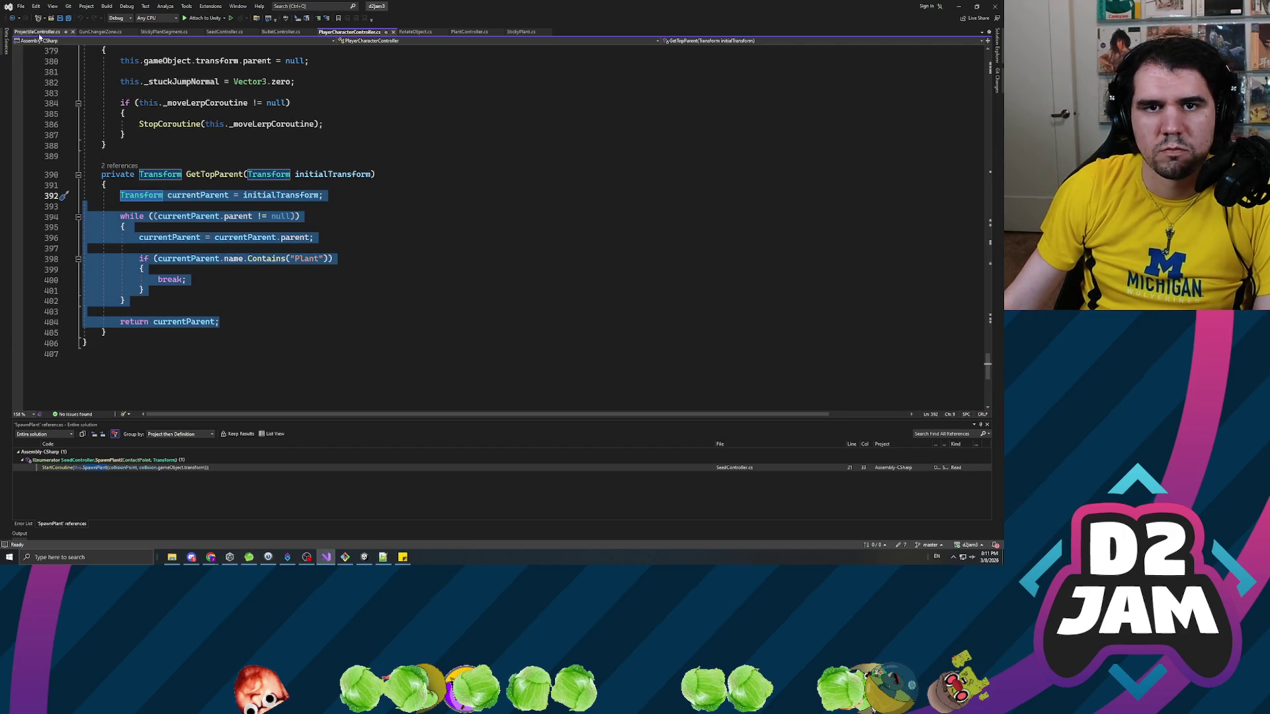
pyautogui.click(224, 32)
pyautogui.scroll(-4, 496, 224)
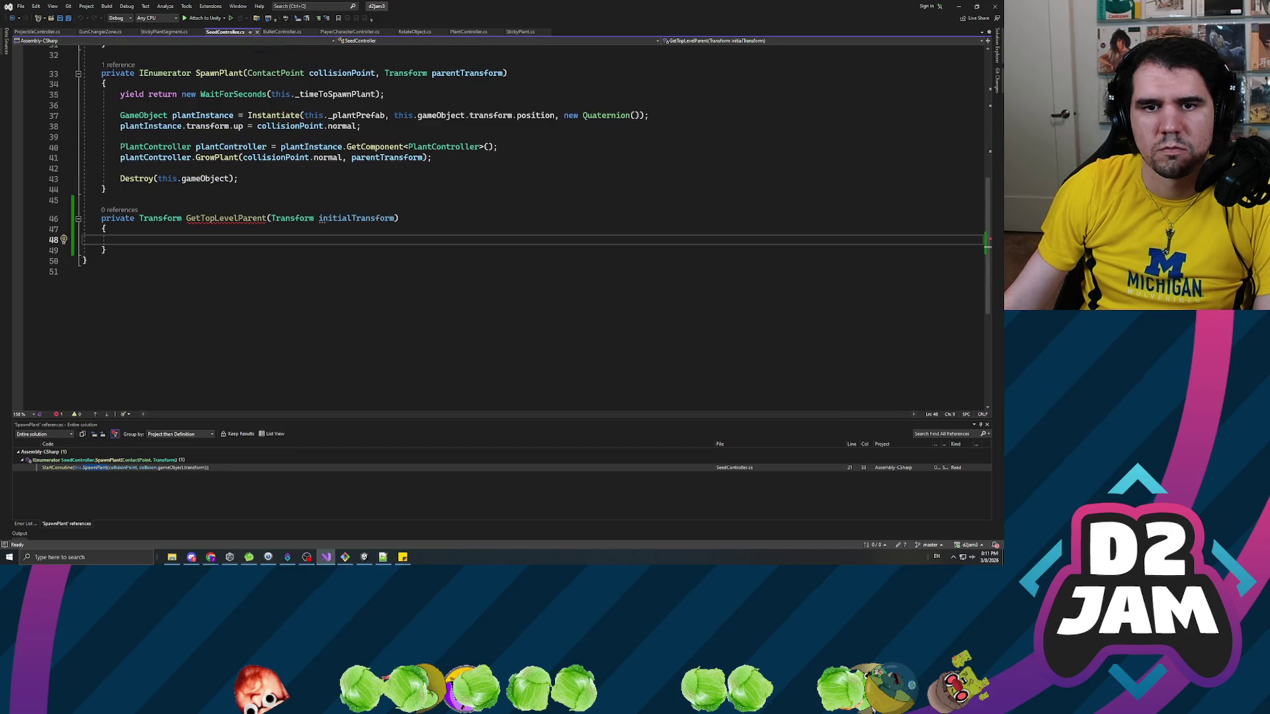
pyautogui.hotkey('ctrl', 'v')
# Delete the Plant name check and break block from the pasted loop and save.
pyautogui.click(208, 239)
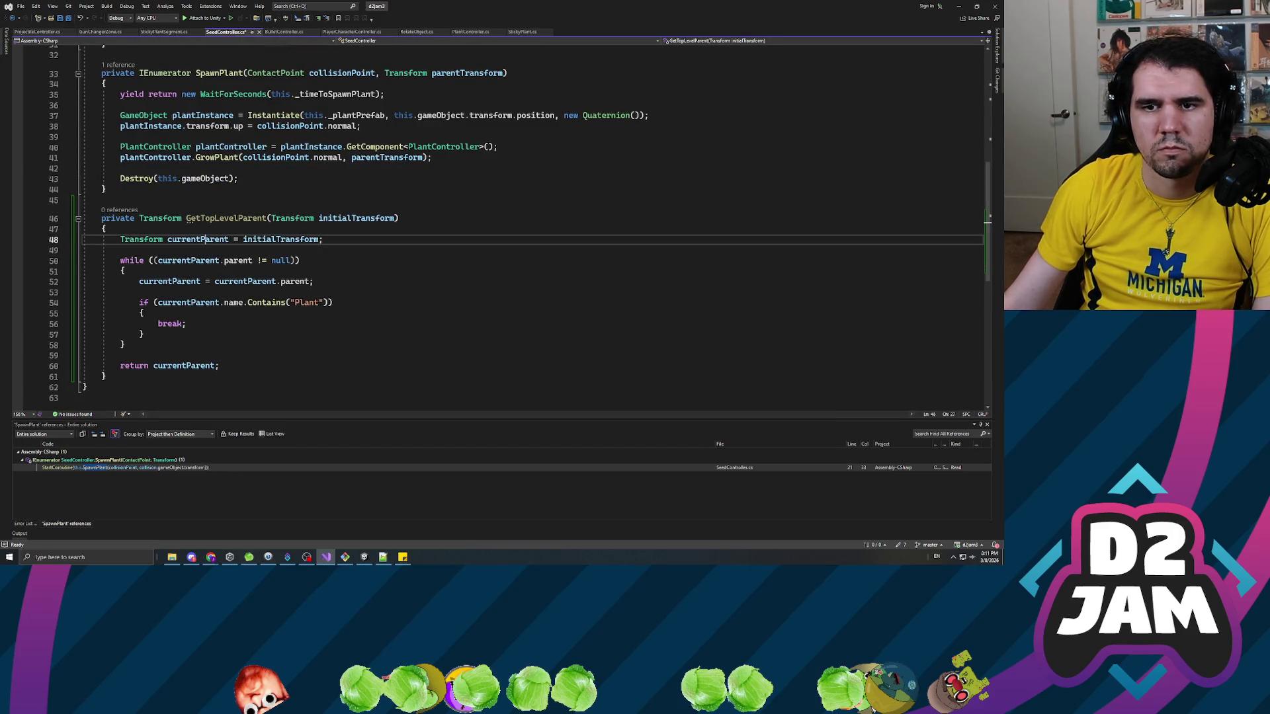
pyautogui.click(238, 260)
pyautogui.press('End')
pyautogui.click(188, 302)
pyautogui.moveTo(144, 334)
pyautogui.mouseDown()
pyautogui.moveTo(130, 312)
pyautogui.moveTo(46, 285)
pyautogui.mouseUp()
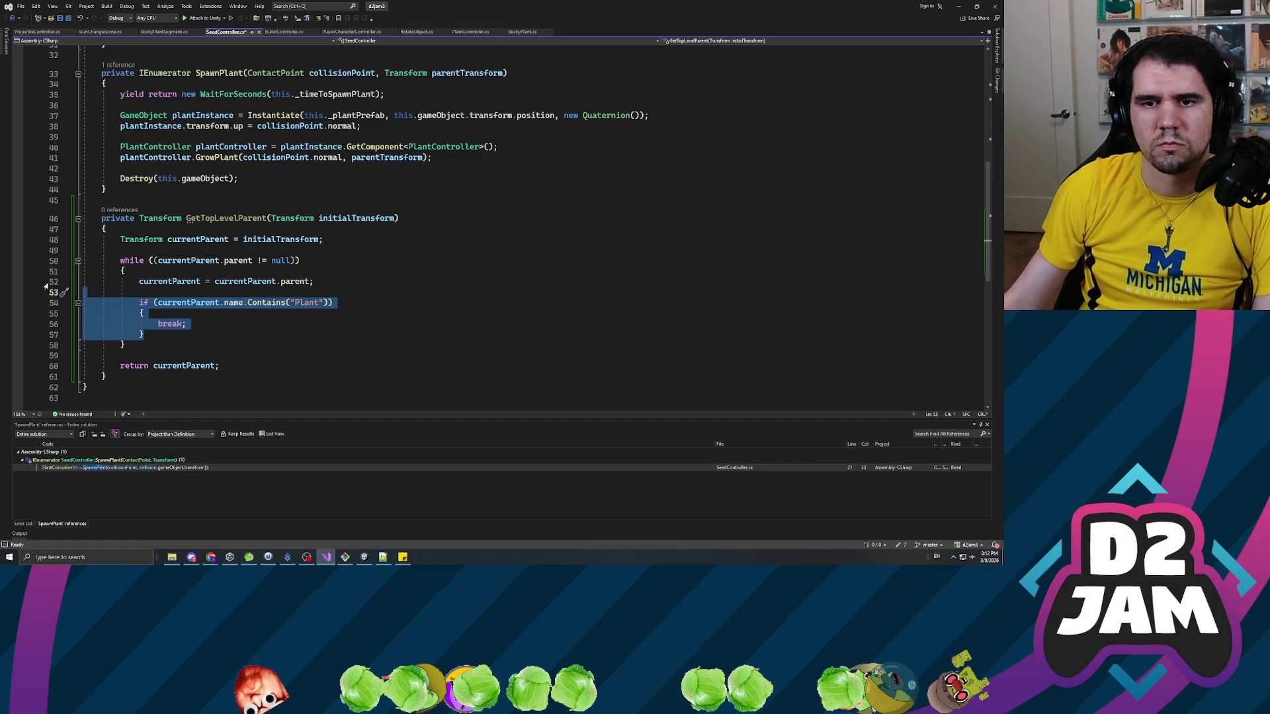
pyautogui.press('Delete')
pyautogui.press('BackSpace')
pyautogui.hotkey('ctrl', 's')
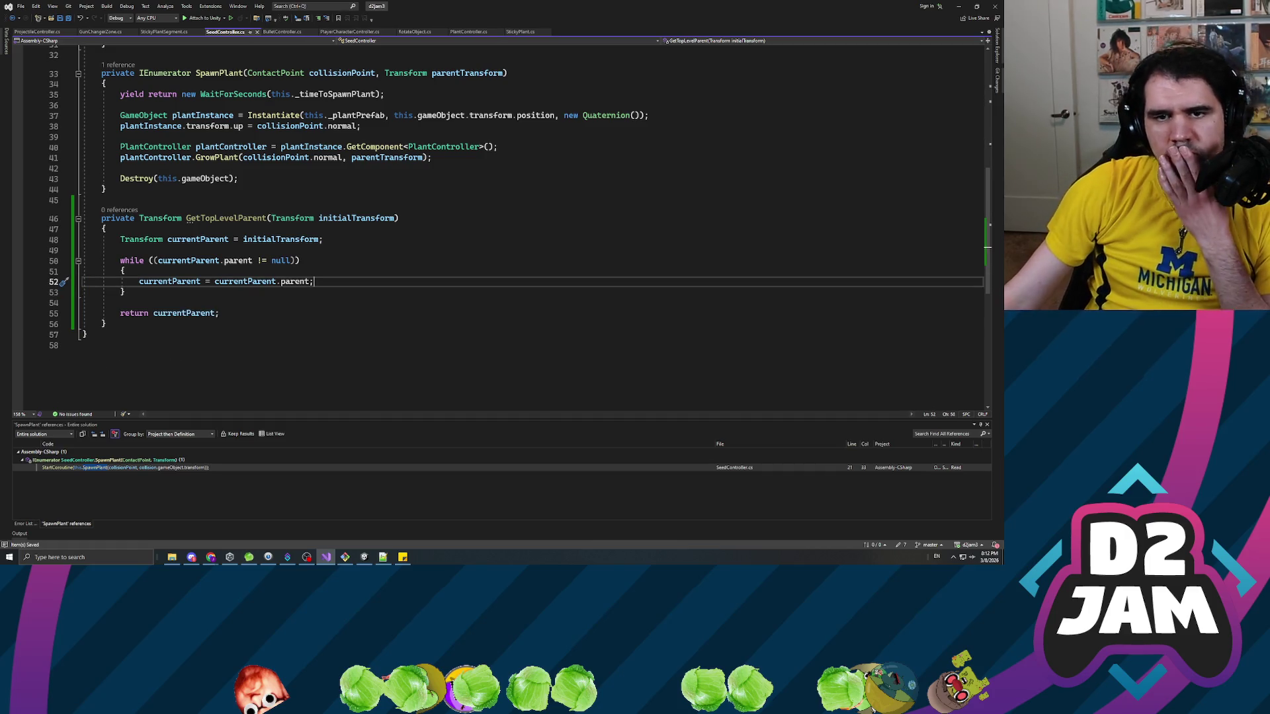
# Wrap line 21's transform argument in this.GetTopLevelParent(...), save, and return to Unity.
pyautogui.scroll(6, 46, 286)
pyautogui.scroll(4, 463, 225)
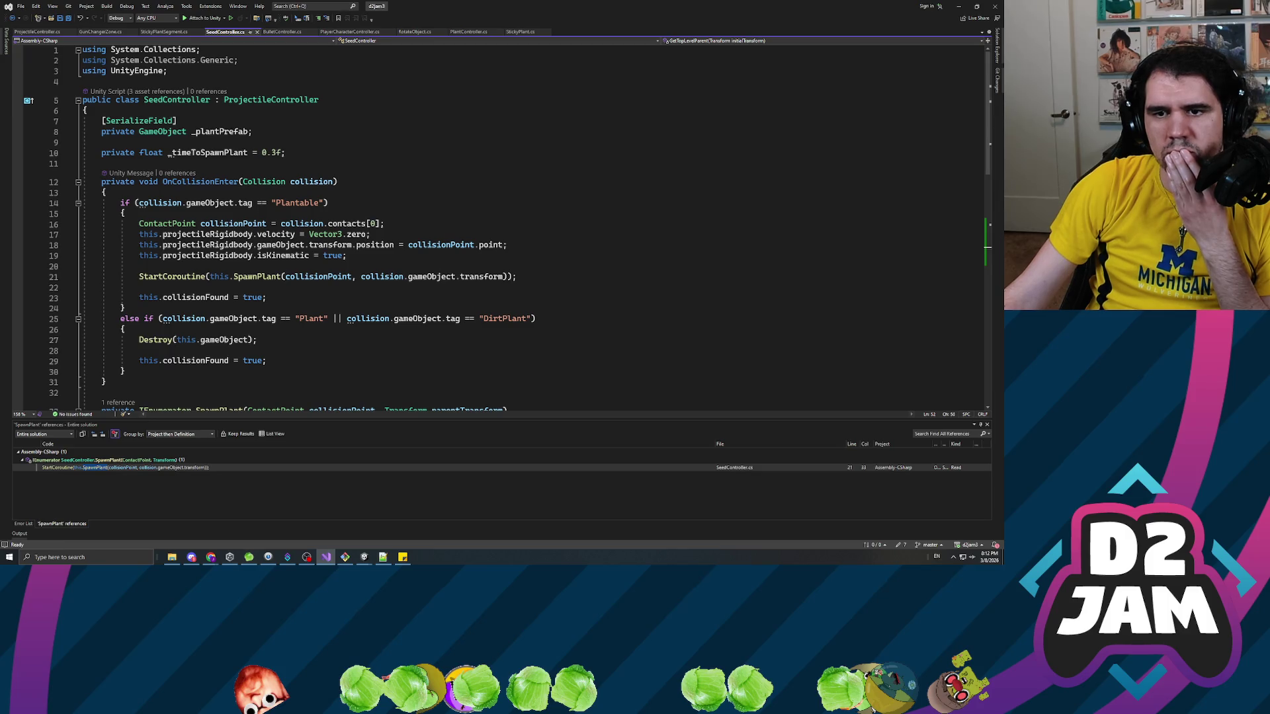
pyautogui.click(365, 276)
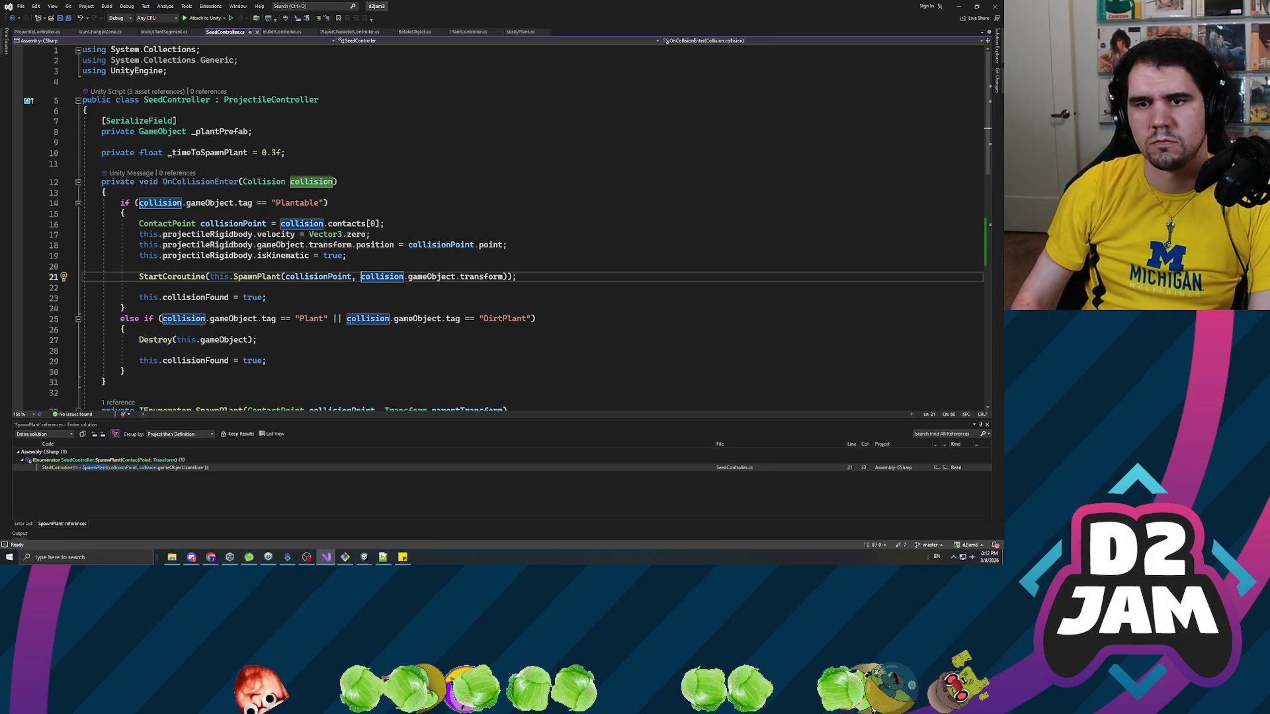
pyautogui.write('this.GetTop')
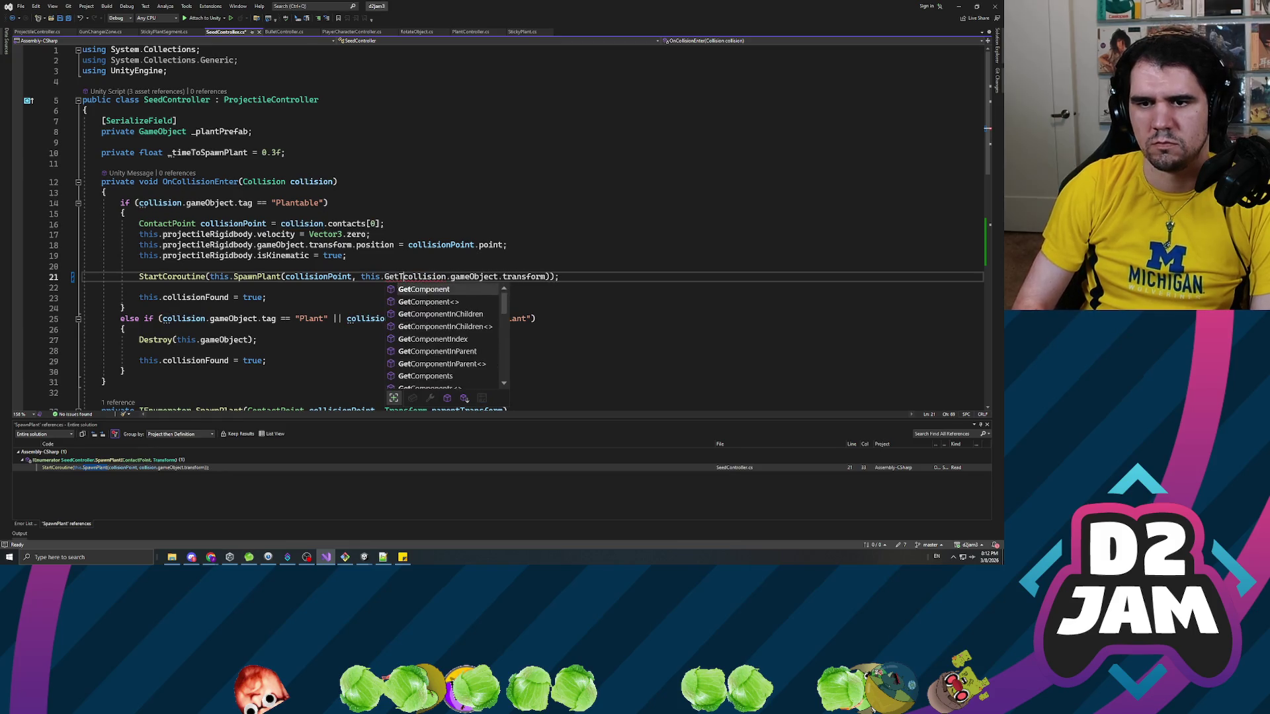
pyautogui.press('Tab')
pyautogui.write('(')
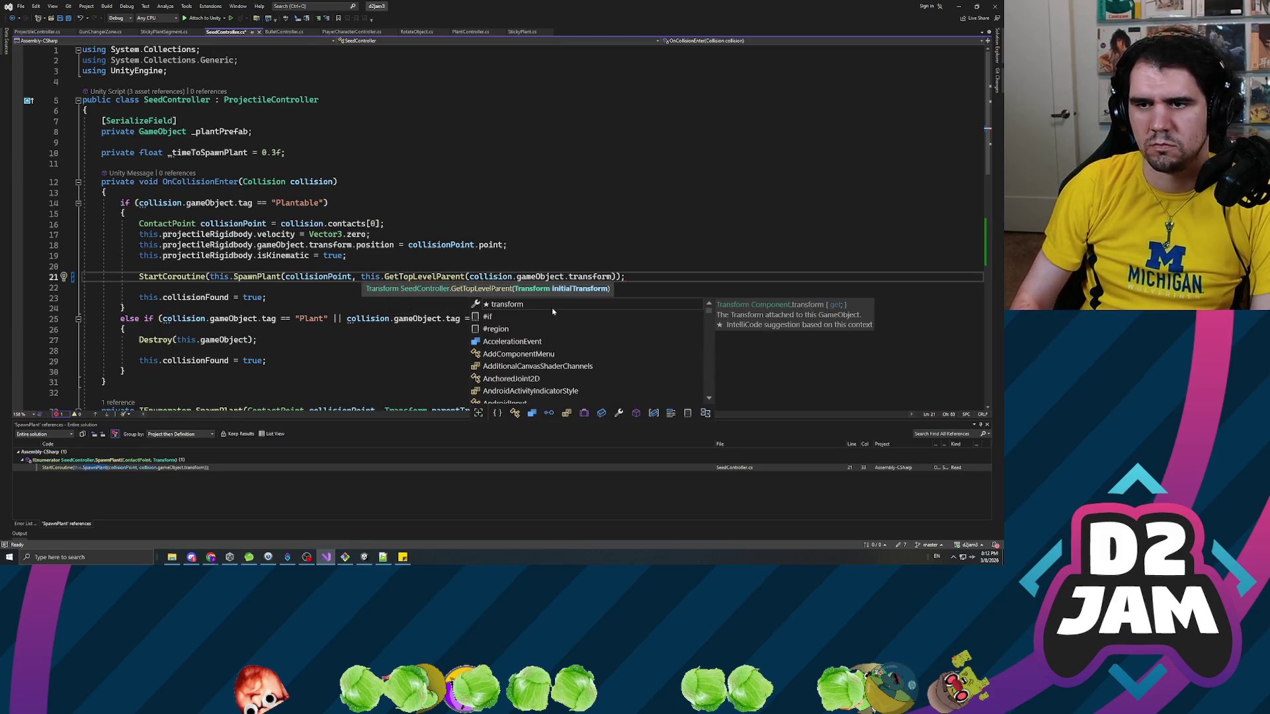
pyautogui.press('End')
pyautogui.press('Left')
pyautogui.write(')')
pyautogui.hotkey('ctrl', 's')
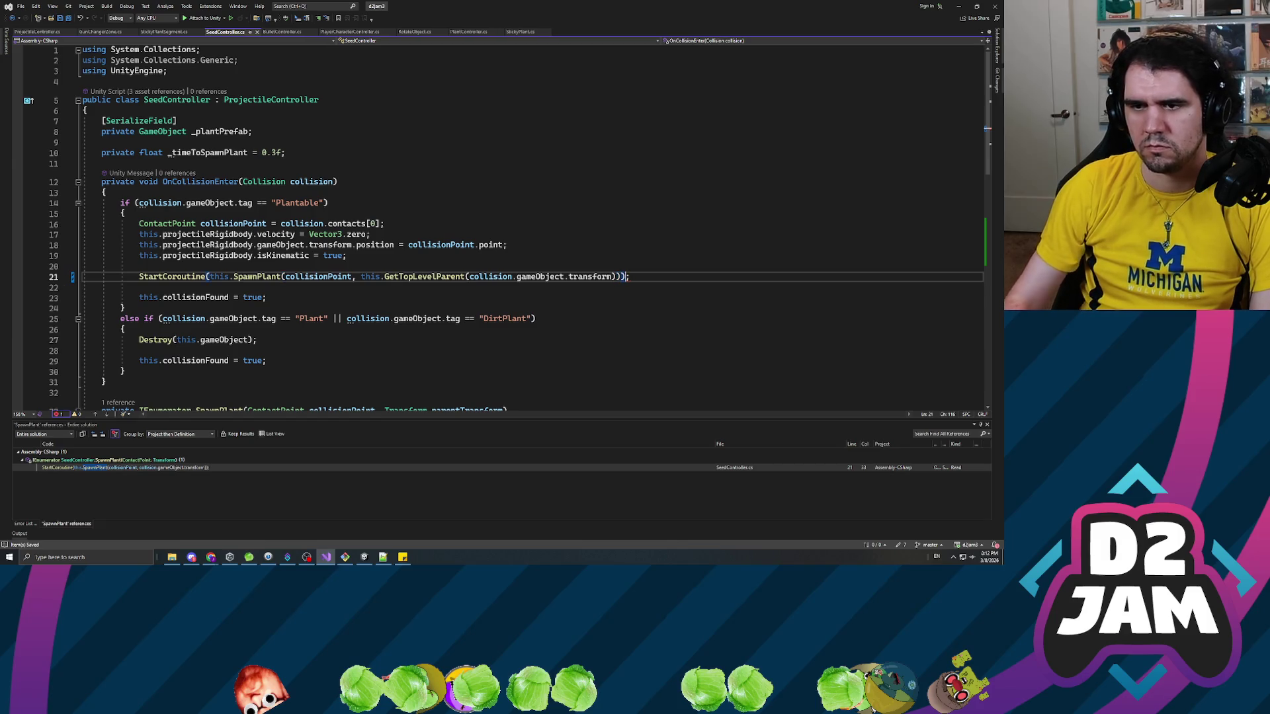
pyautogui.scroll(-9, 515, 225)
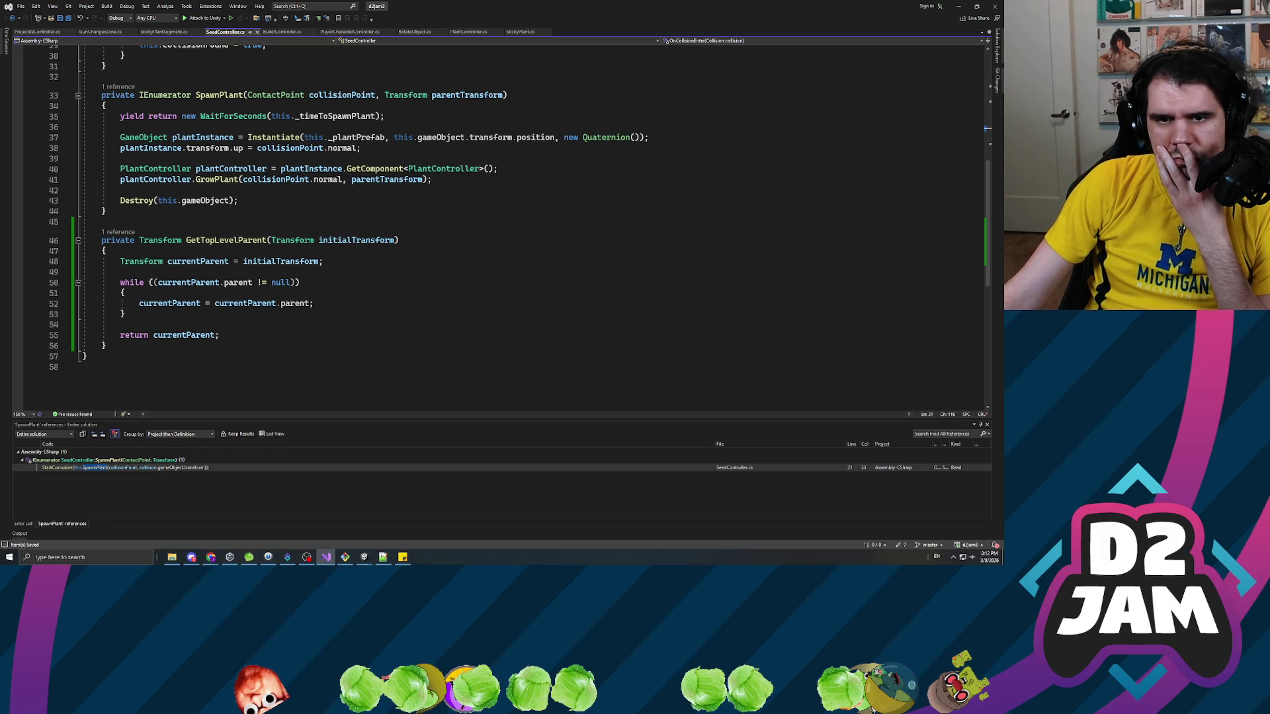
pyautogui.scroll(3, 496, 224)
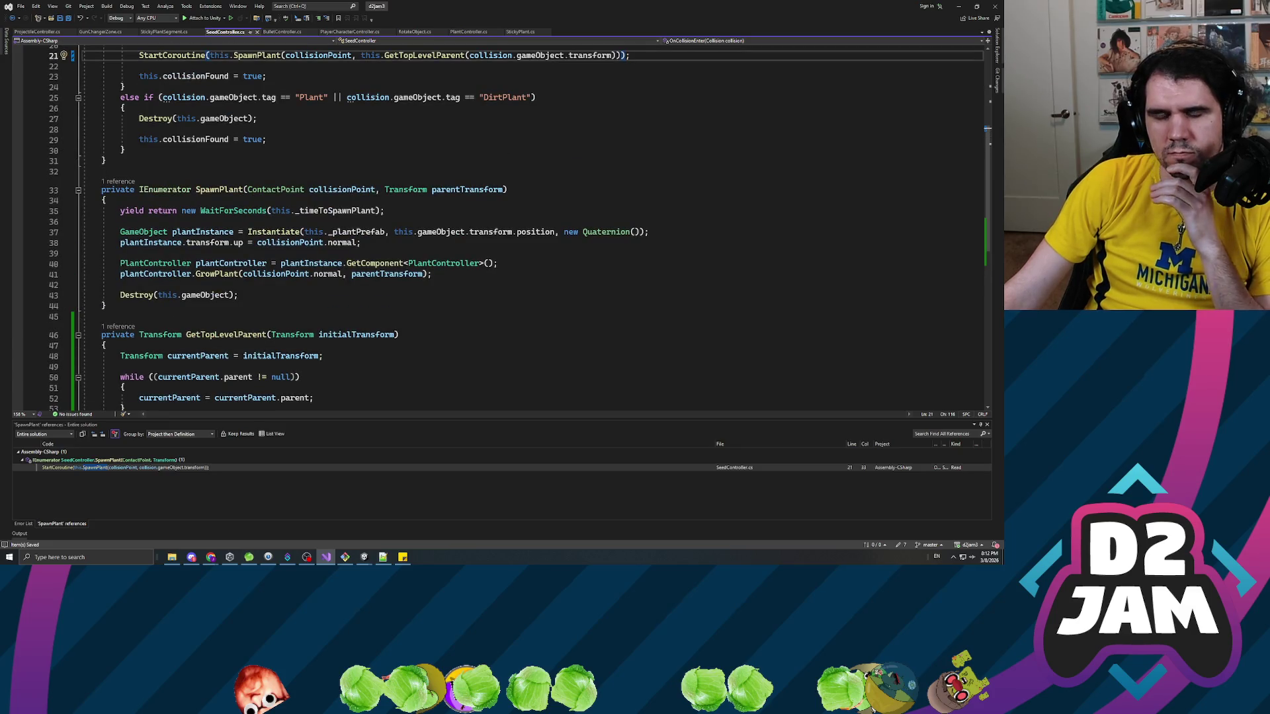
pyautogui.scroll(6, 516, 225)
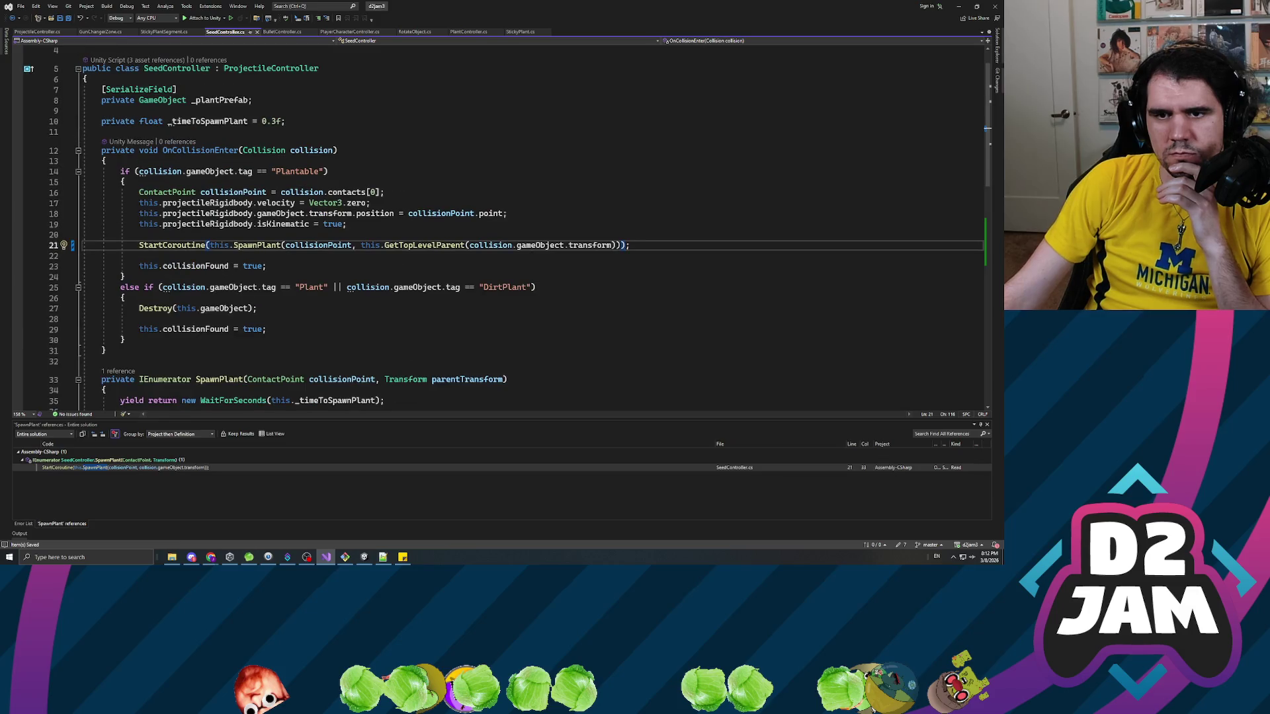
pyautogui.hotkey('alt', 'Tab')
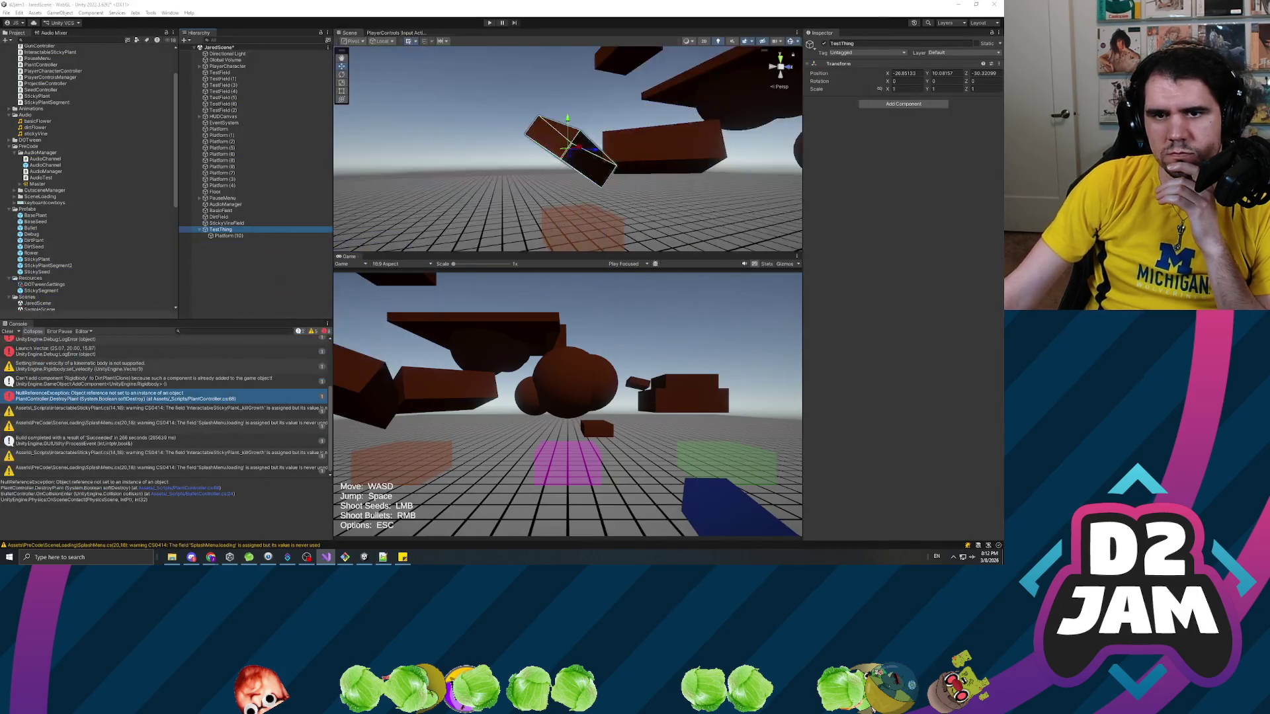
# Select Platform (10), enter Play mode, and fire a bullet and a seed at the tilted platform.
pyautogui.click(230, 236)
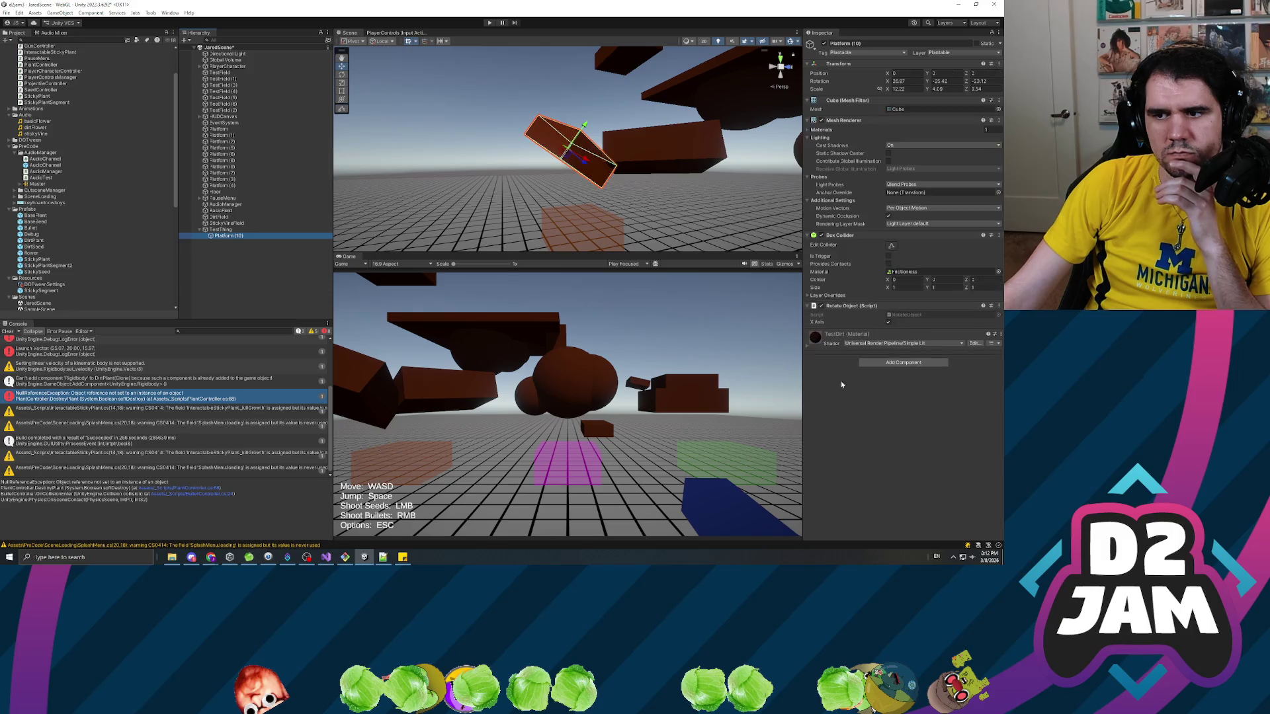
pyautogui.click(824, 311)
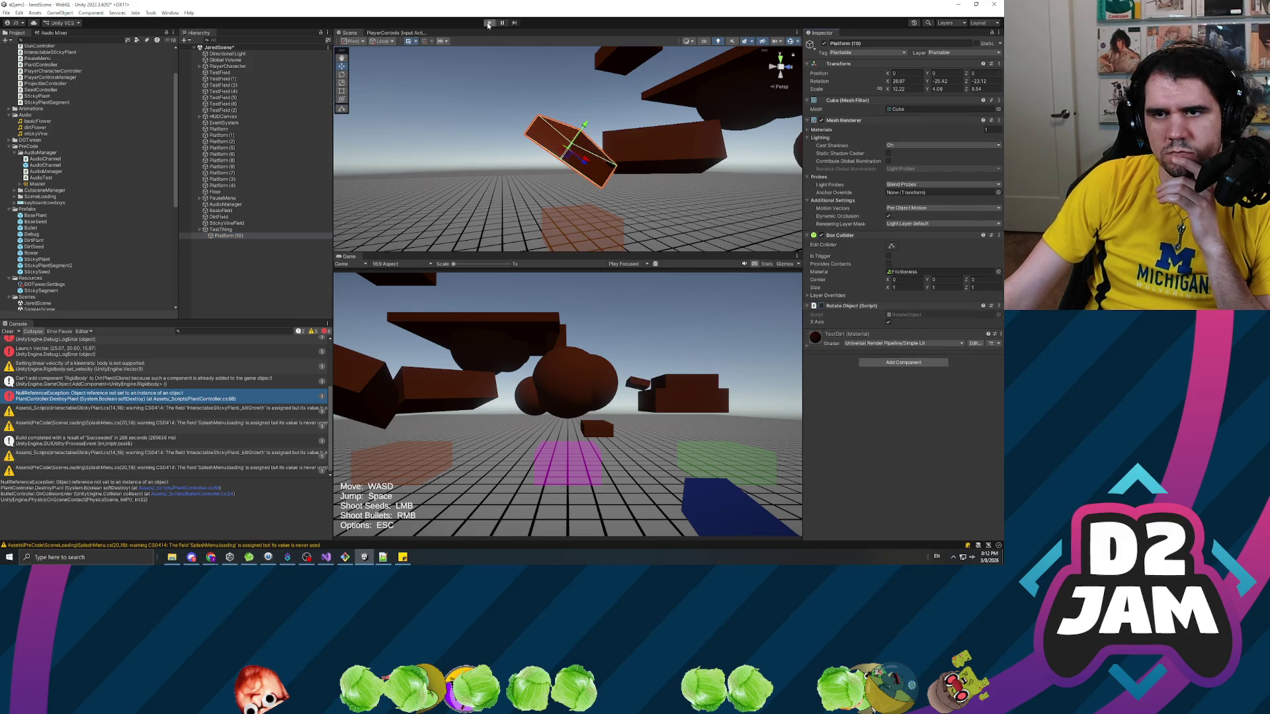
pyautogui.click(489, 23)
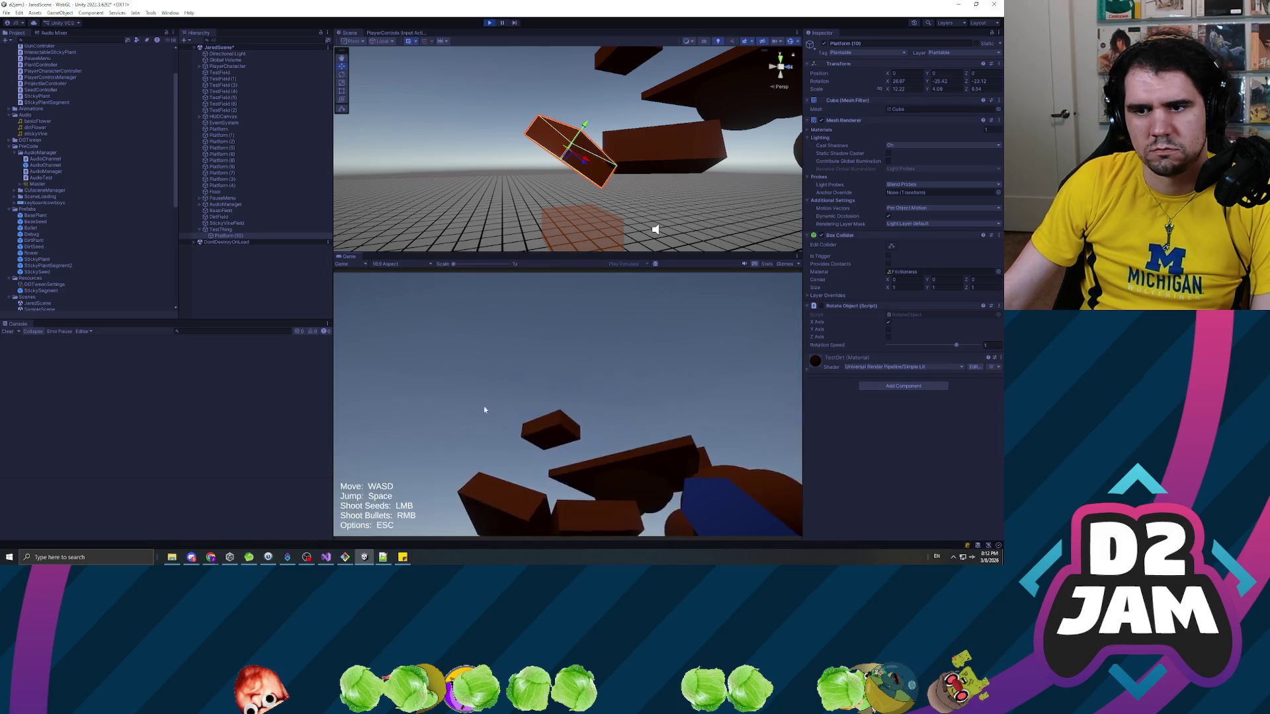
pyautogui.rightClick(567, 404)
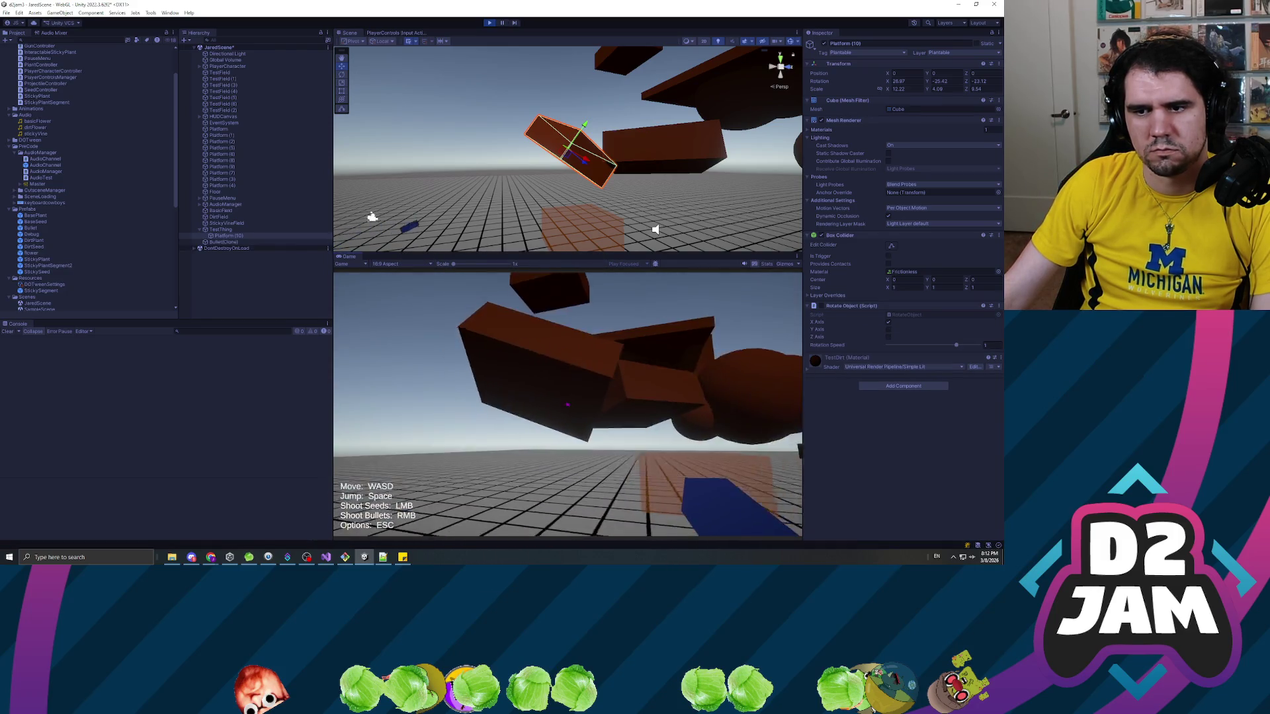
pyautogui.click(567, 404)
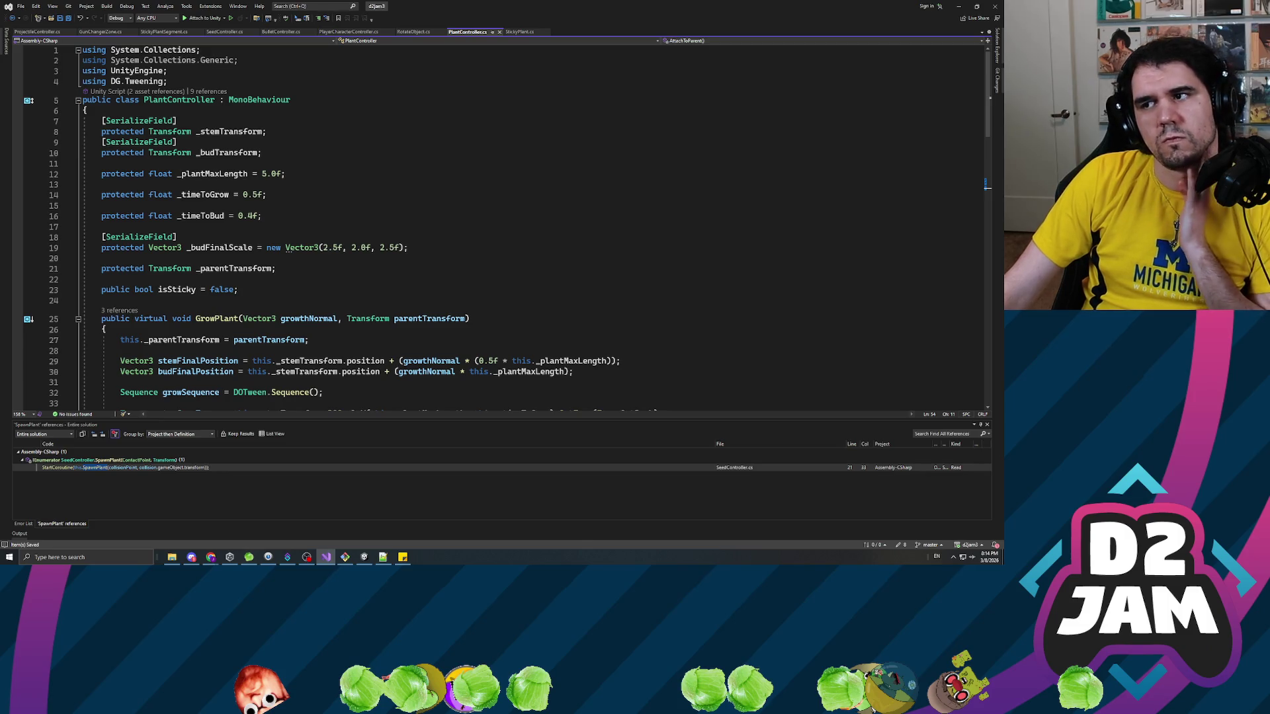
# Add the Rotate Object component to the TestThing parent object.
pyautogui.hotkey('alt', 'Tab')
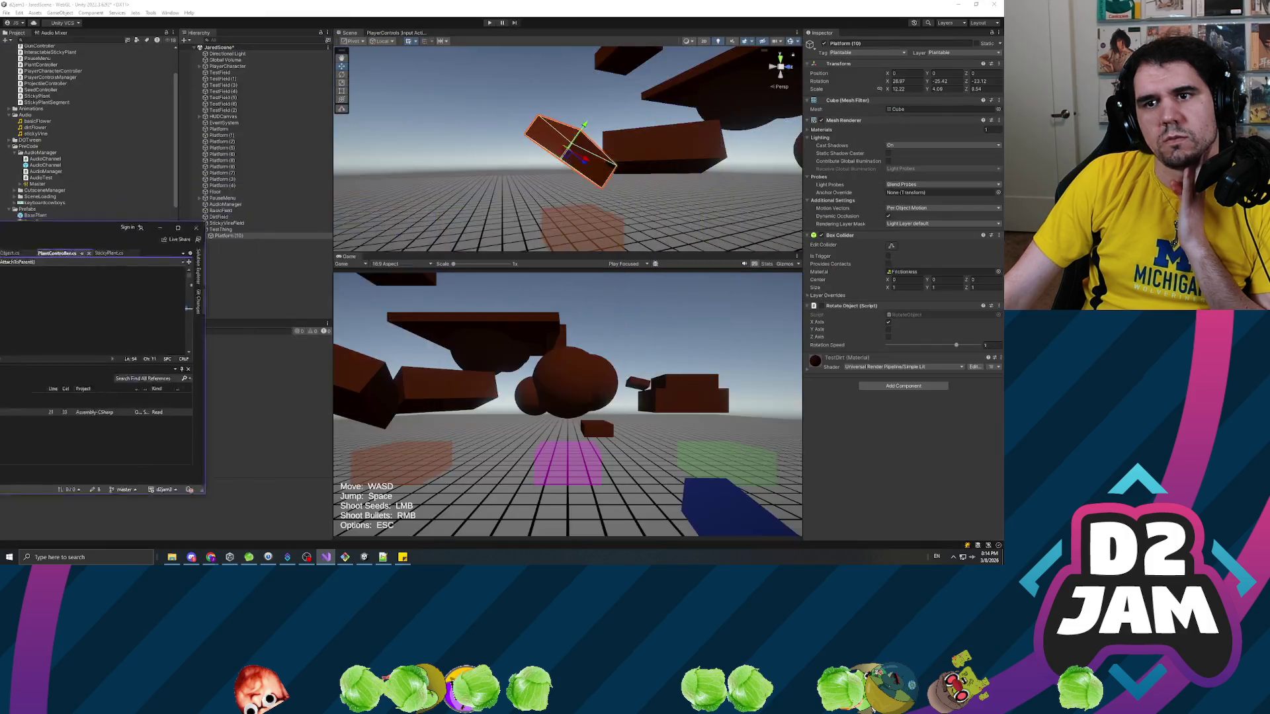
pyautogui.click(231, 230)
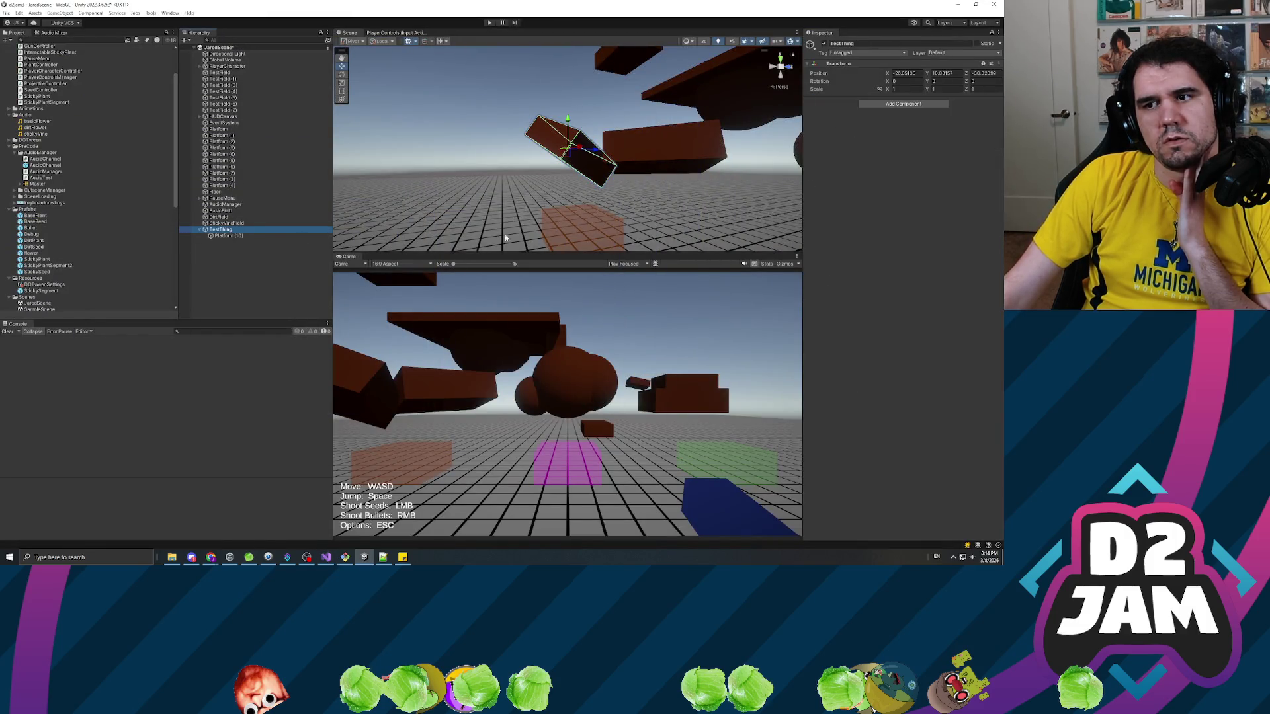
pyautogui.click(891, 105)
pyautogui.write('rota')
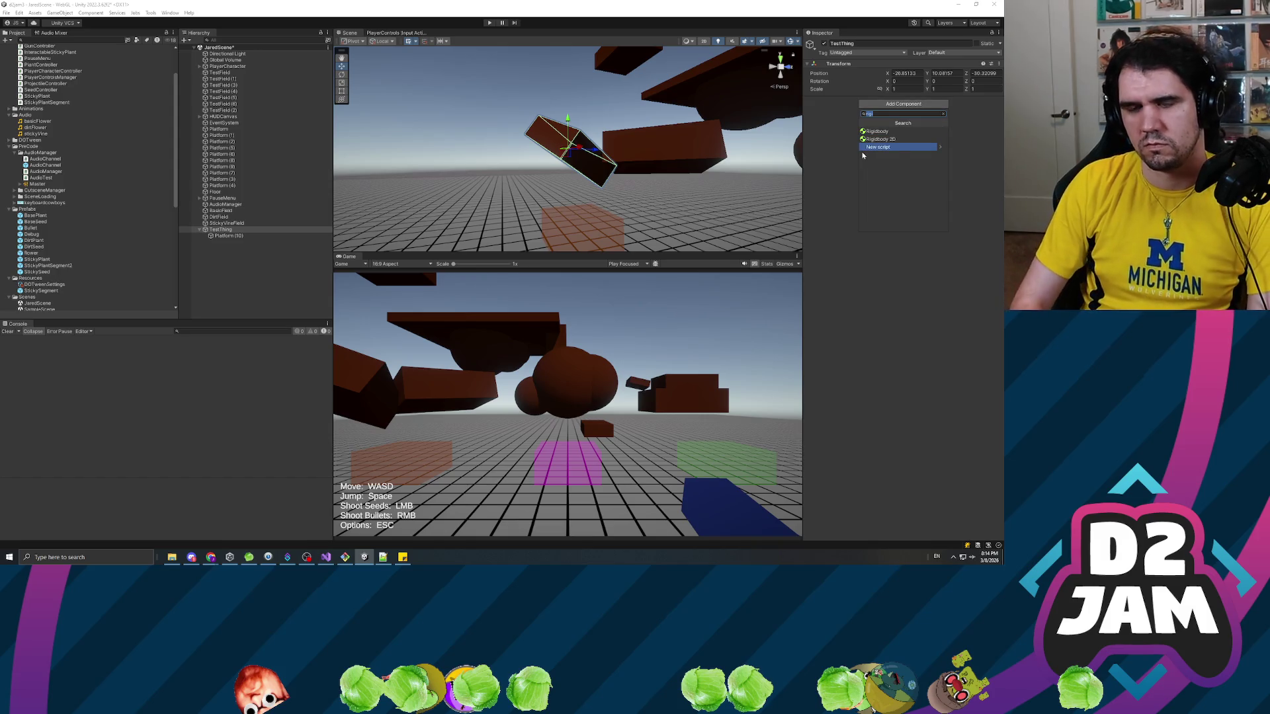
pyautogui.write('te')
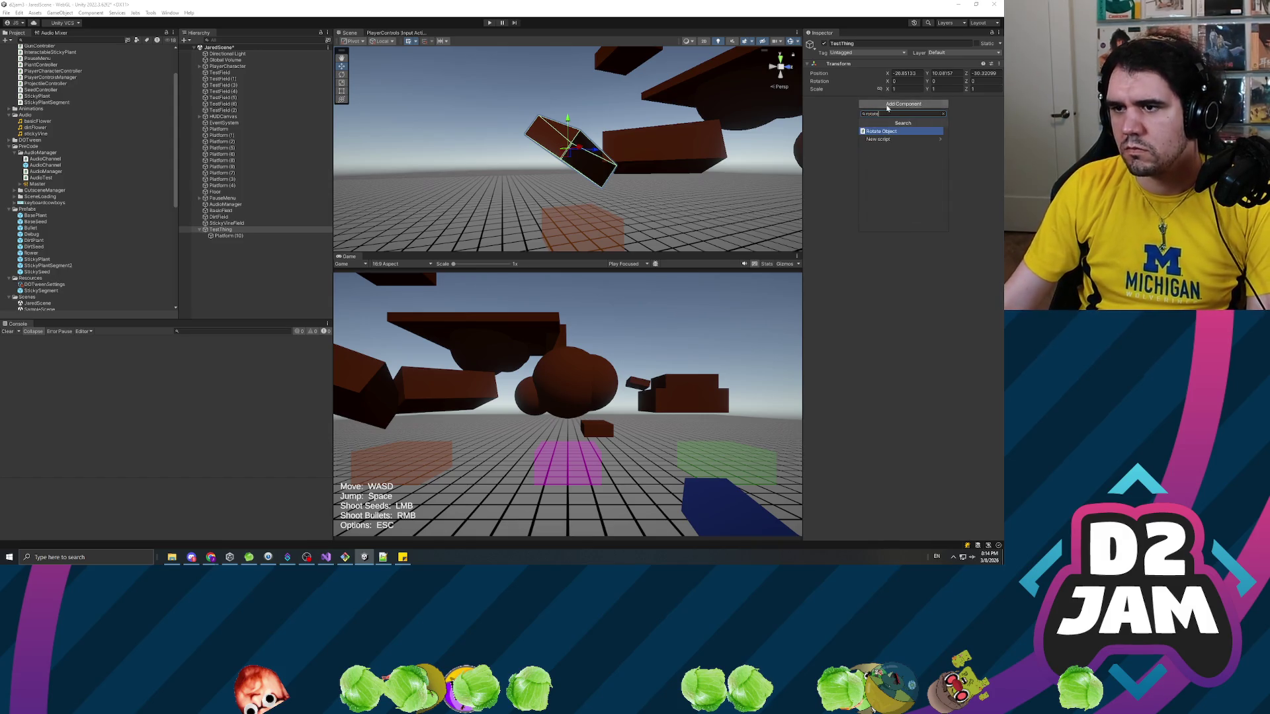
pyautogui.click(894, 132)
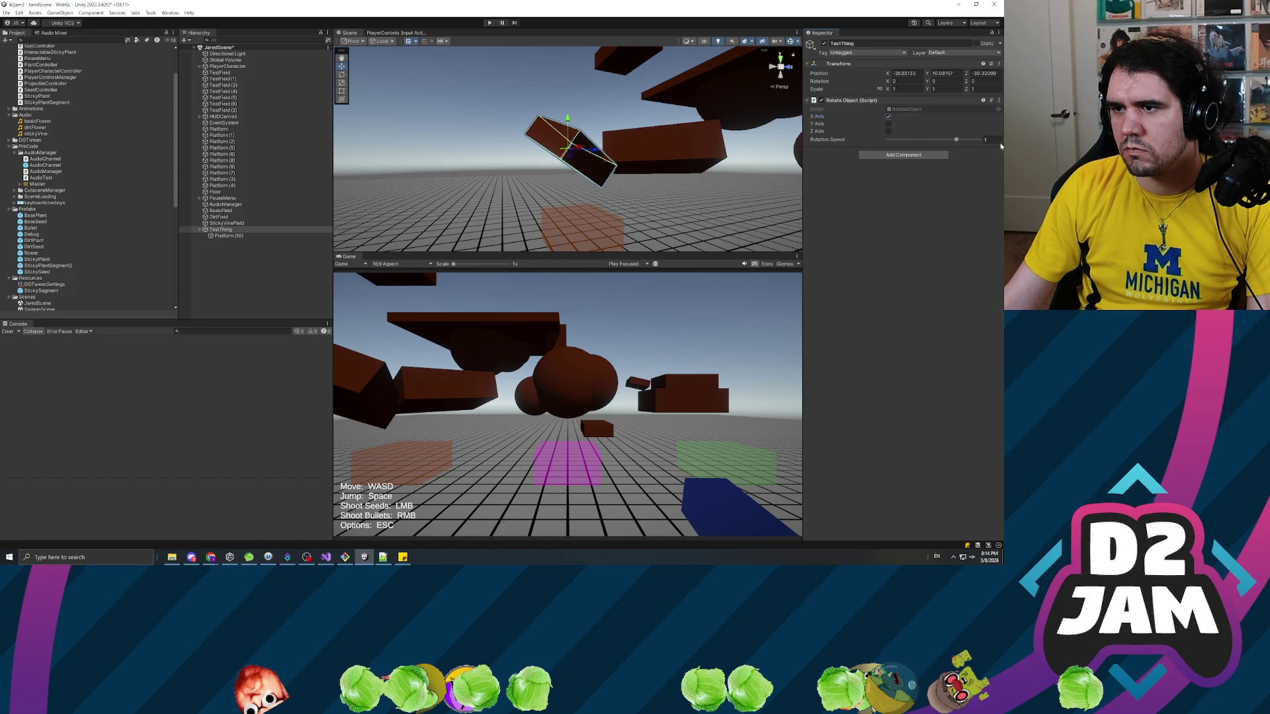
# Remove Rotate Object from Platform (10) and start Play mode.
pyautogui.click(228, 235)
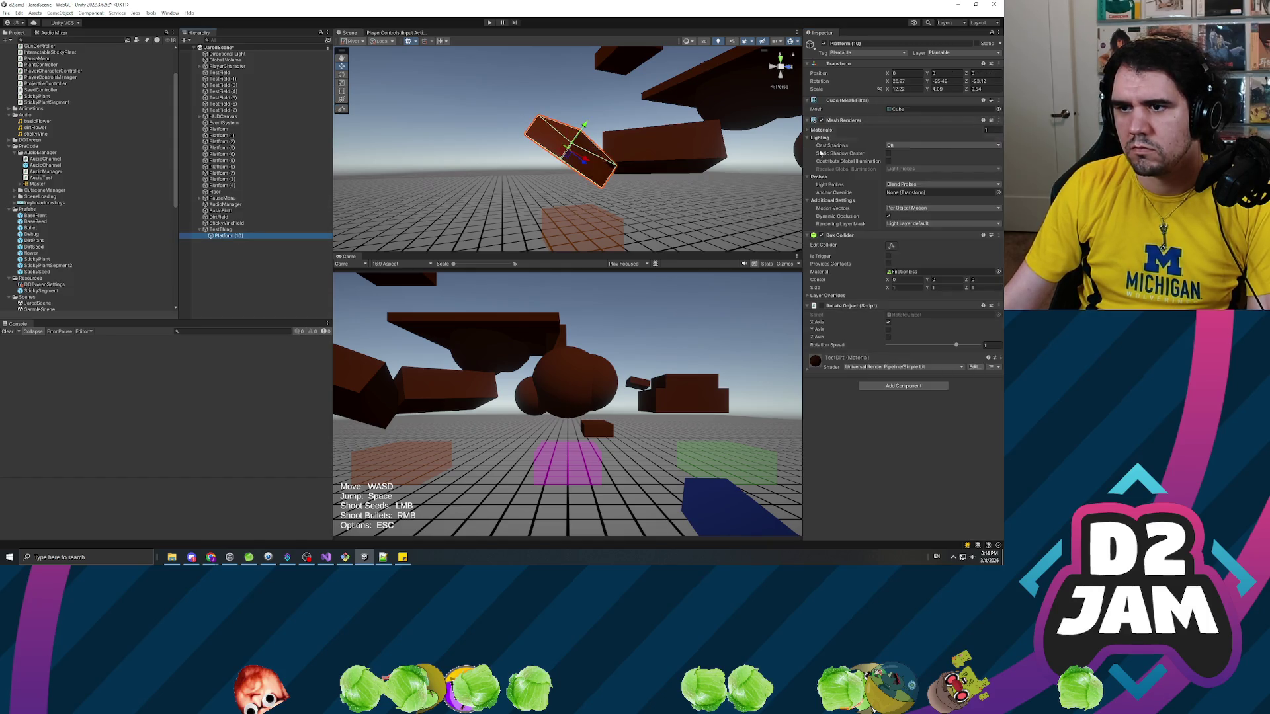
pyautogui.click(998, 310)
pyautogui.click(939, 328)
pyautogui.click(490, 24)
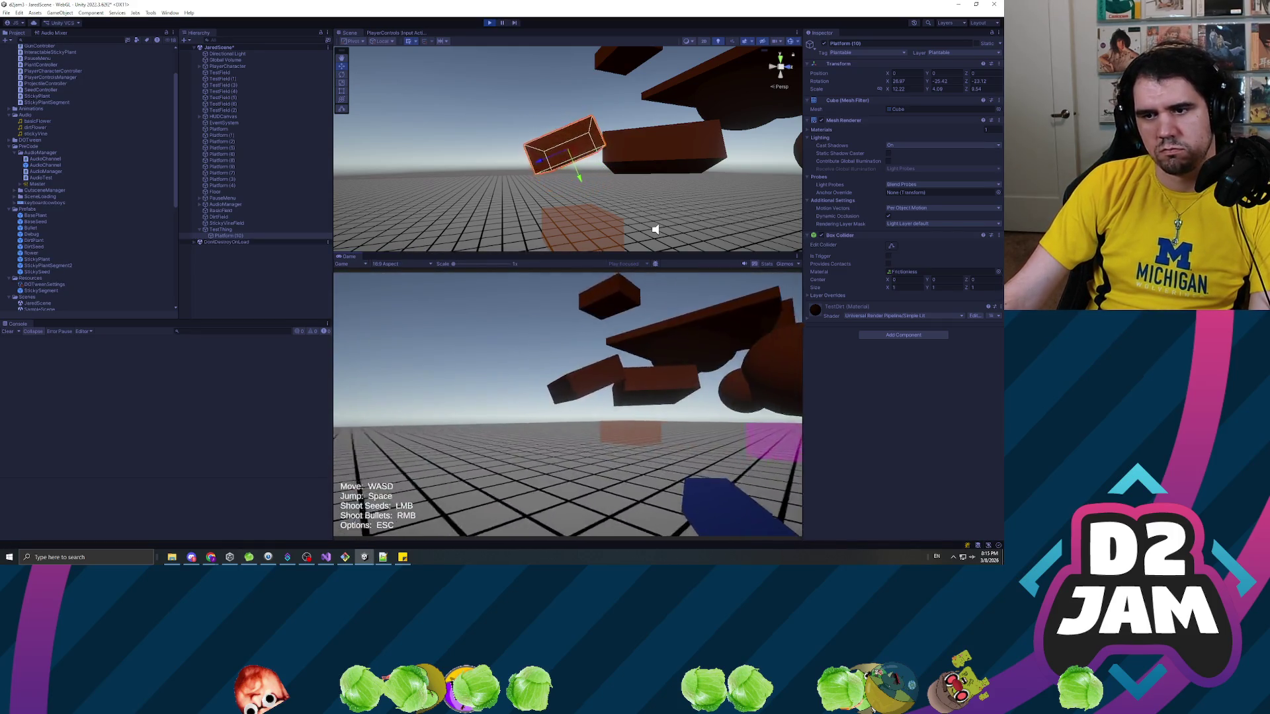
# Shoot three seeds at the rotating platform, then pause with Esc and stop Play mode.
pyautogui.click(567, 404)
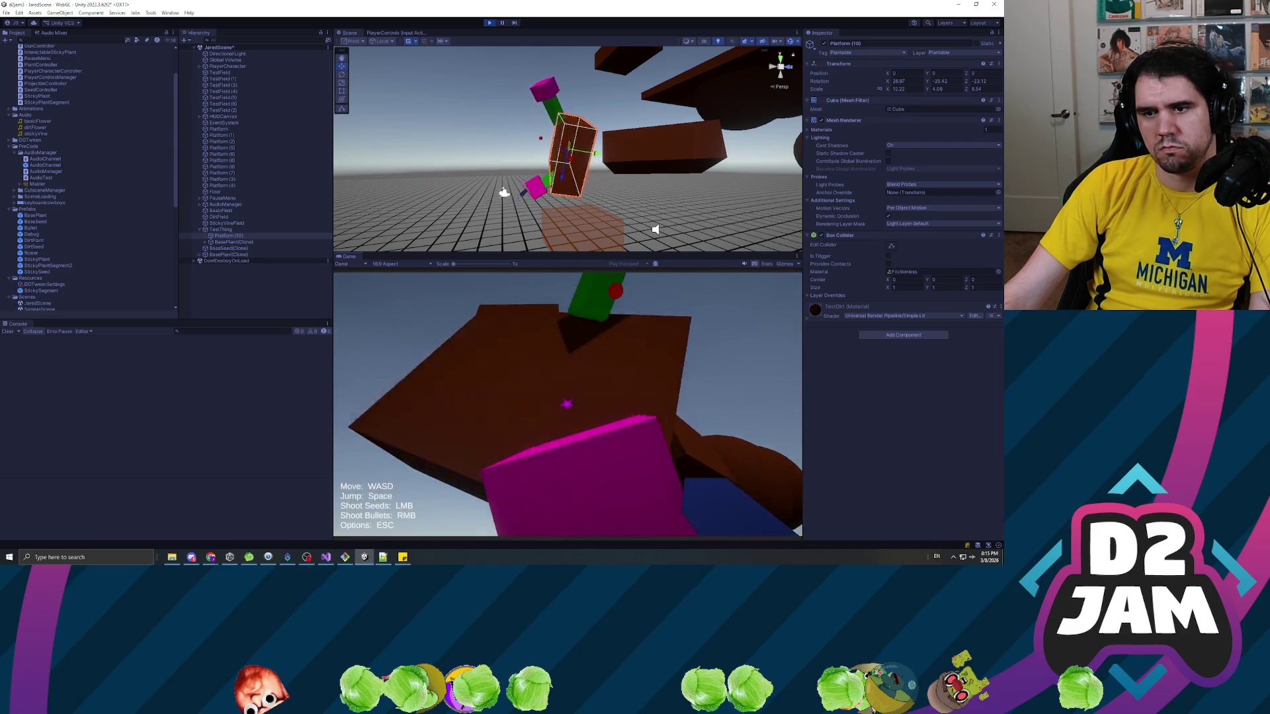
pyautogui.click(567, 404)
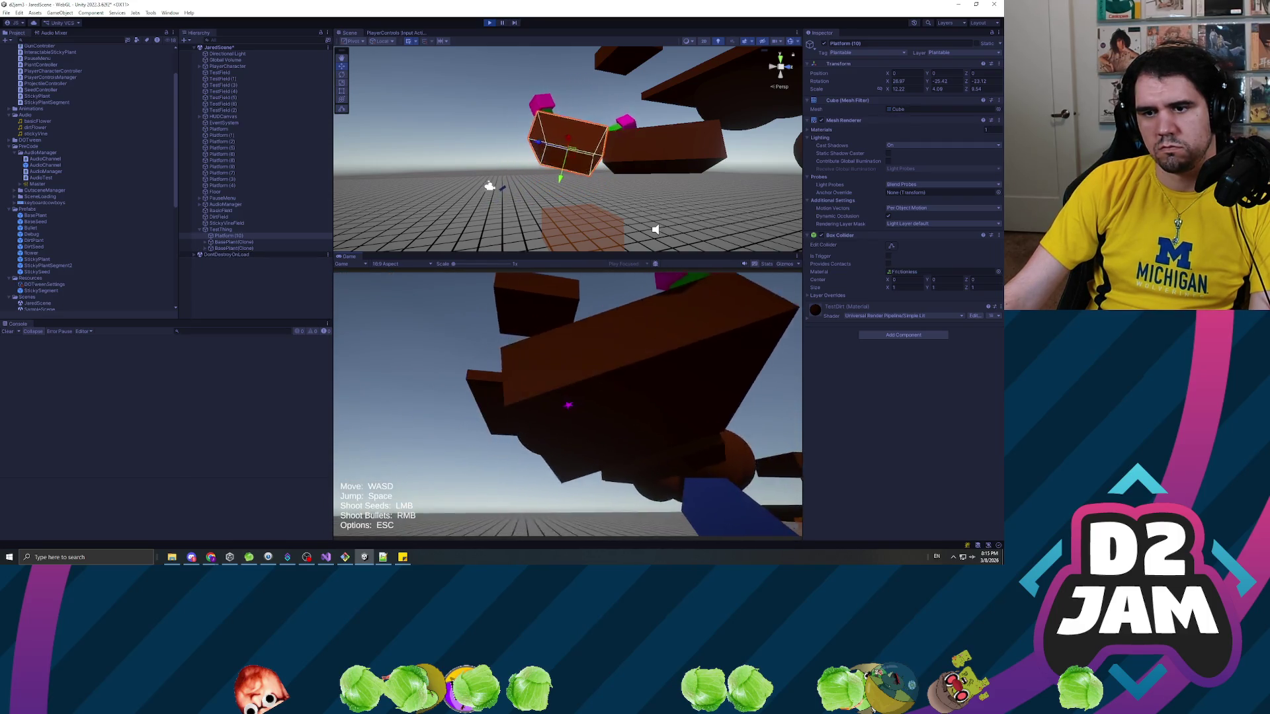
pyautogui.click(568, 404)
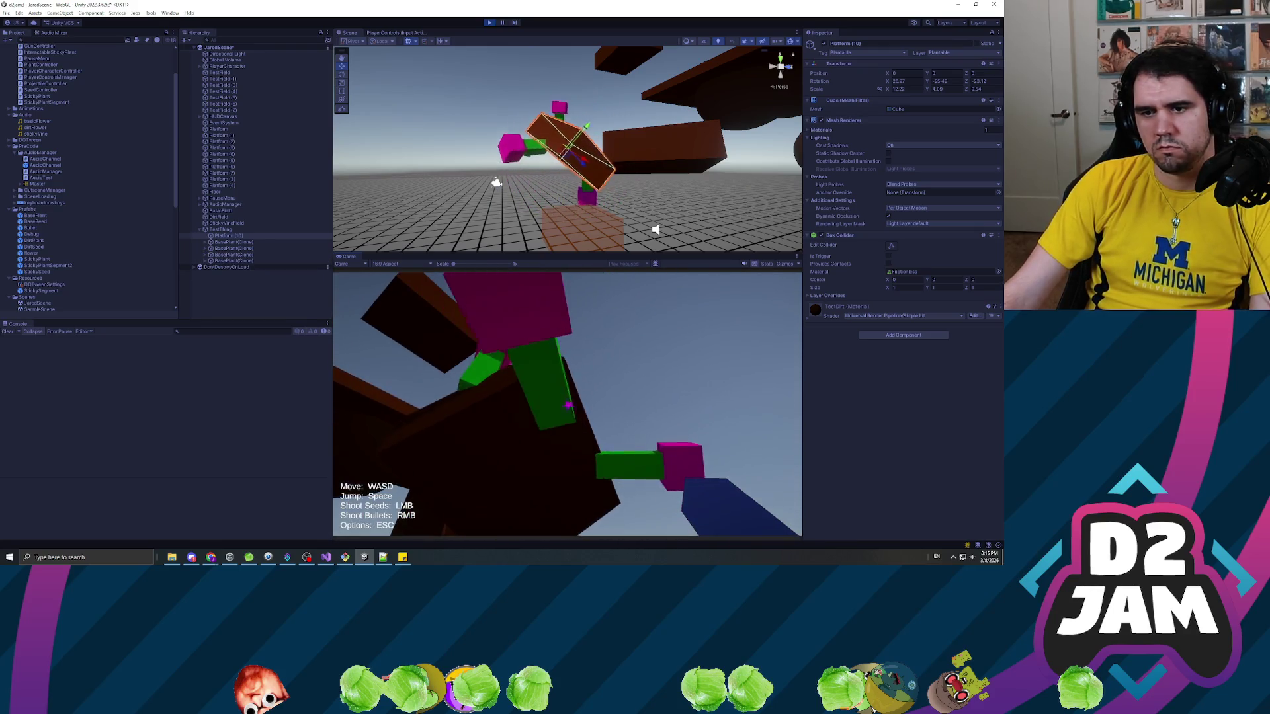
pyautogui.press('Escape')
pyautogui.click(490, 23)
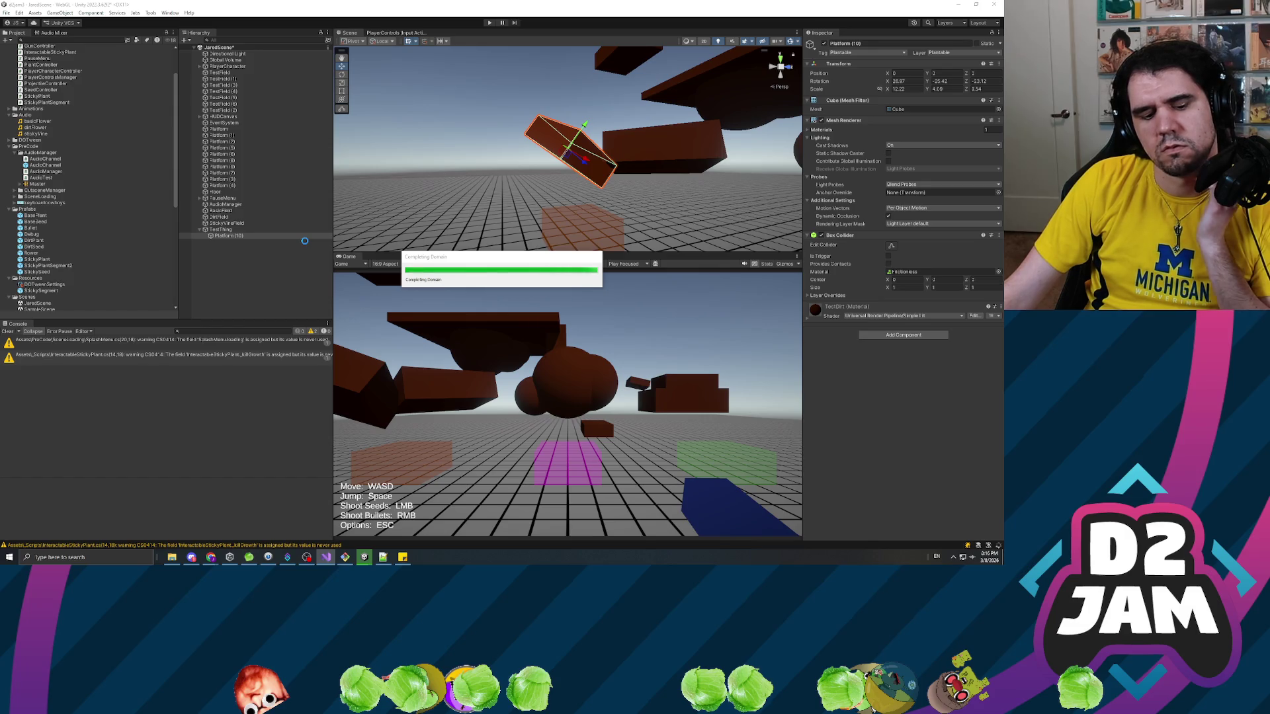
# Start Play mode and shoot four seeds to grow plants on the platforms.
pyautogui.click(489, 22)
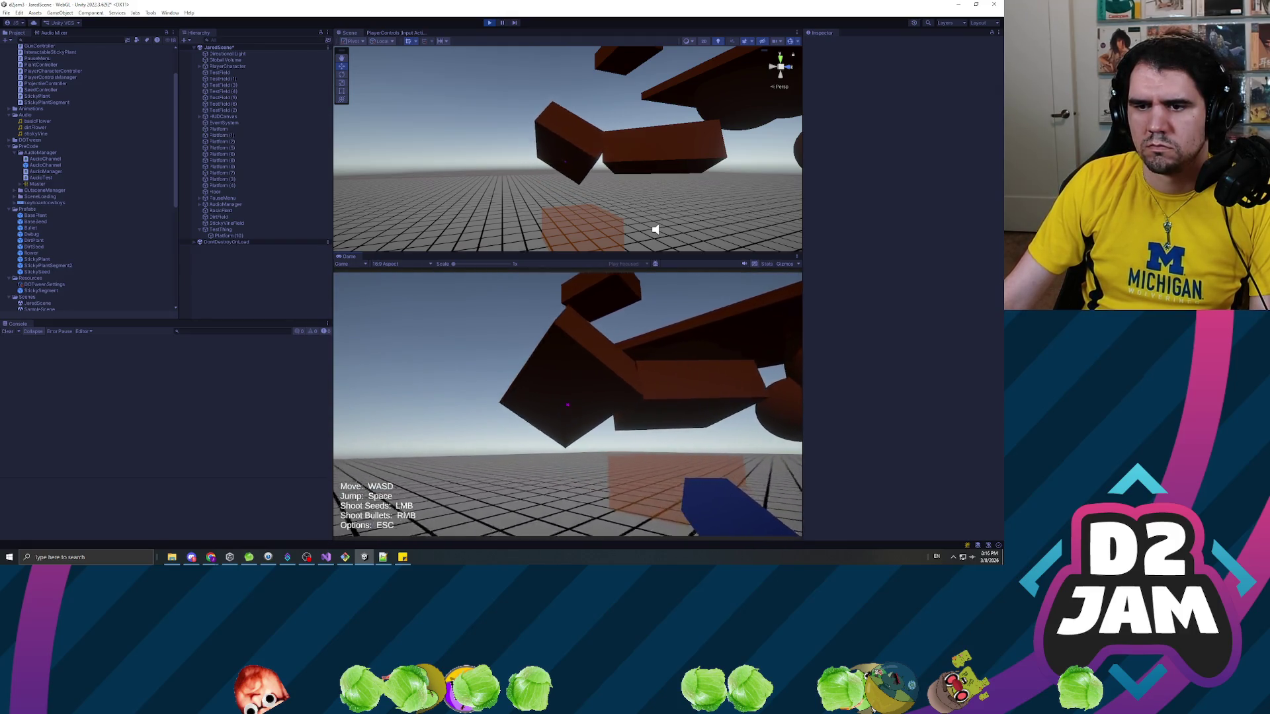
pyautogui.click(567, 405)
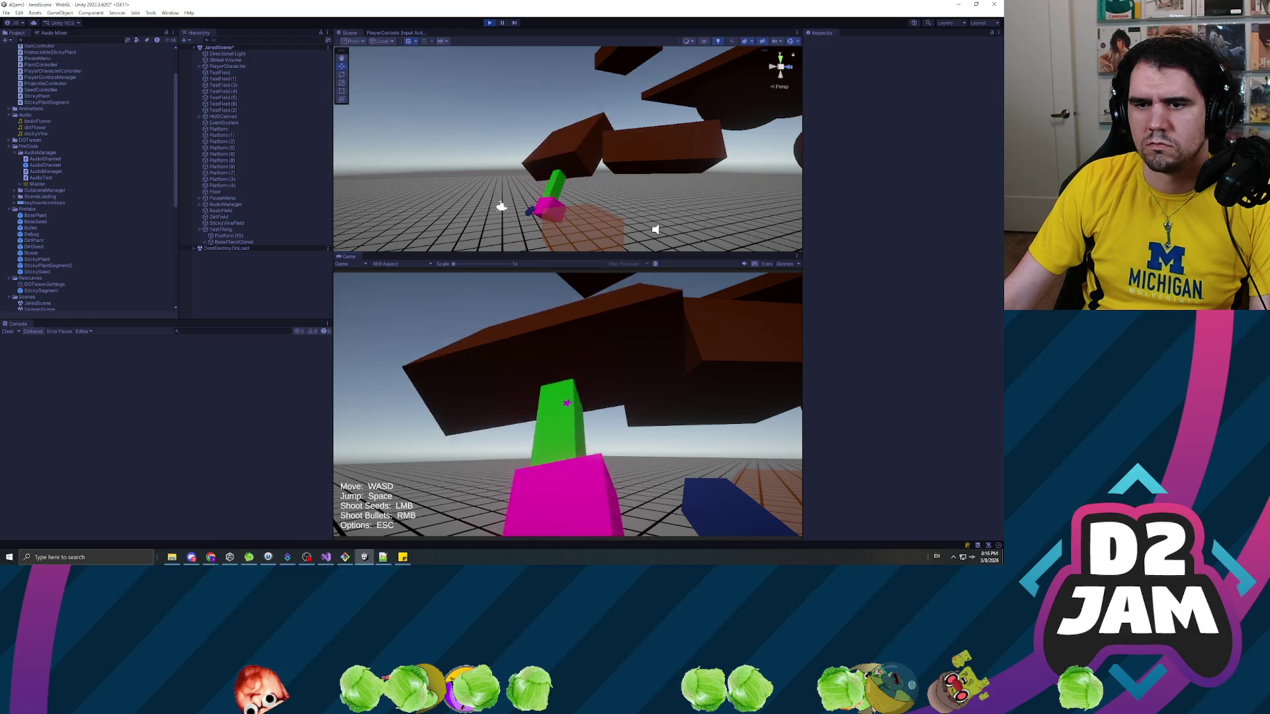
pyautogui.click(567, 404)
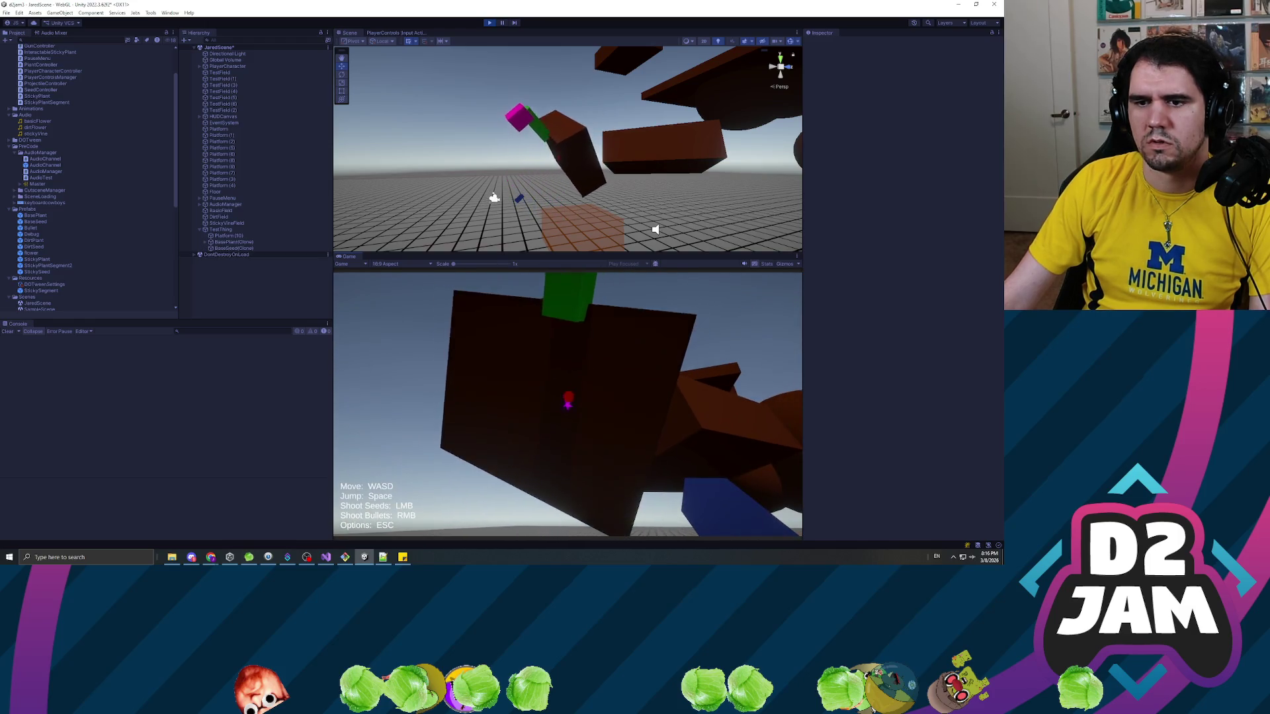
pyautogui.click(566, 404)
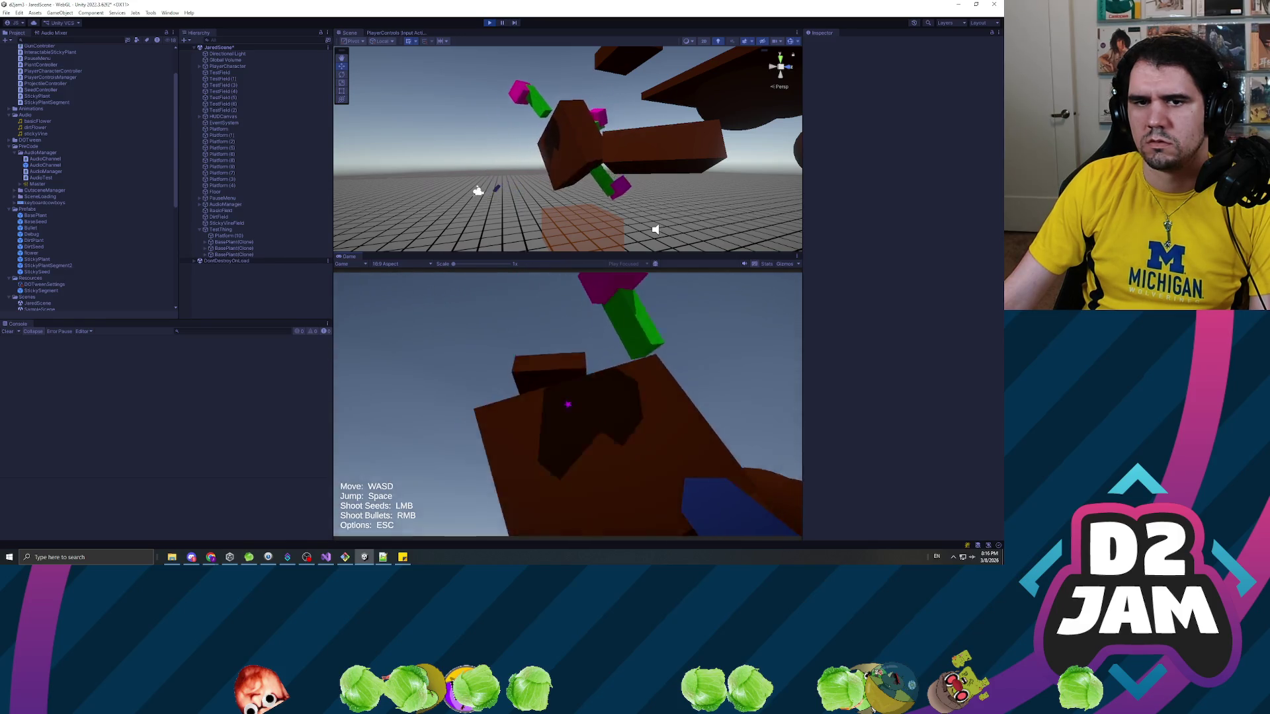
pyautogui.click(567, 405)
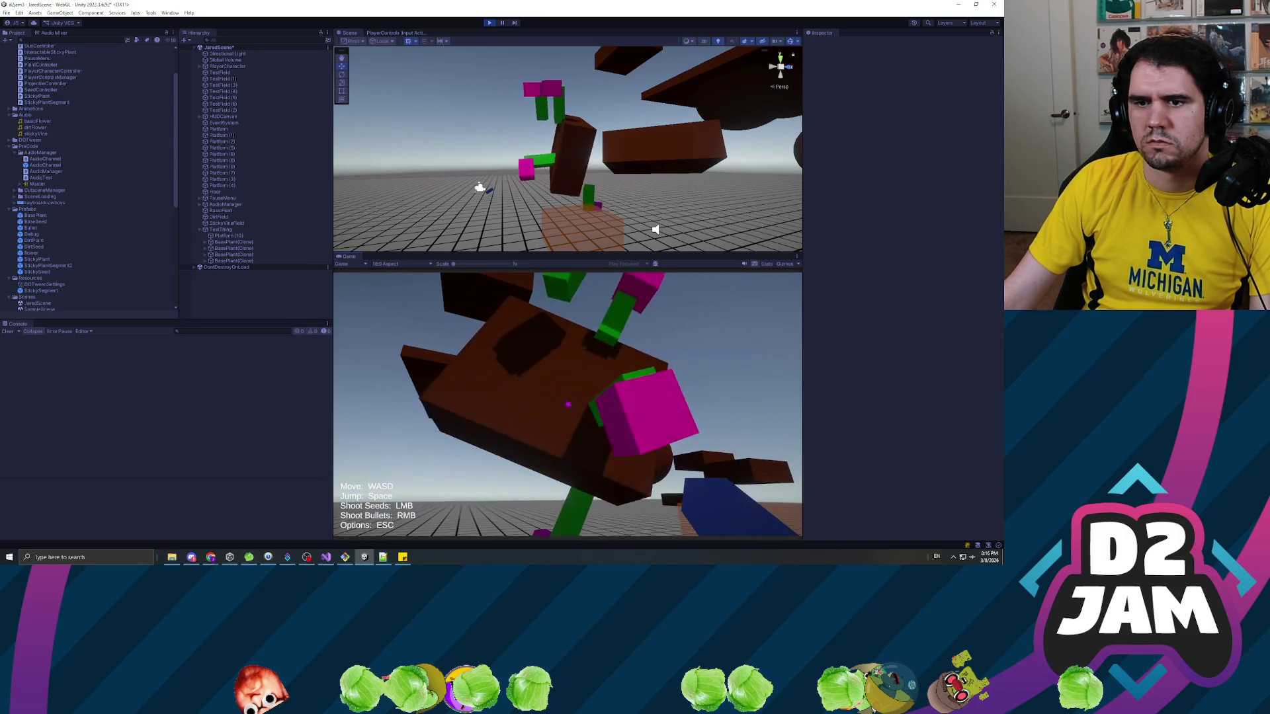
# Fire three bullets and one more seed at the floating blocks, then exit Play mode.
pyautogui.rightClick(568, 404)
pyautogui.rightClick(567, 405)
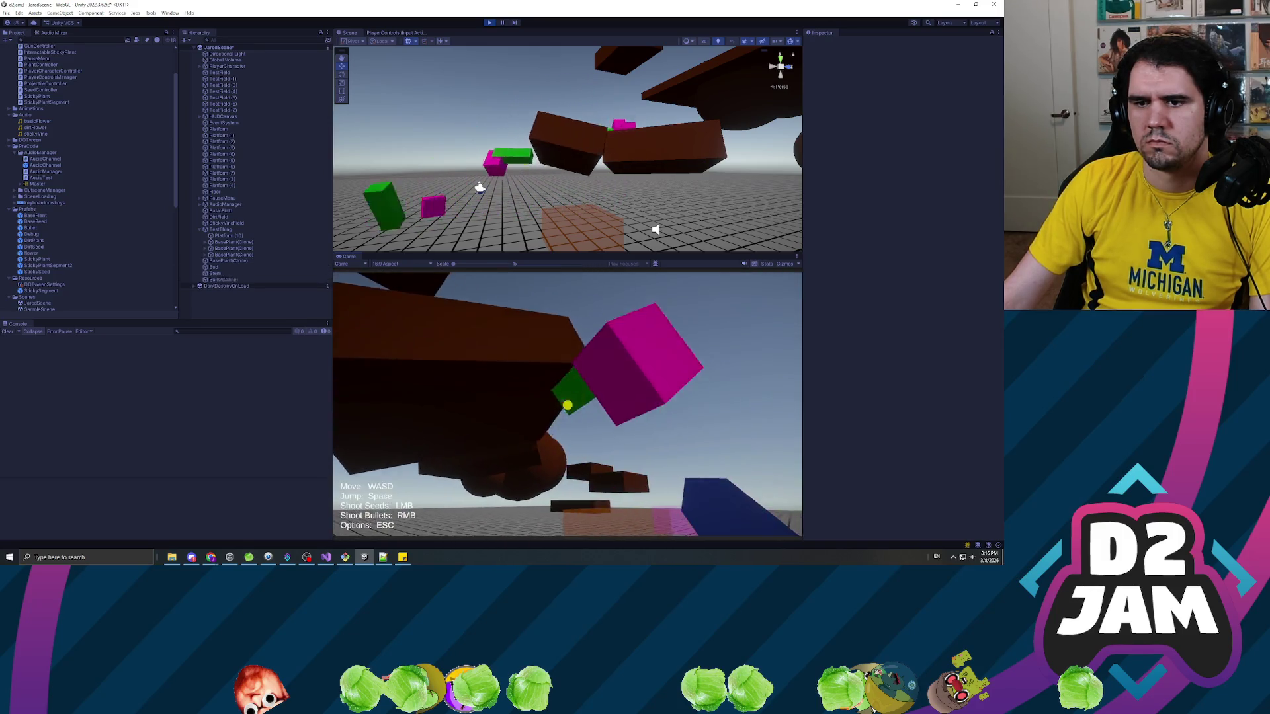
pyautogui.rightClick(567, 405)
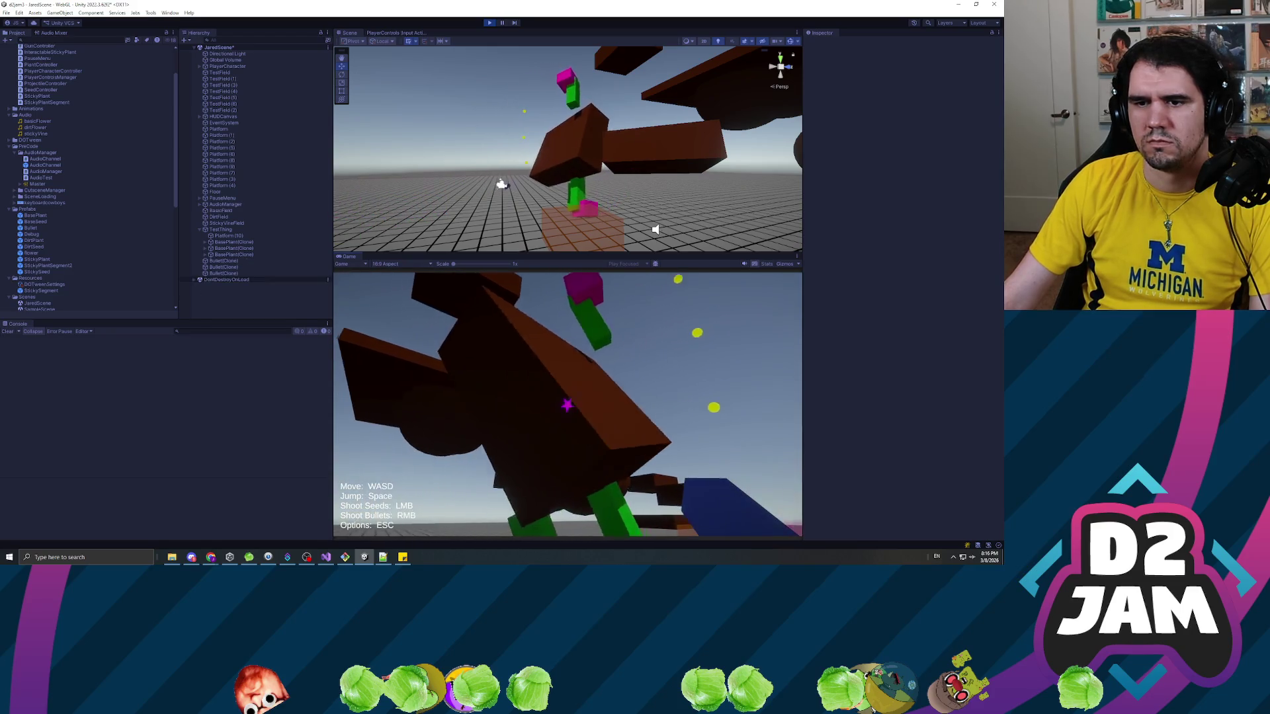
pyautogui.click(567, 405)
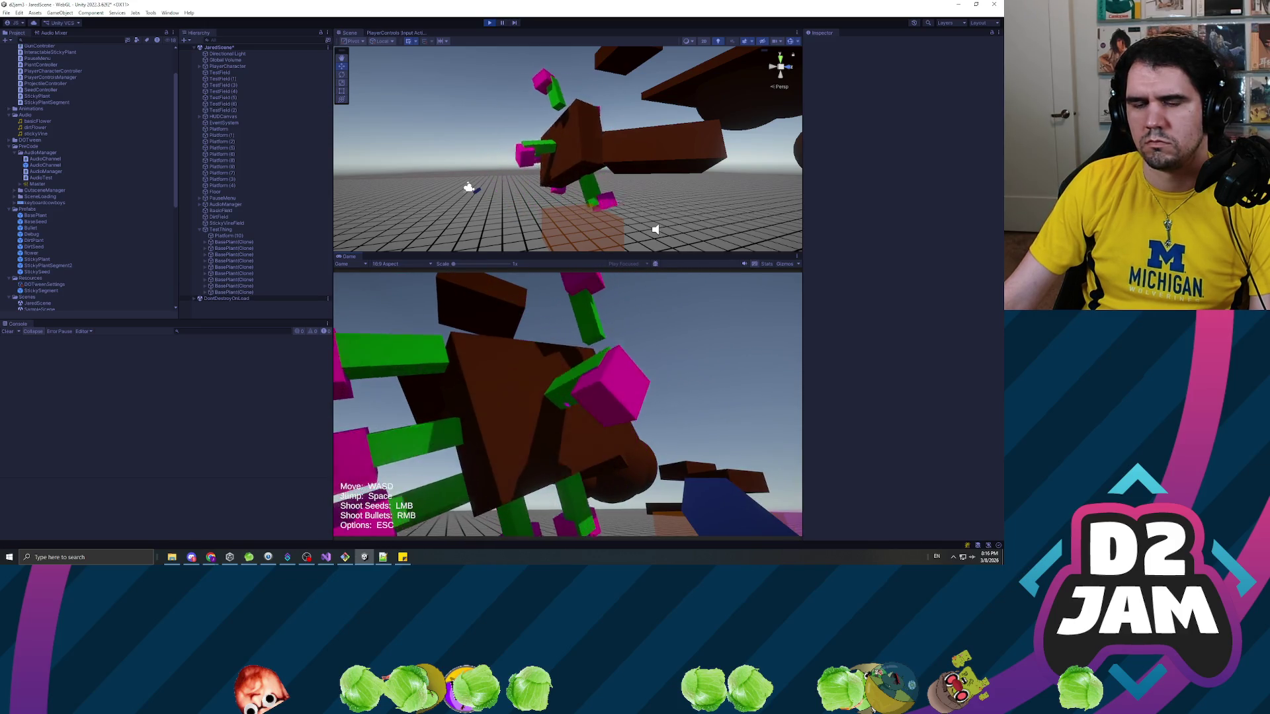
pyautogui.press('Escape')
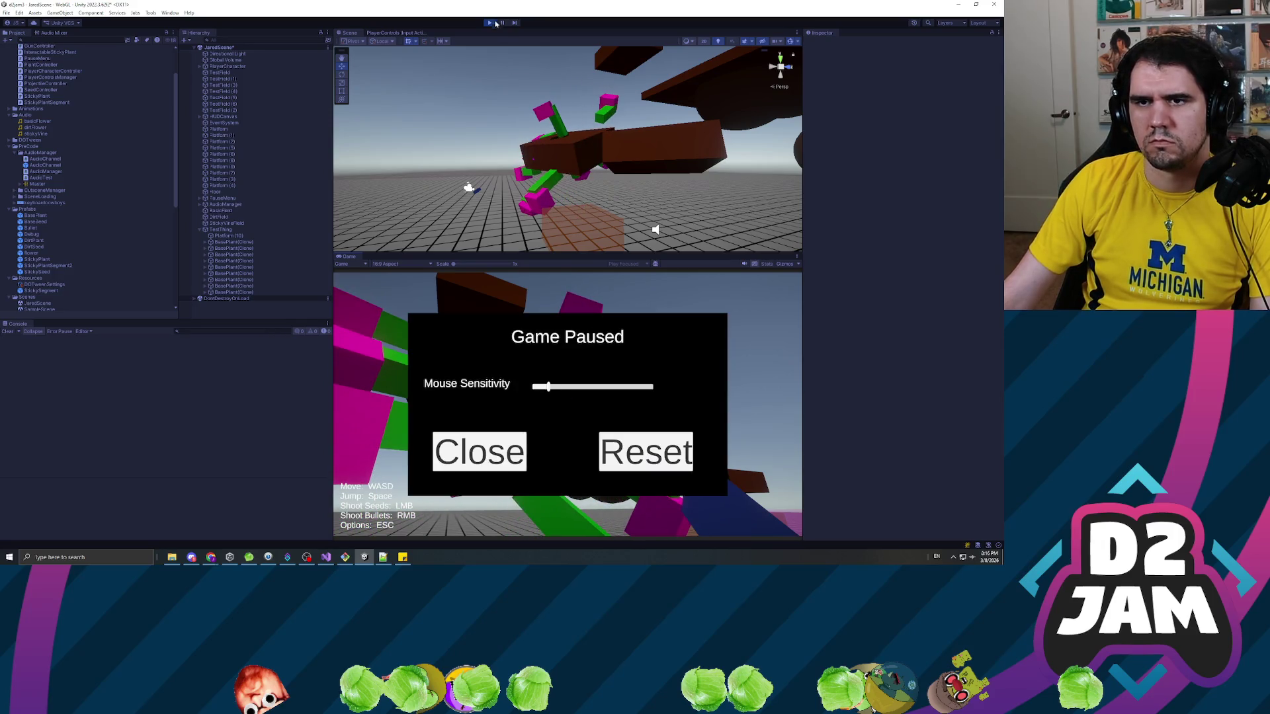
pyautogui.click(493, 22)
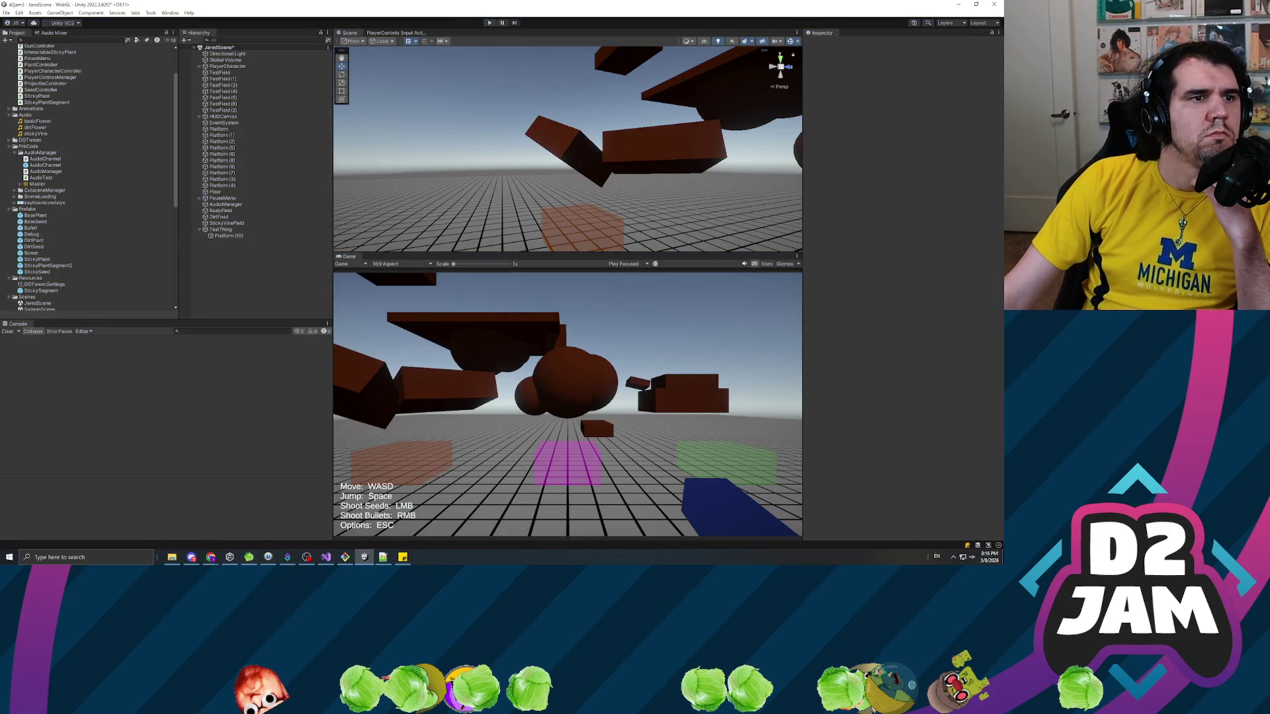
pyautogui.hotkey('alt', 'Tab')
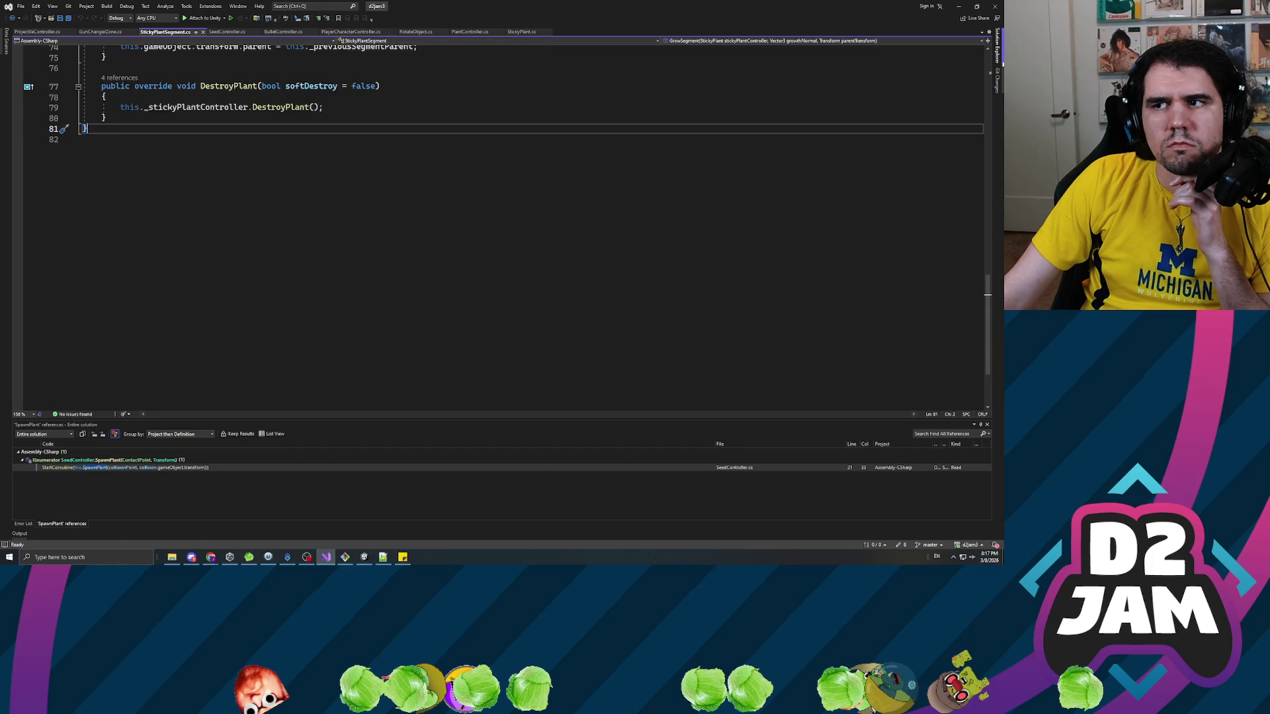
# Open PlantController.cs and change line 36's DOMove to DOLocalMove.
pyautogui.click(997, 48)
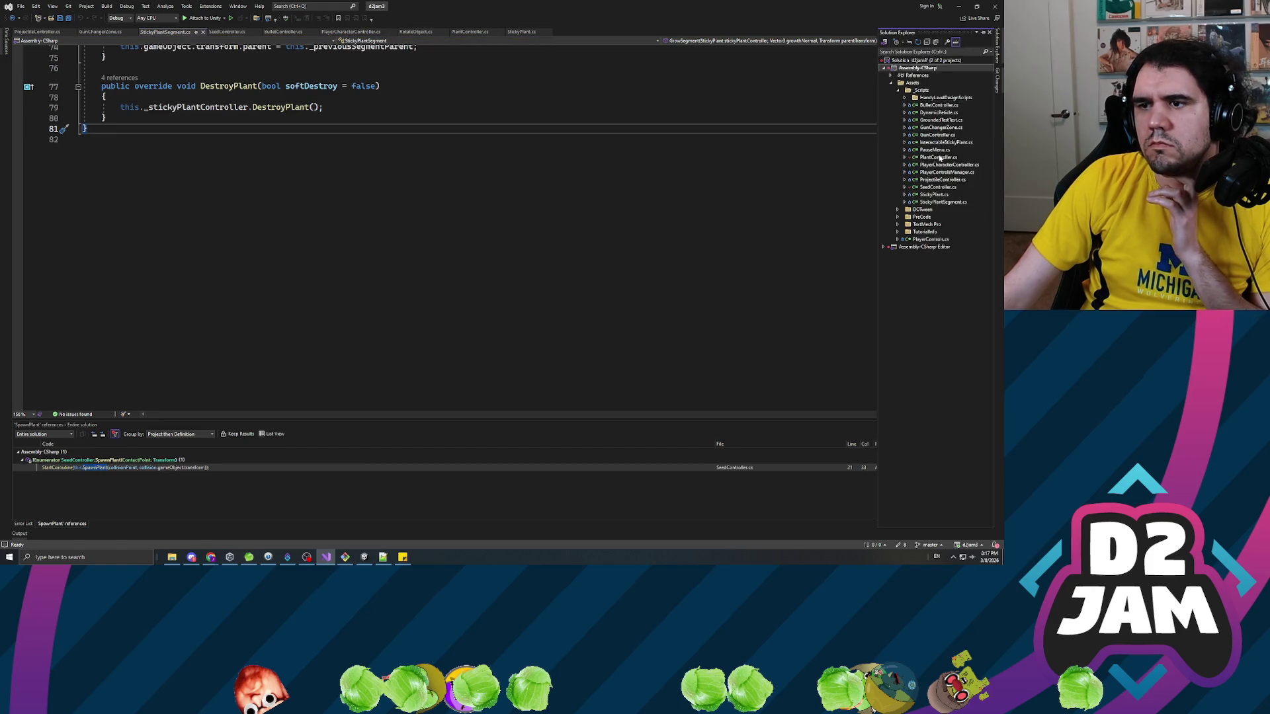
pyautogui.doubleClick(938, 158)
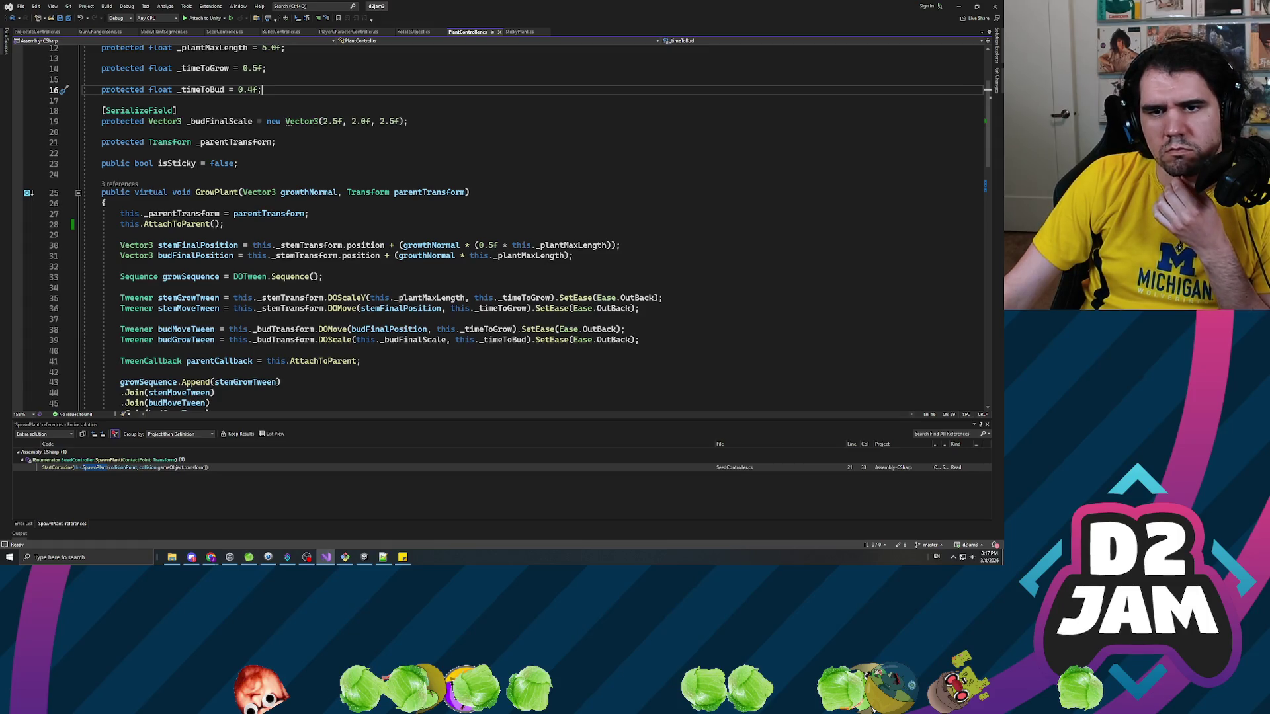
pyautogui.click(527, 308)
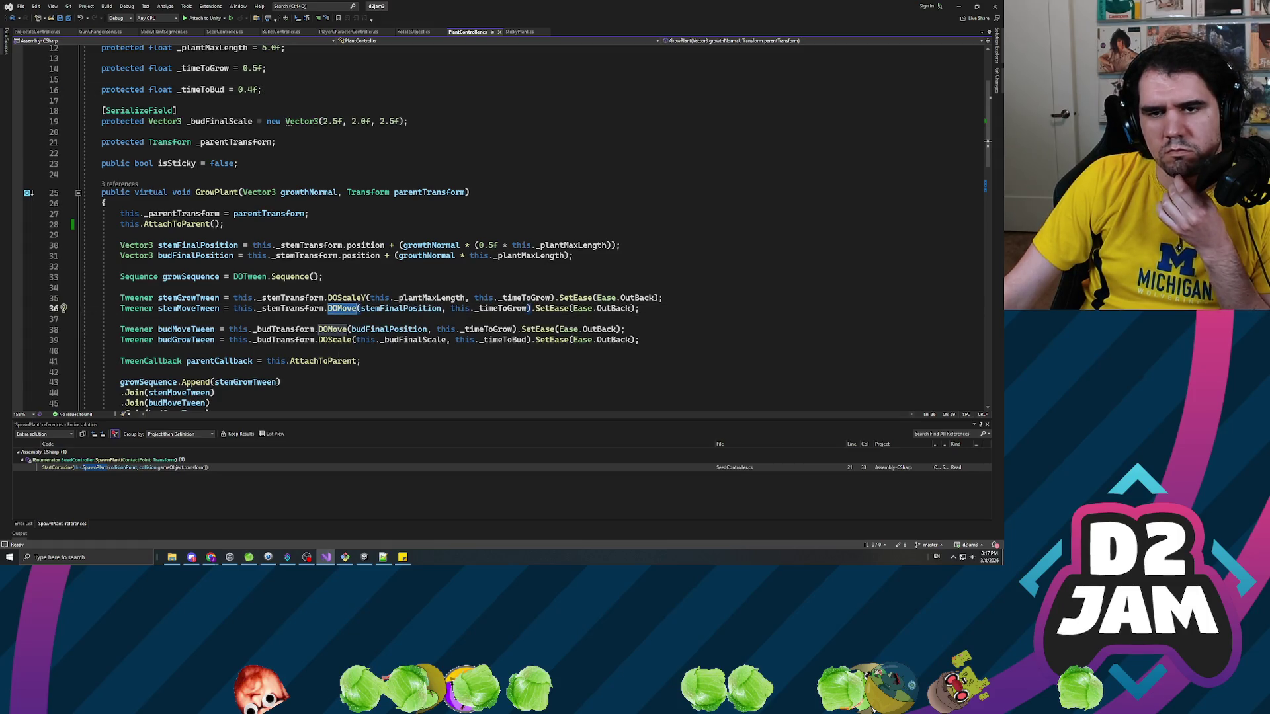
pyautogui.write('DoL')
pyautogui.write('ocalMove')
pyautogui.press('Tab')
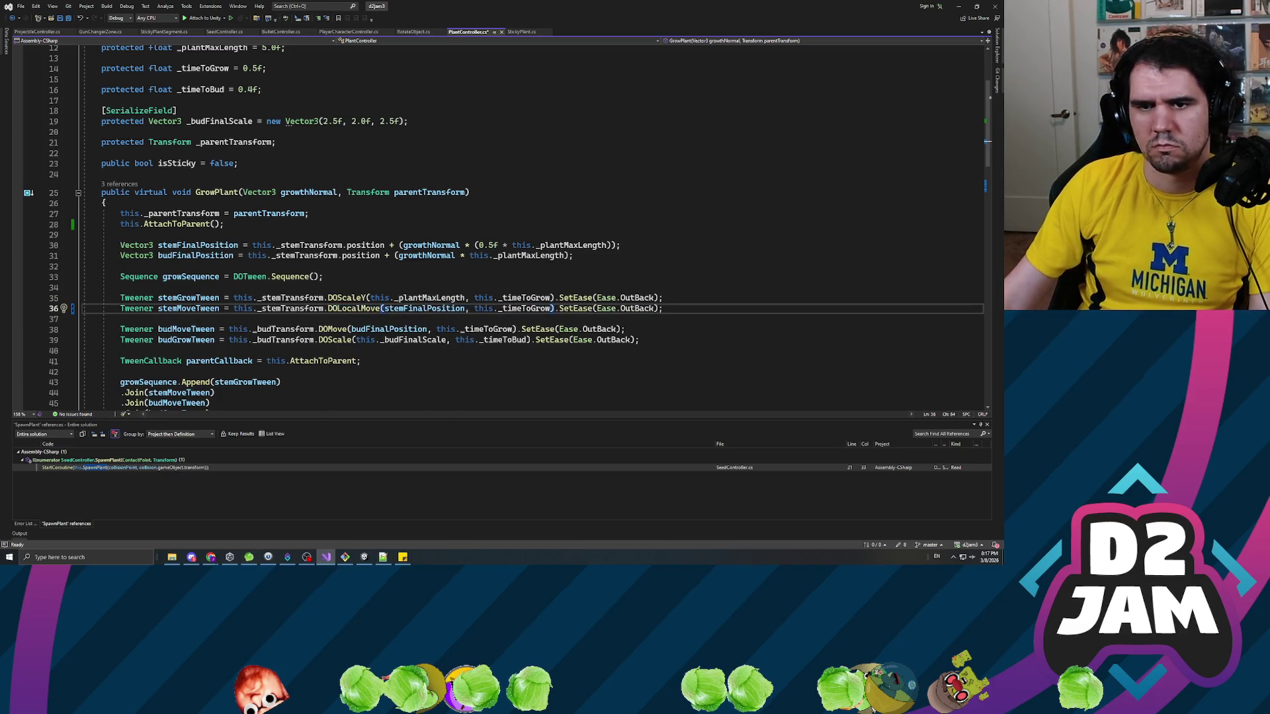
# Change line 38's DOMove to DOLocalMove, save PlantController.cs, and return to Unity.
pyautogui.doubleClick(333, 329)
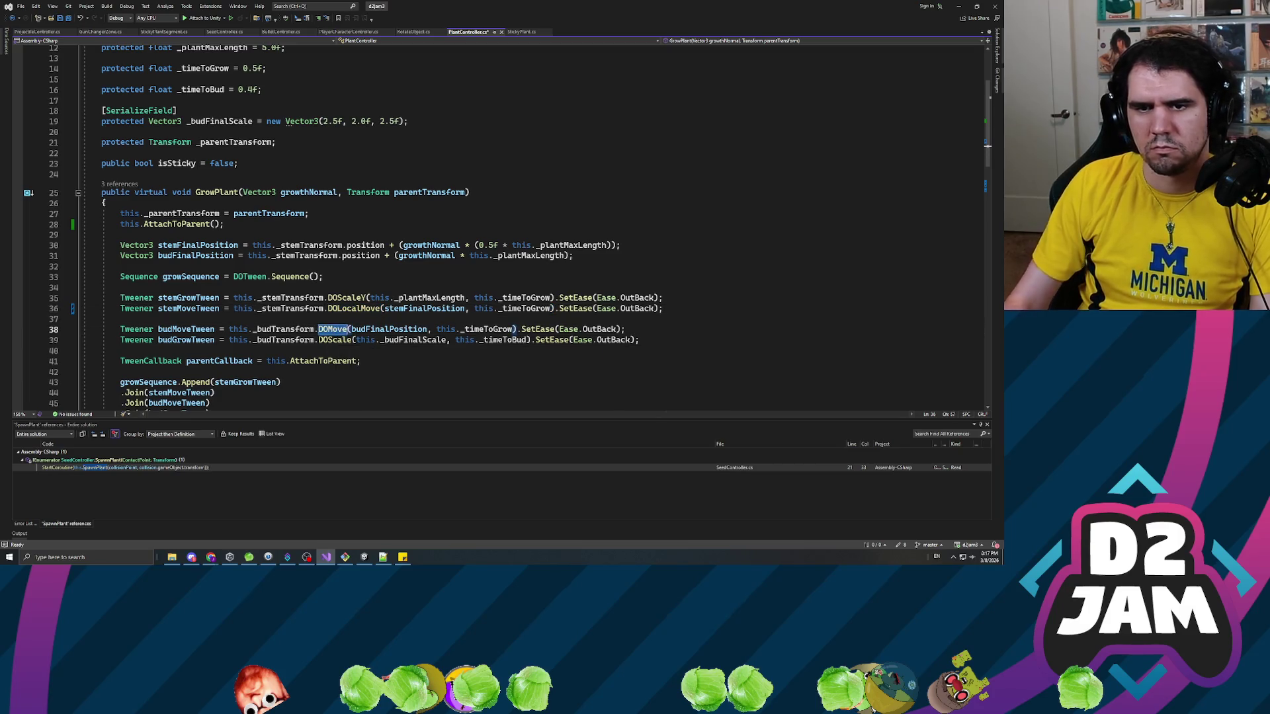
pyautogui.write('DoLocalMove')
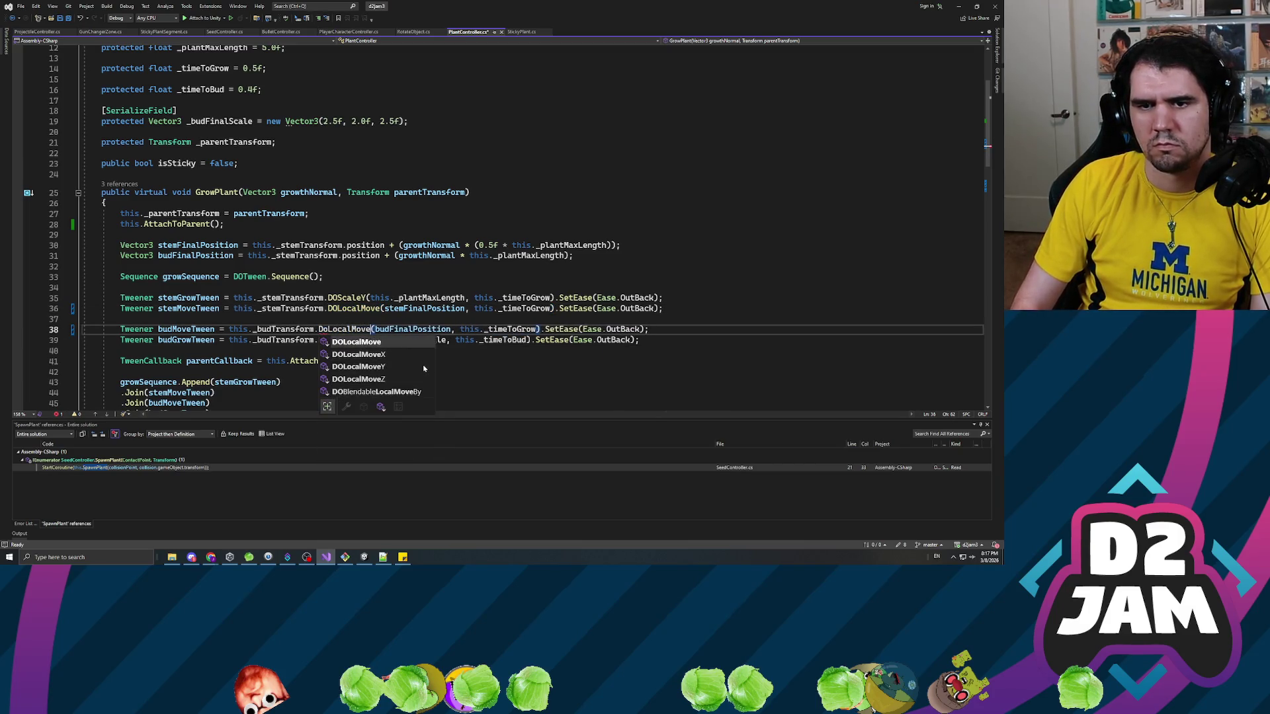
pyautogui.hotkey('ctrl', 's')
pyautogui.hotkey('ctrl', 'z')
pyautogui.hotkey('ctrl', 'z')
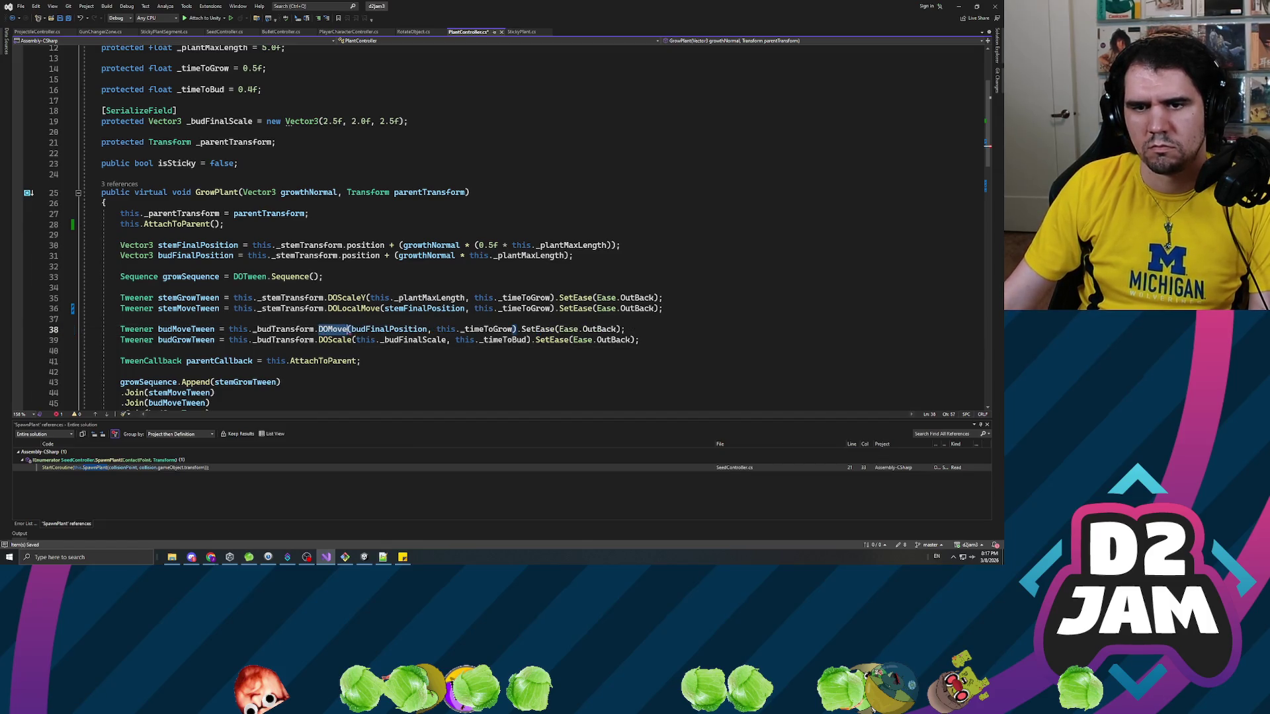
pyautogui.write('DoLo')
pyautogui.press('Tab')
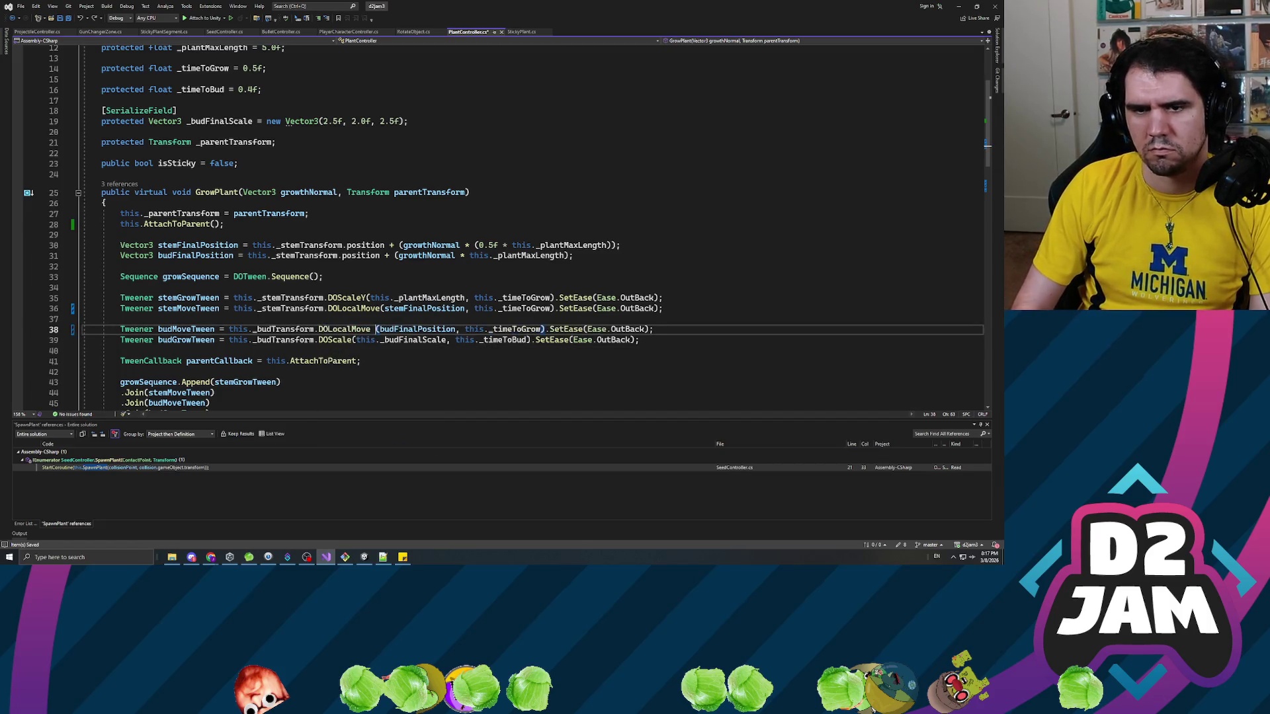
pyautogui.hotkey('ctrl', 's')
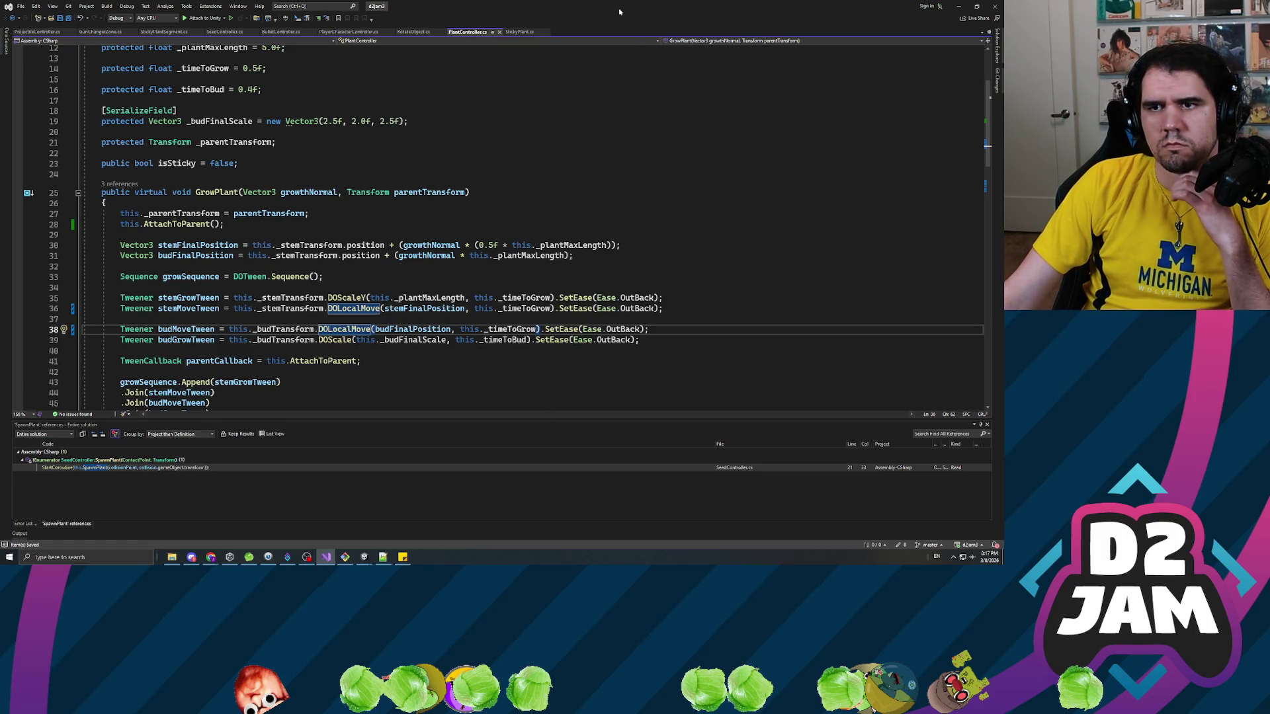
pyautogui.hotkey('alt', 'Tab')
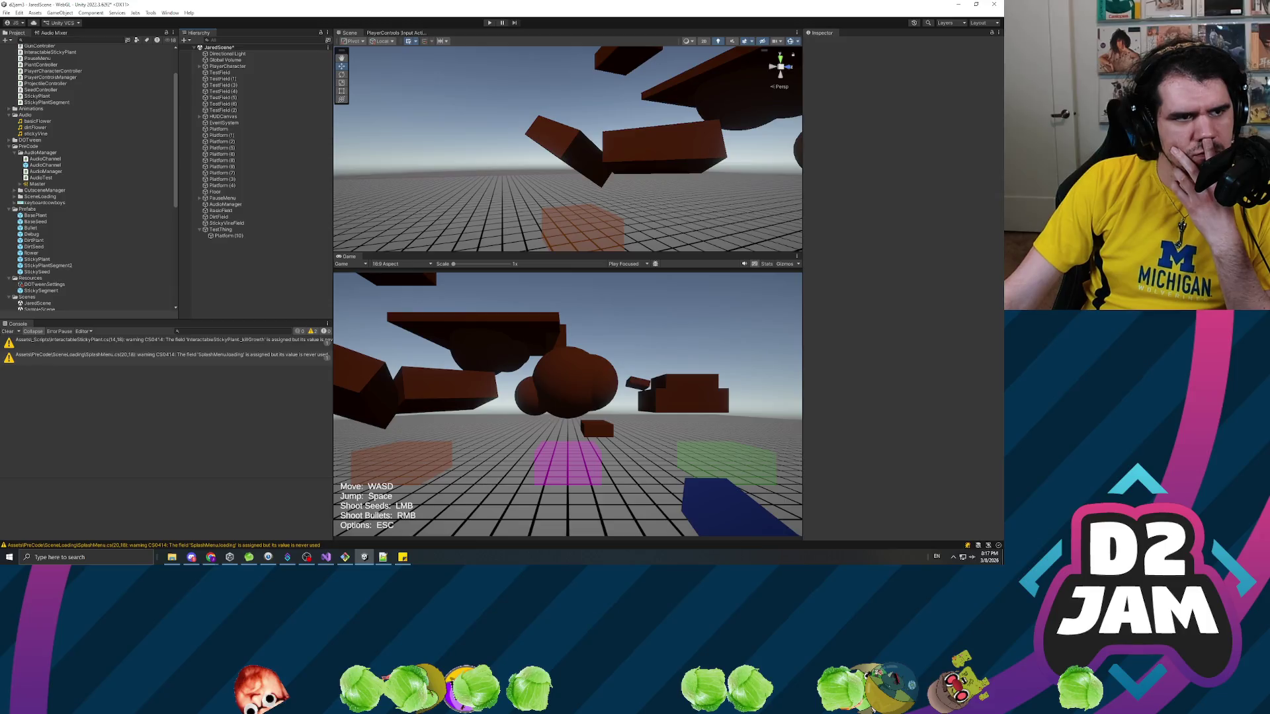
# Let Unity finish recompiling PlantController, then start Play mode.
pyautogui.hotkey('alt', 'Tab')
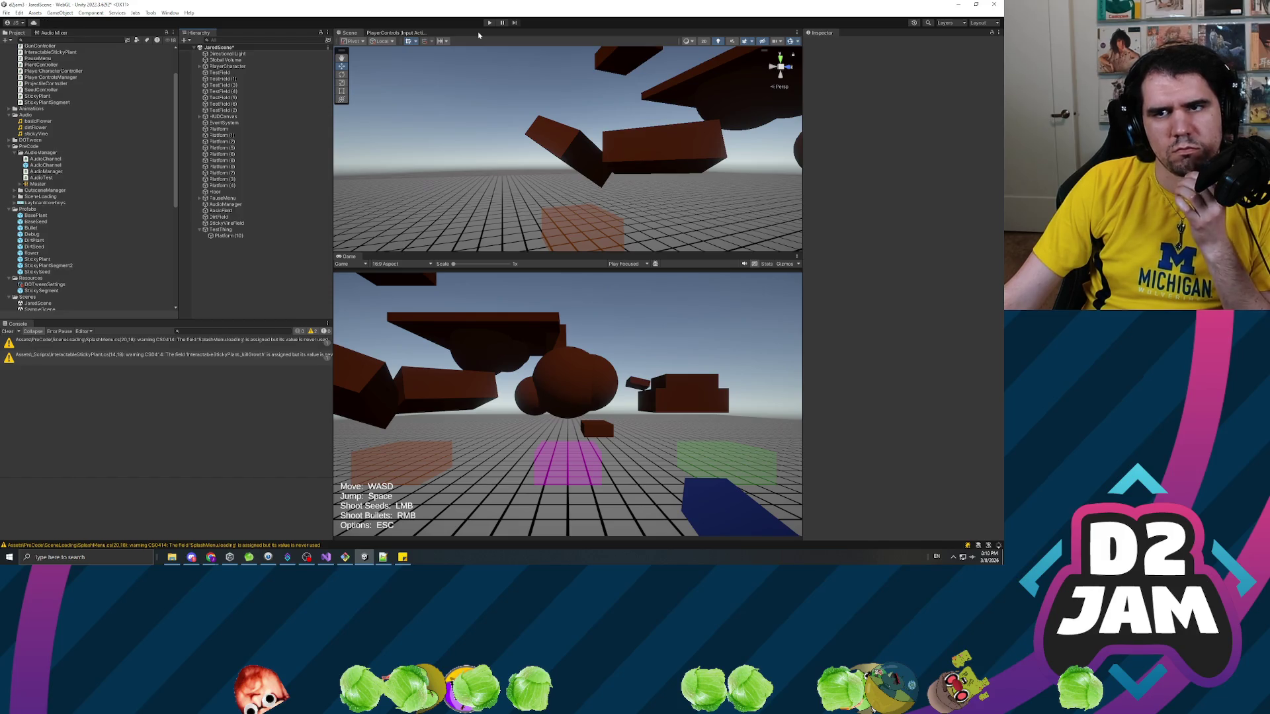
pyautogui.click(490, 23)
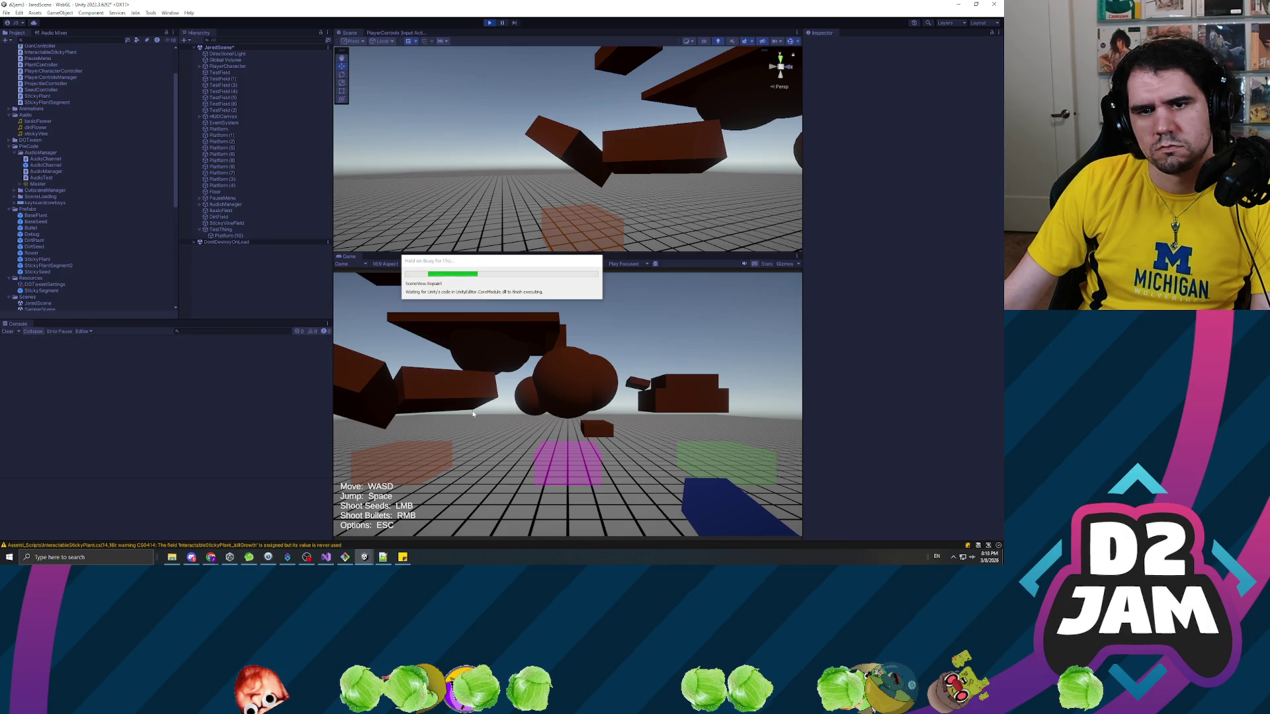
pyautogui.click(473, 414)
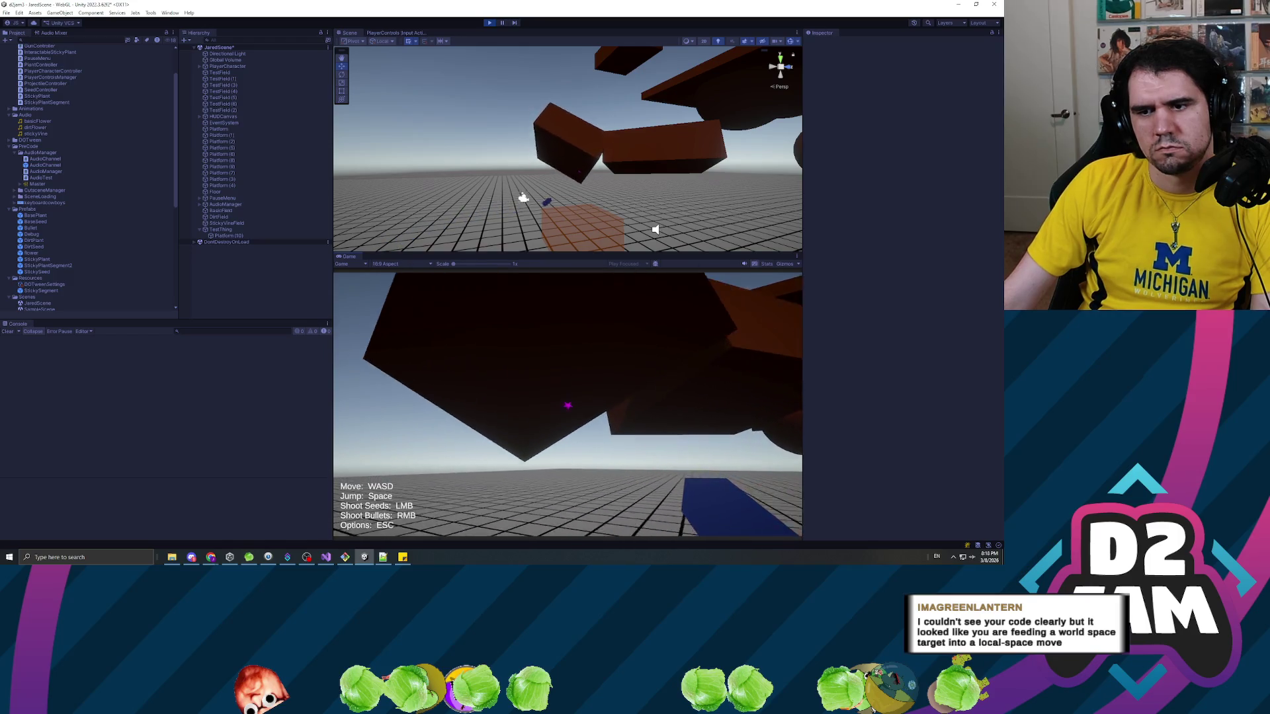
pyautogui.click(567, 403)
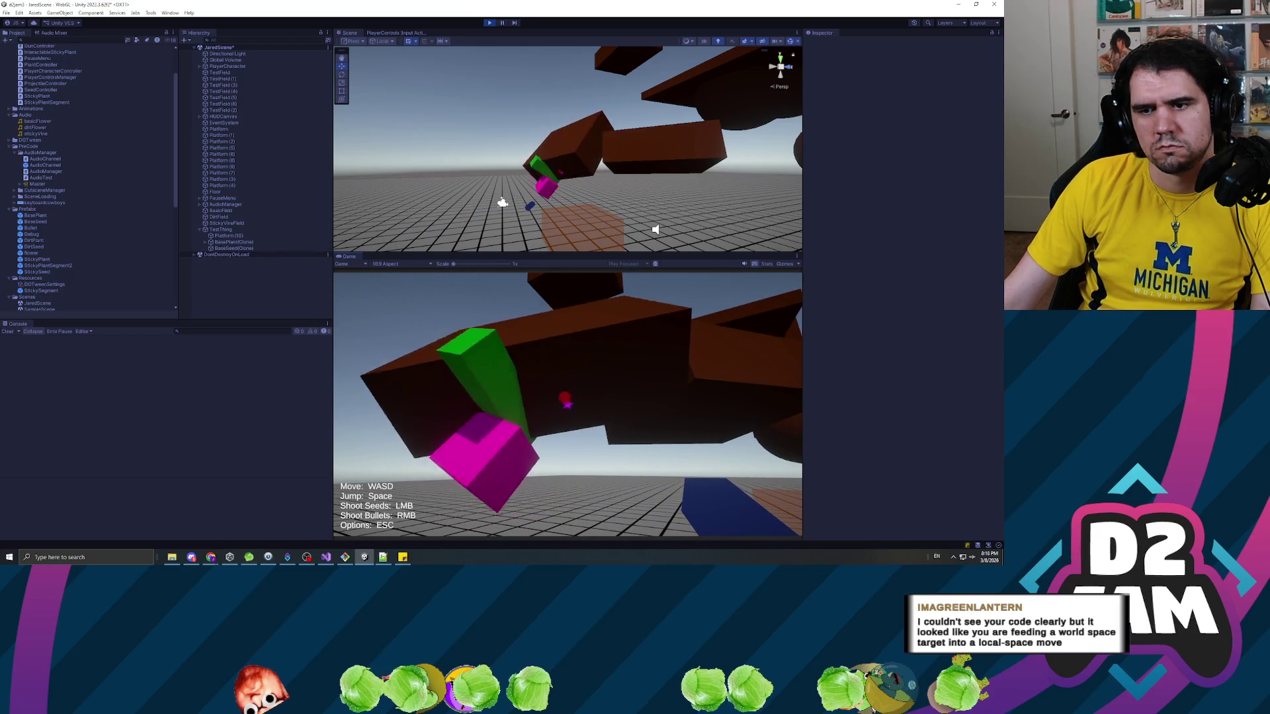
pyautogui.press('w')
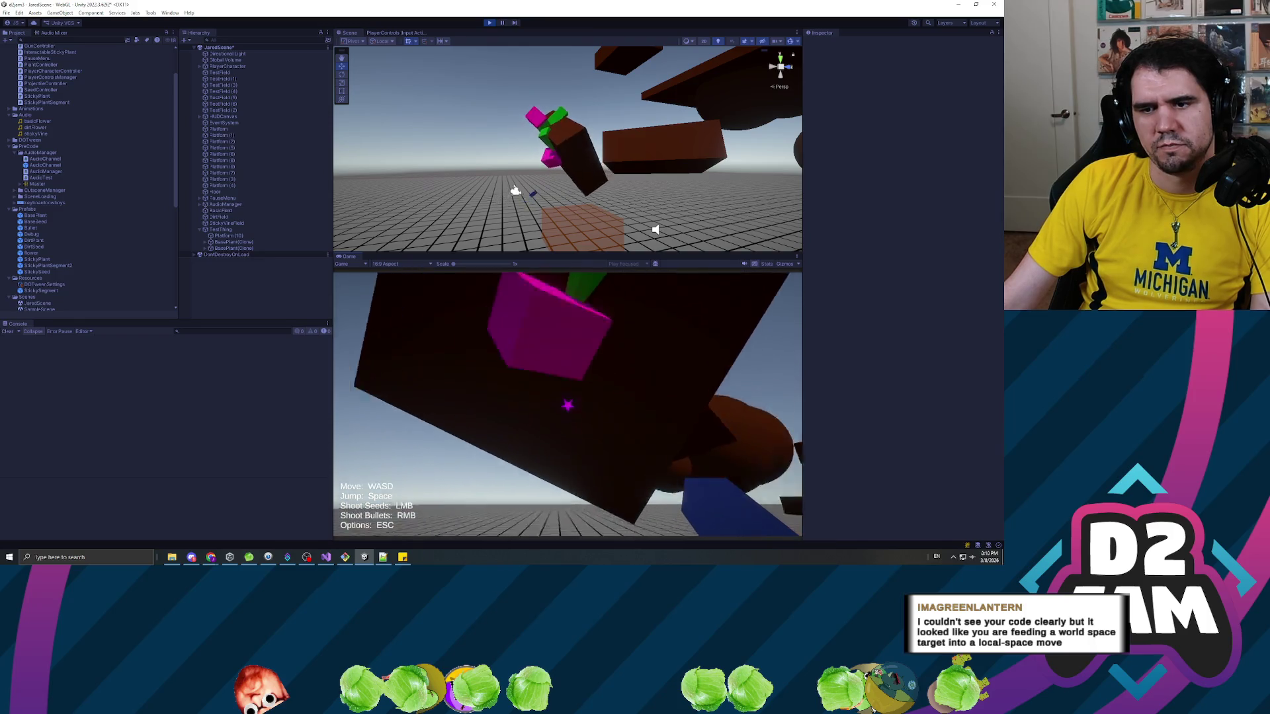
pyautogui.click(567, 403)
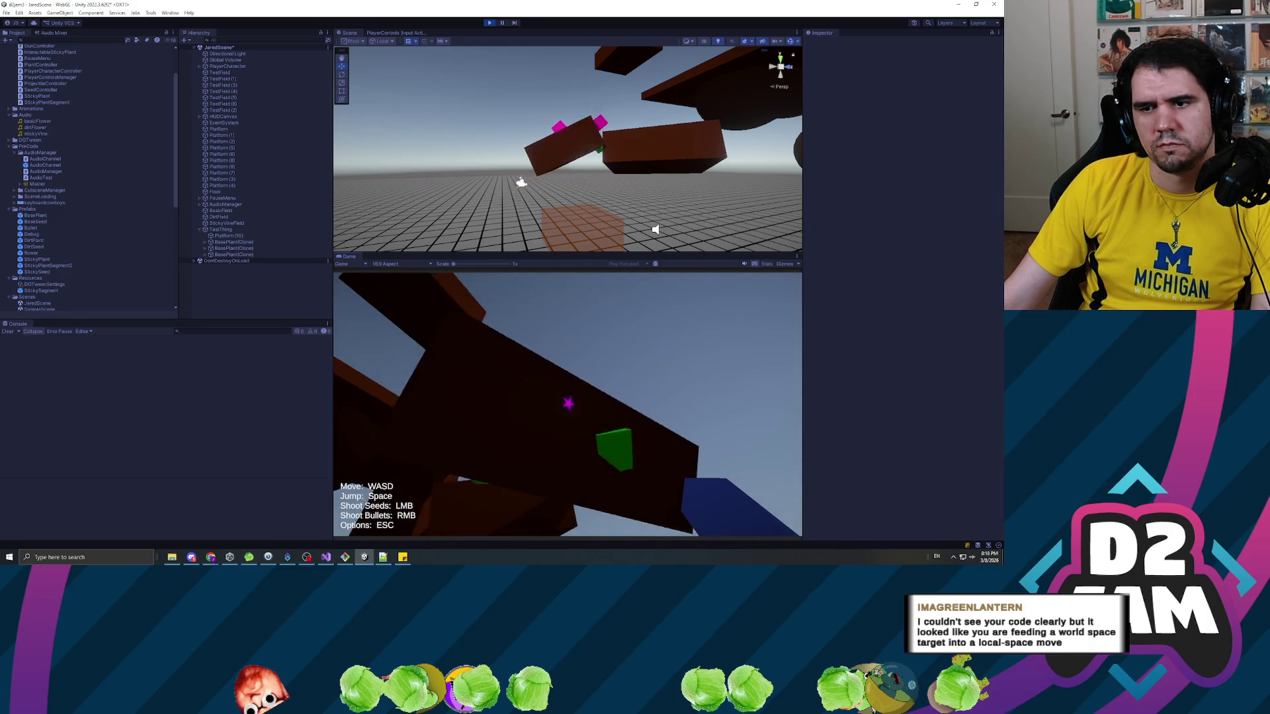
pyautogui.press('Escape')
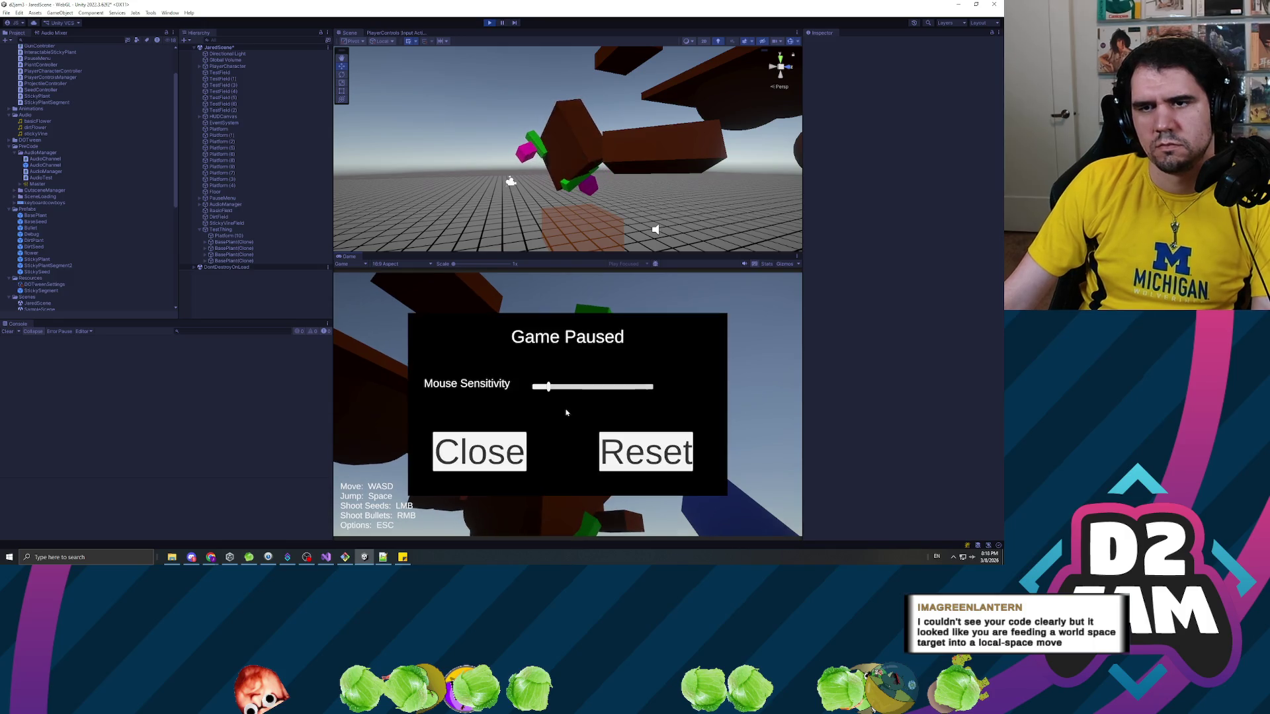
pyautogui.click(490, 23)
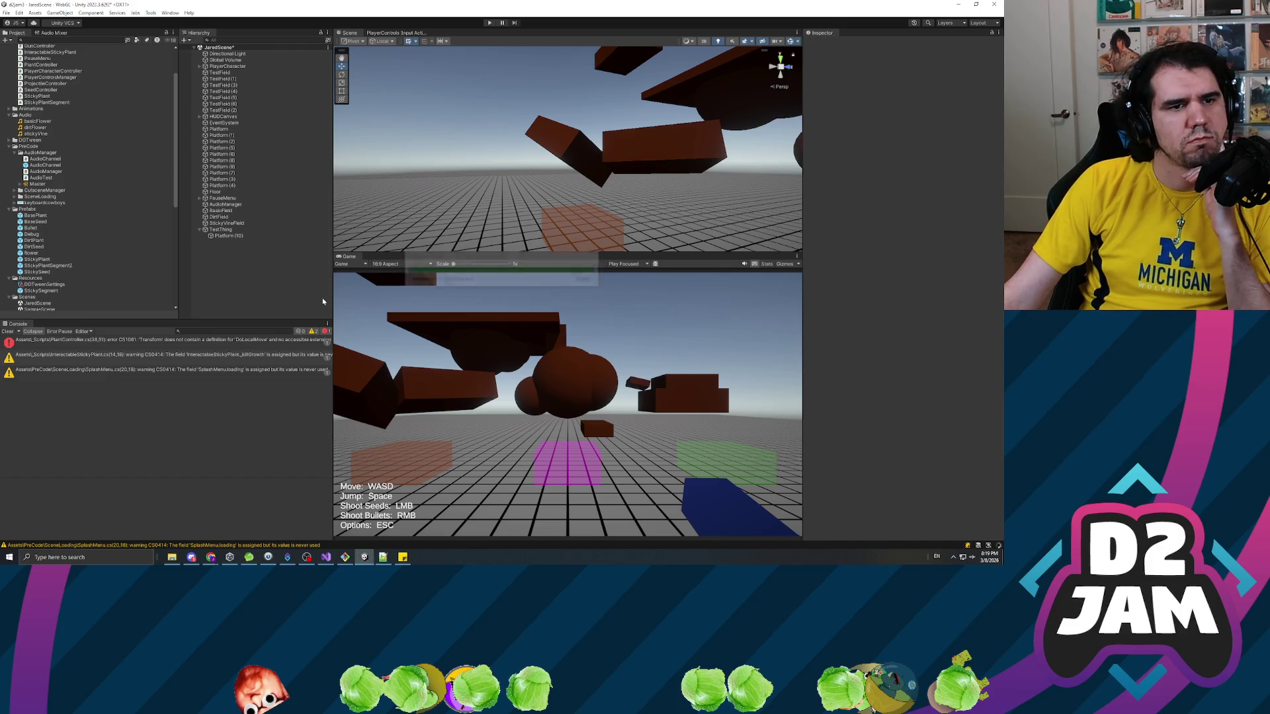
pyautogui.click(490, 23)
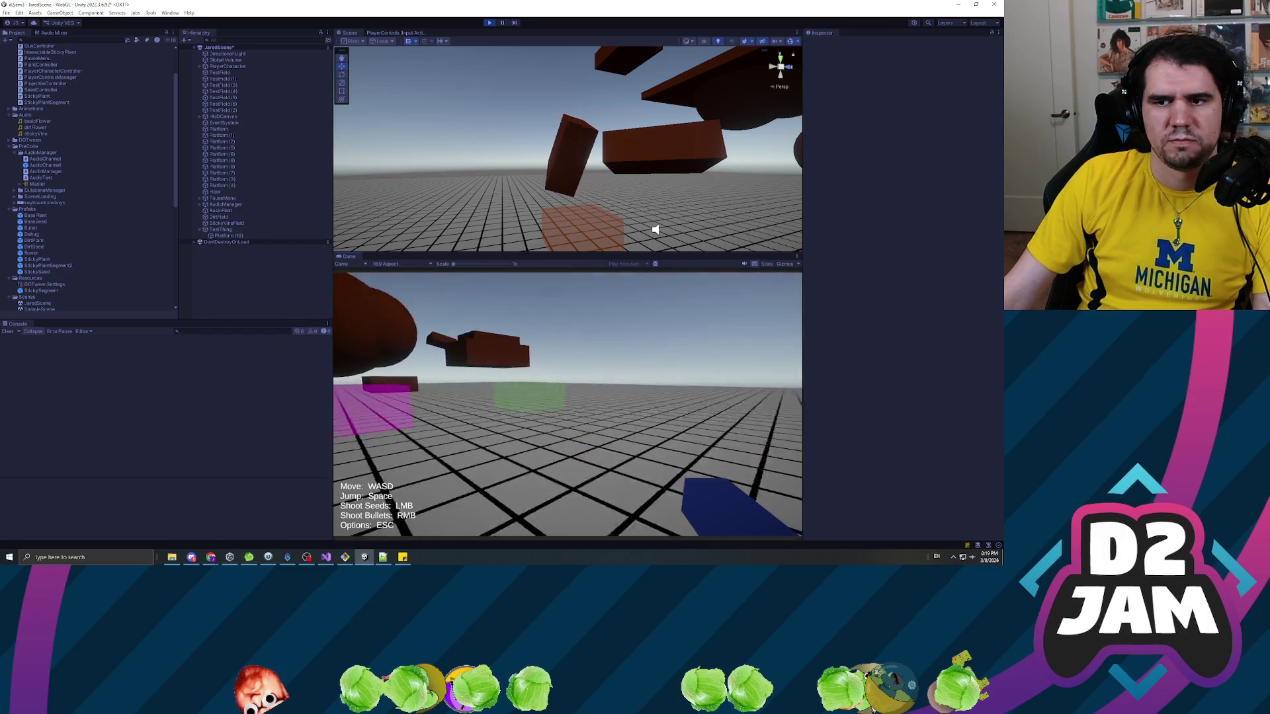
pyautogui.click(567, 404)
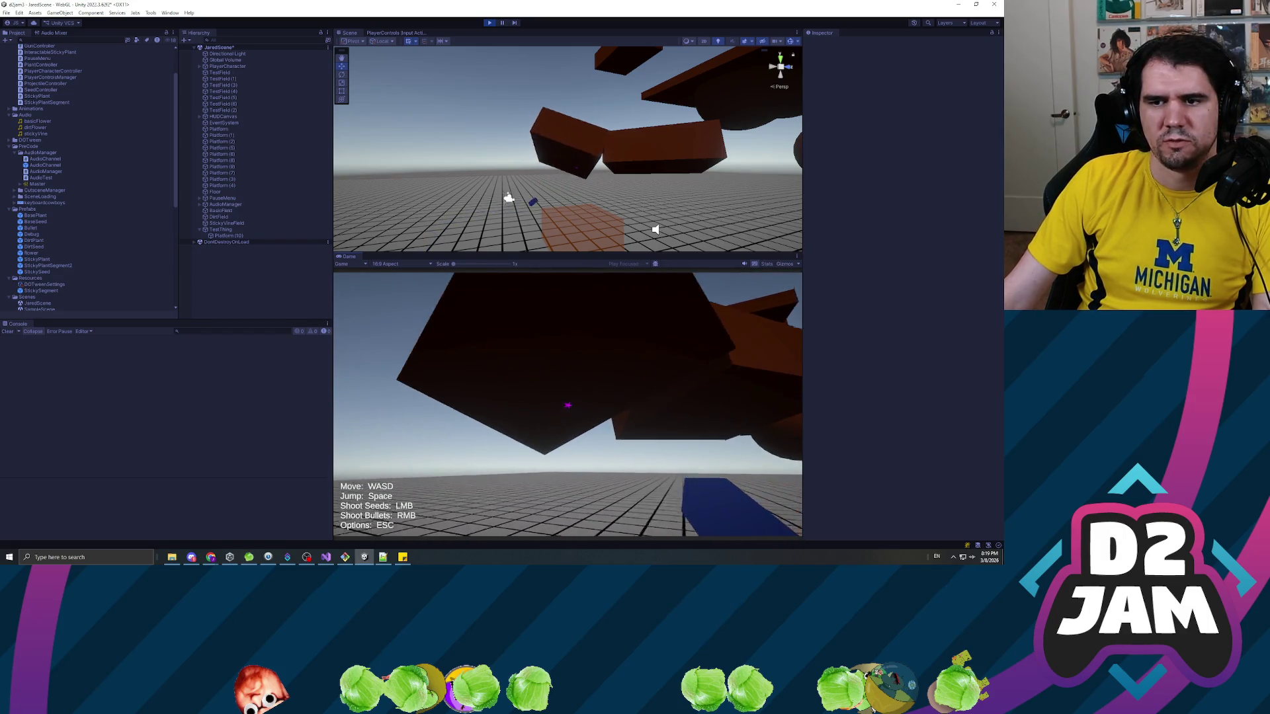
pyautogui.press('Escape')
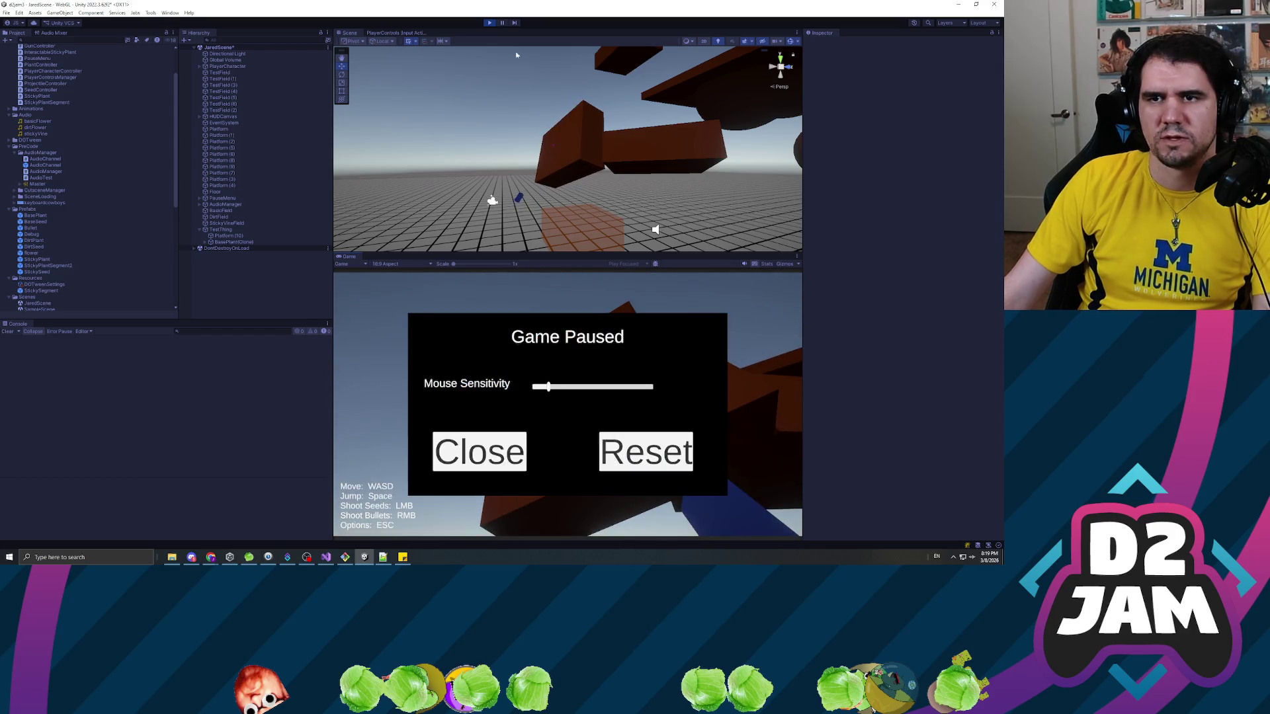
pyautogui.click(491, 23)
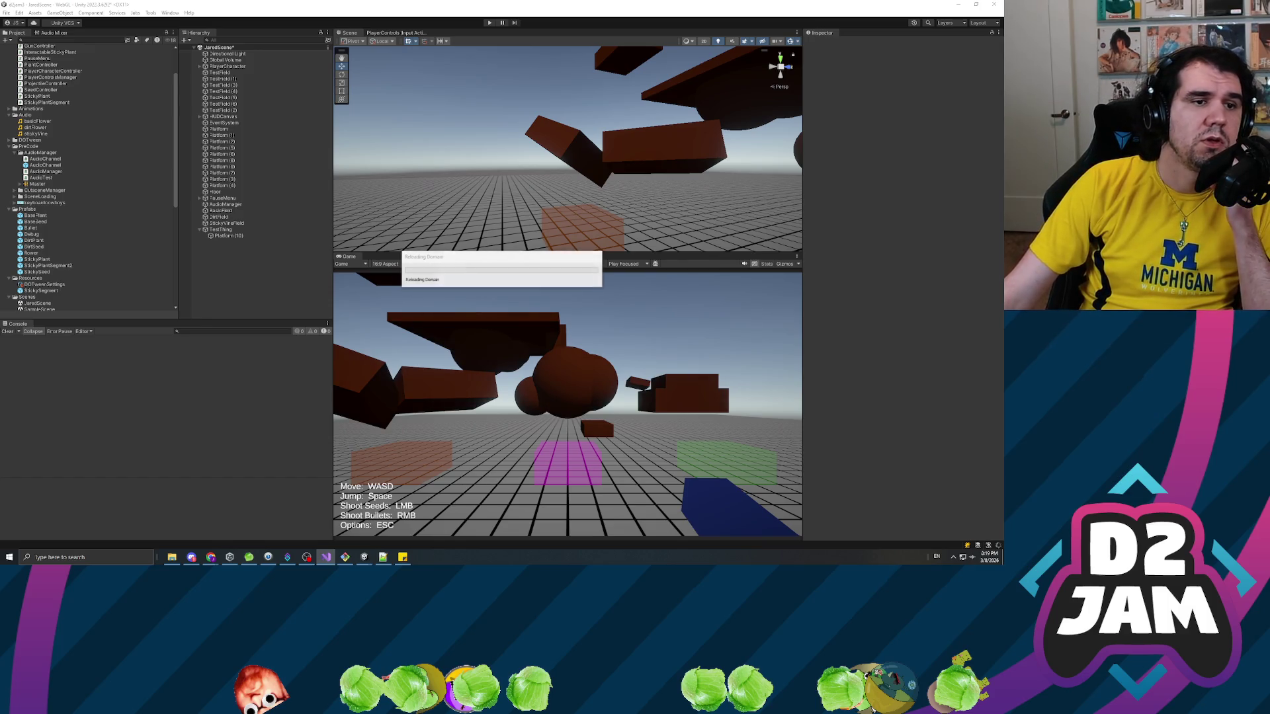
pyautogui.hotkey('alt', 'Tab')
pyautogui.hotkey('alt', 'Tab')
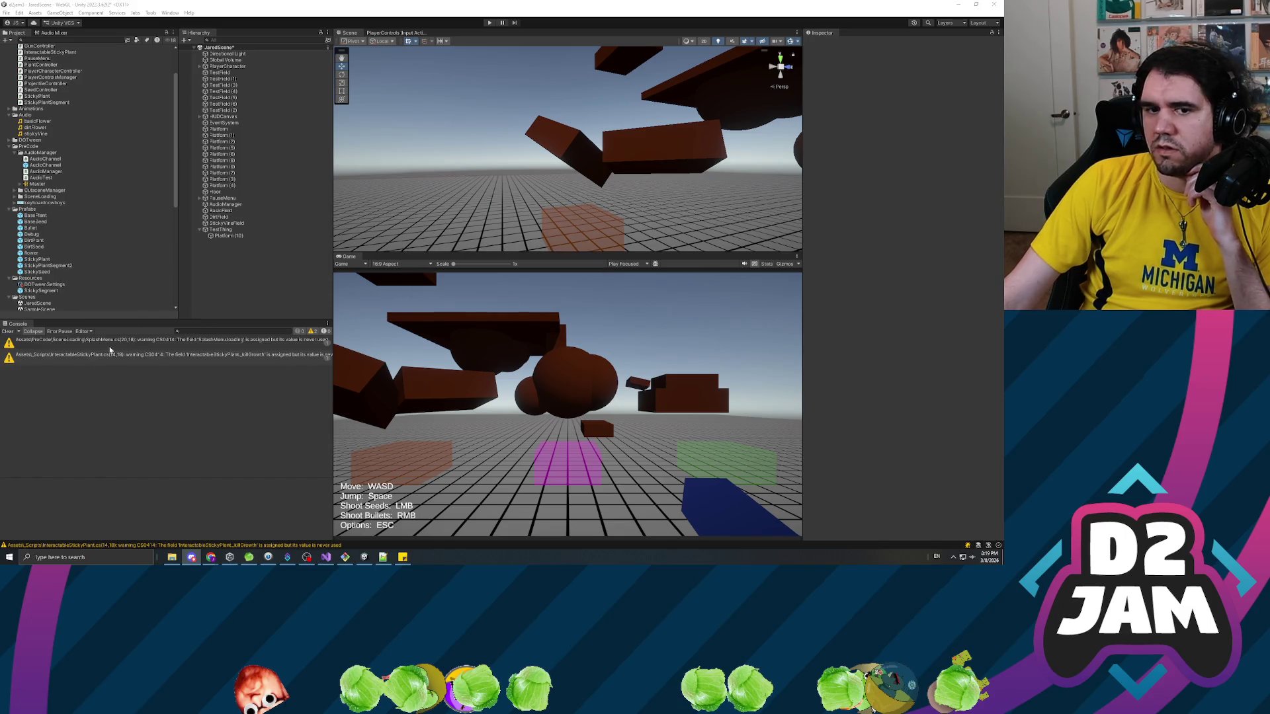
# Clear the two warnings from the Console, then switch to the itch.io browser page.
pyautogui.click(8, 332)
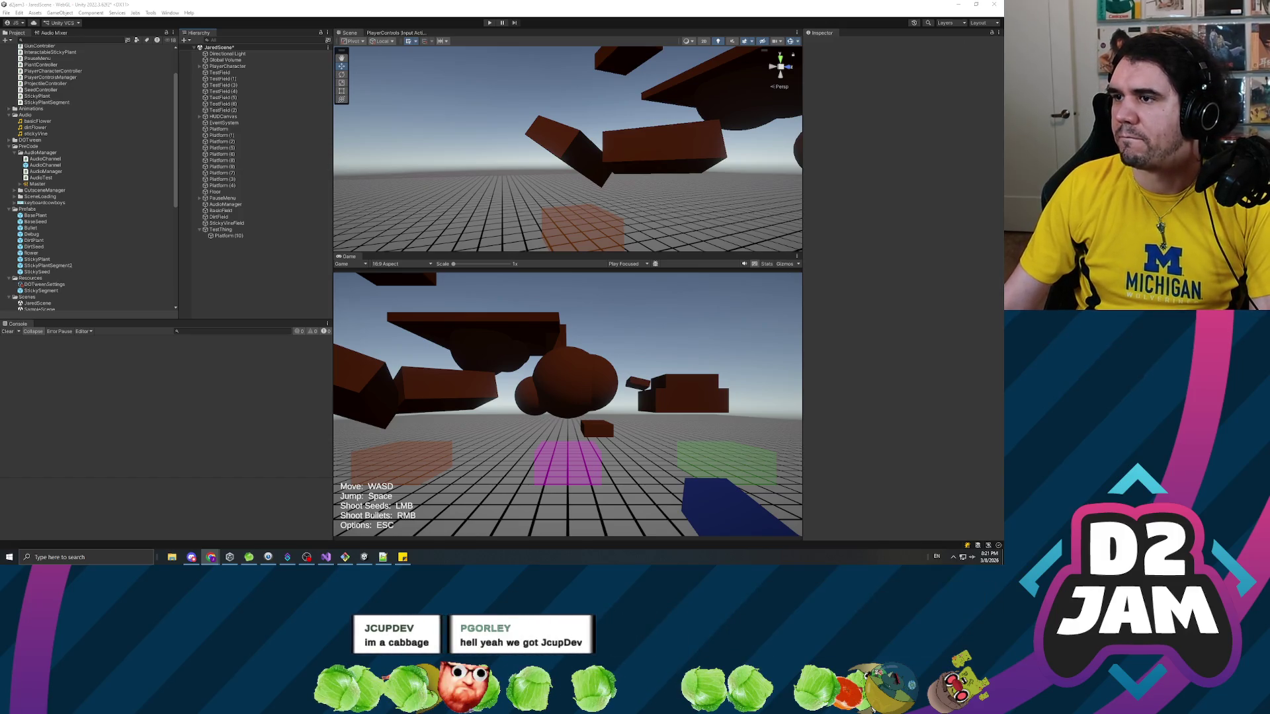
pyautogui.hotkey('alt', 'Tab')
# Reload the itch.io page, play fullscreen shooting two seeds and walking forward, then exit fullscreen.
pyautogui.press('F5')
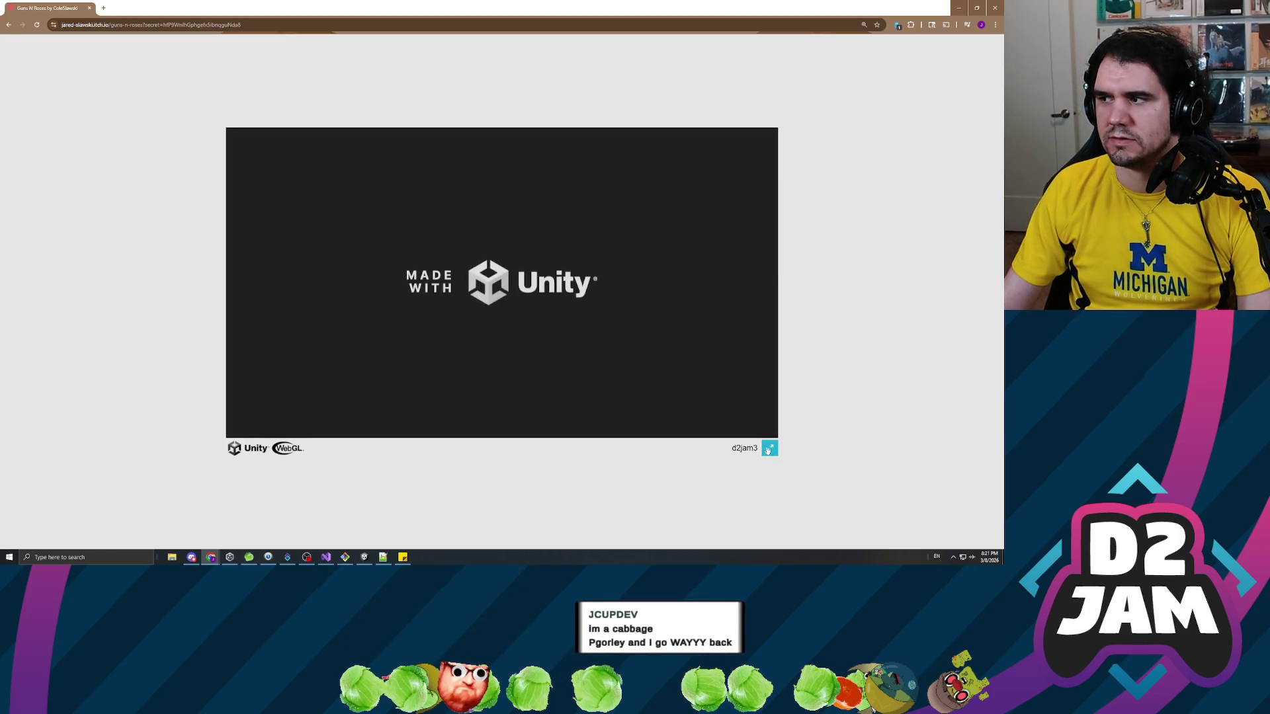
pyautogui.click(769, 449)
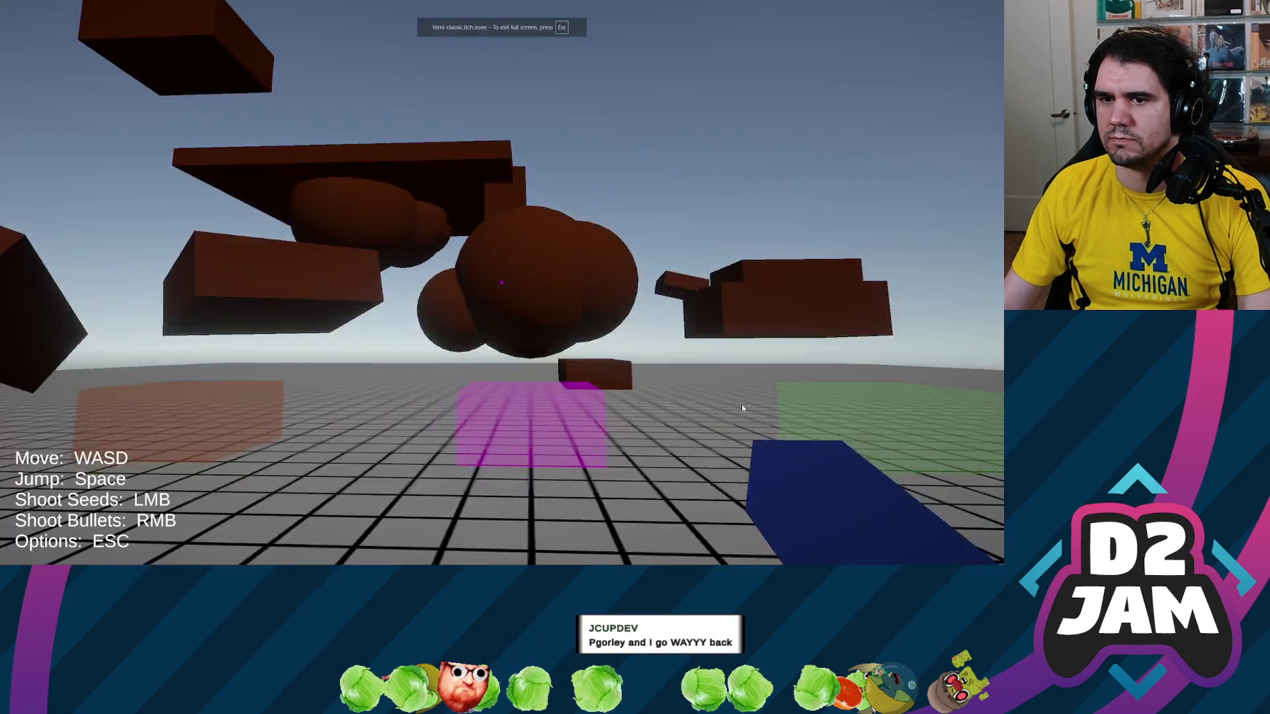
pyautogui.click(742, 408)
pyautogui.click(499, 281)
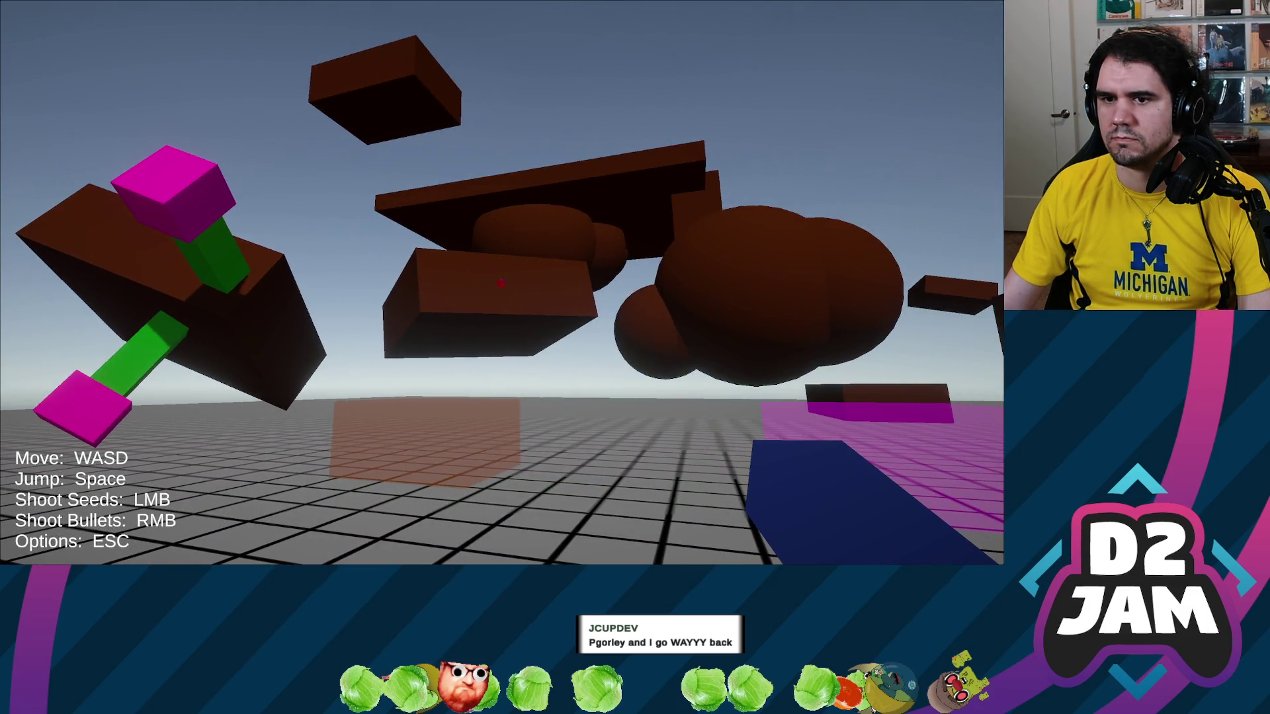
pyautogui.click(503, 282)
pyautogui.press('w')
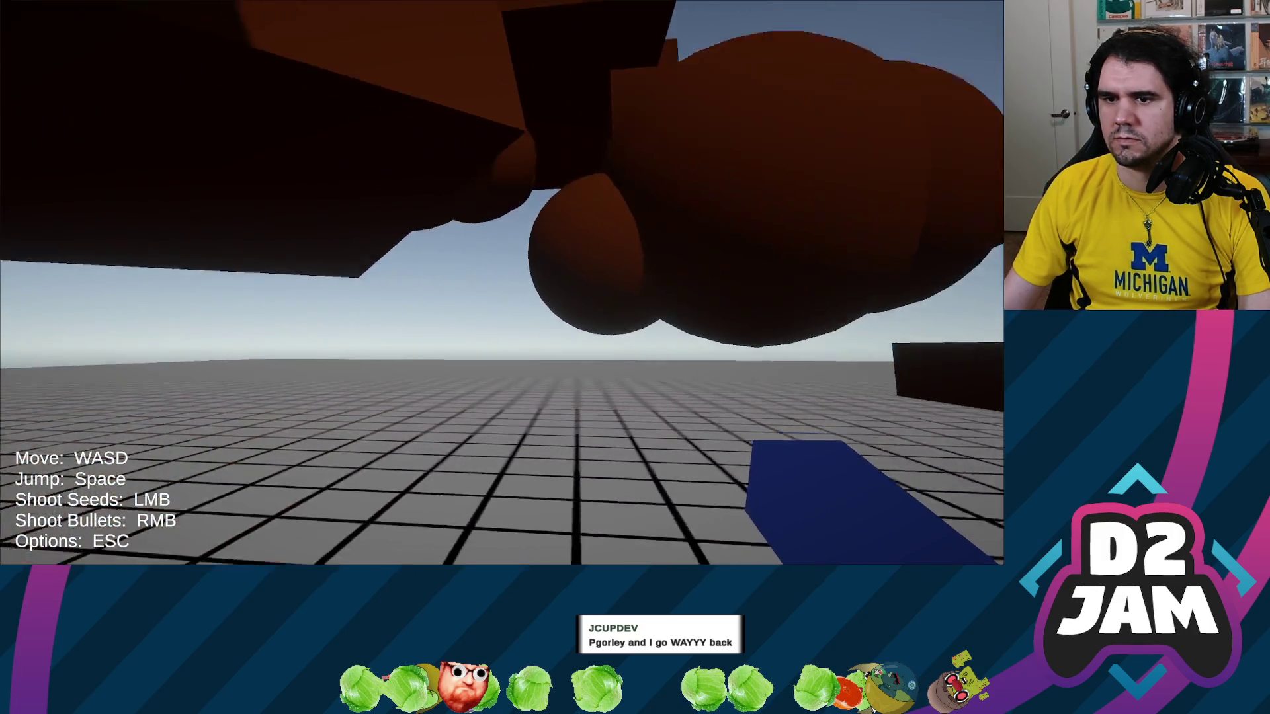
pyautogui.press('Escape')
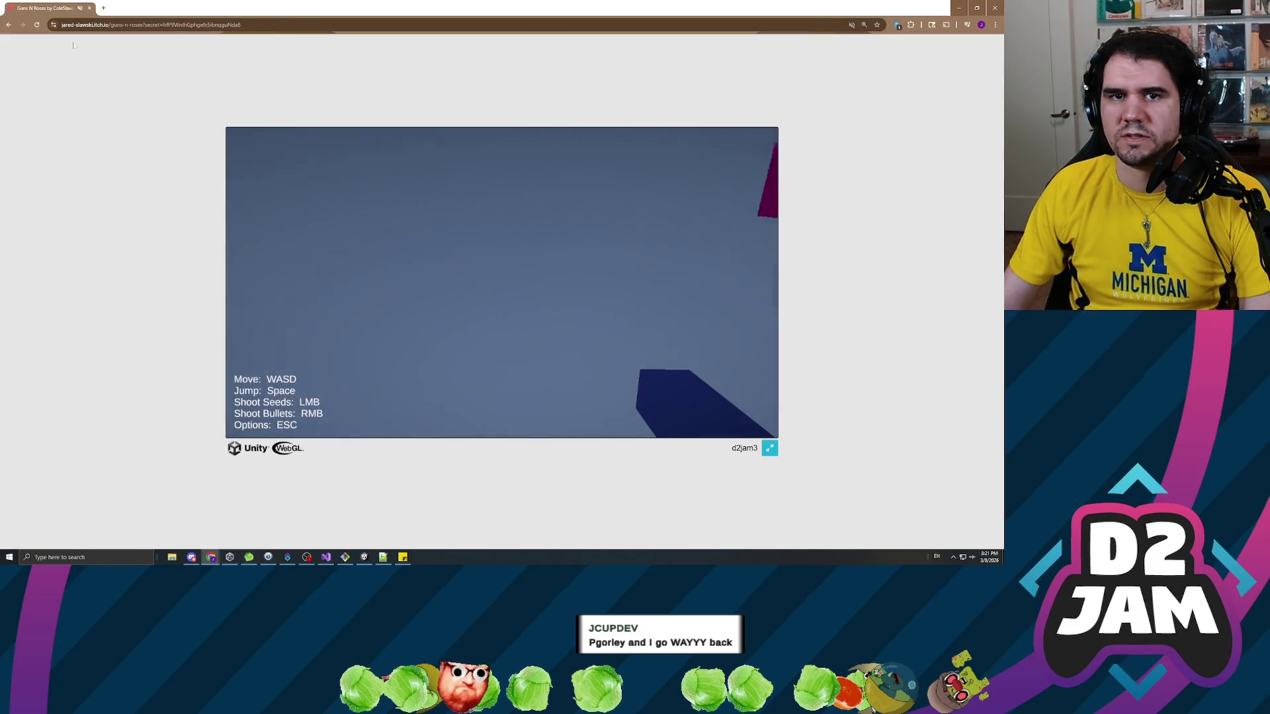
# Unmute the site, return to fullscreen, and shoot a seed and a bullet.
pyautogui.rightClick(67, 8)
pyautogui.click(102, 102)
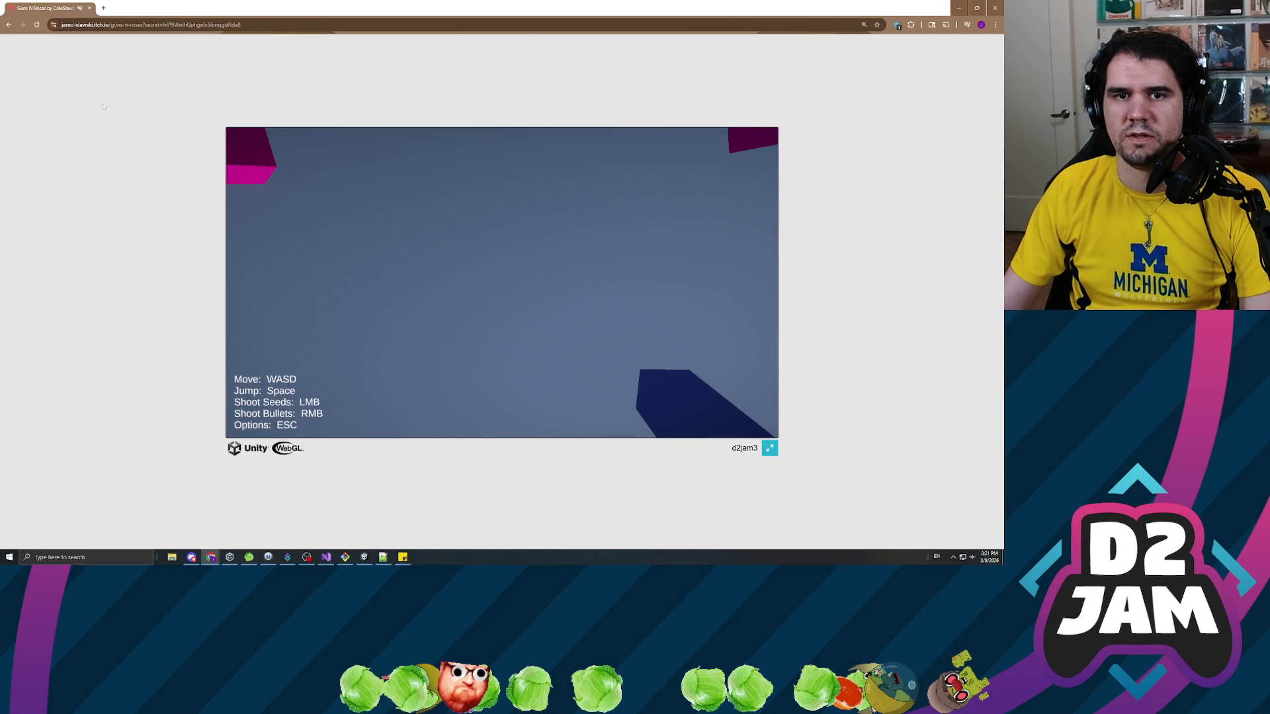
pyautogui.click(769, 449)
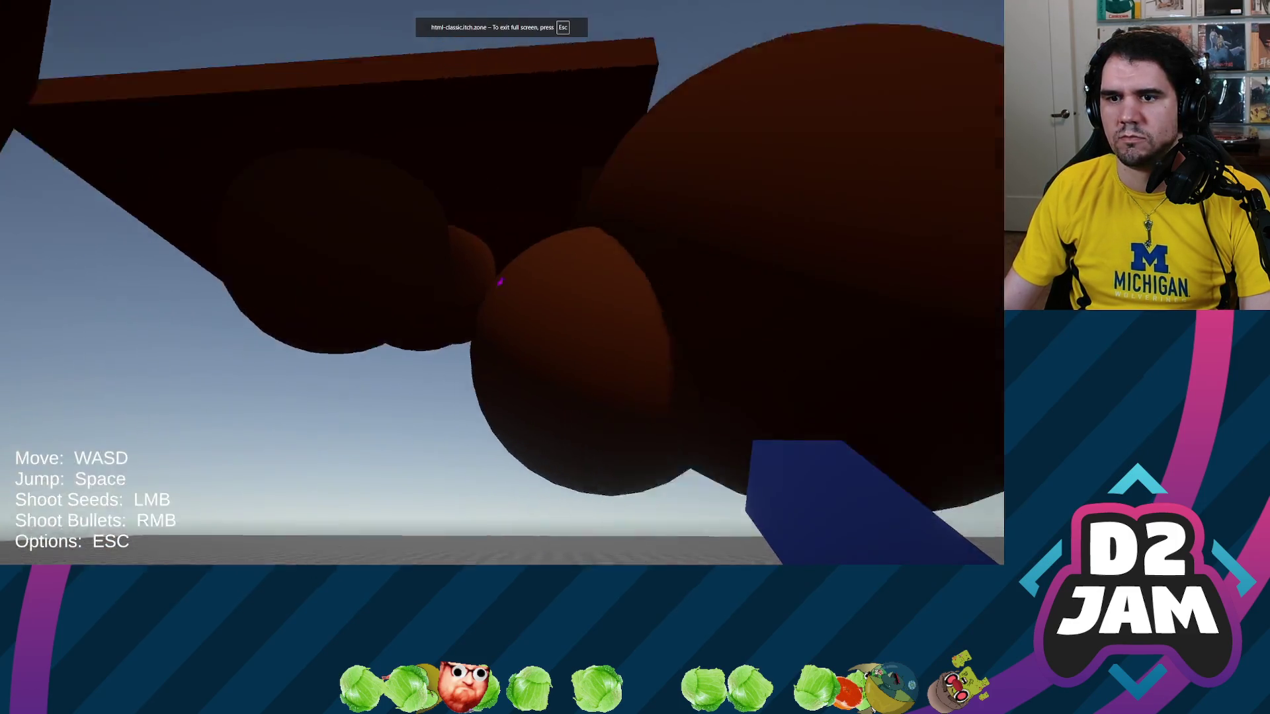
pyautogui.click(888, 316)
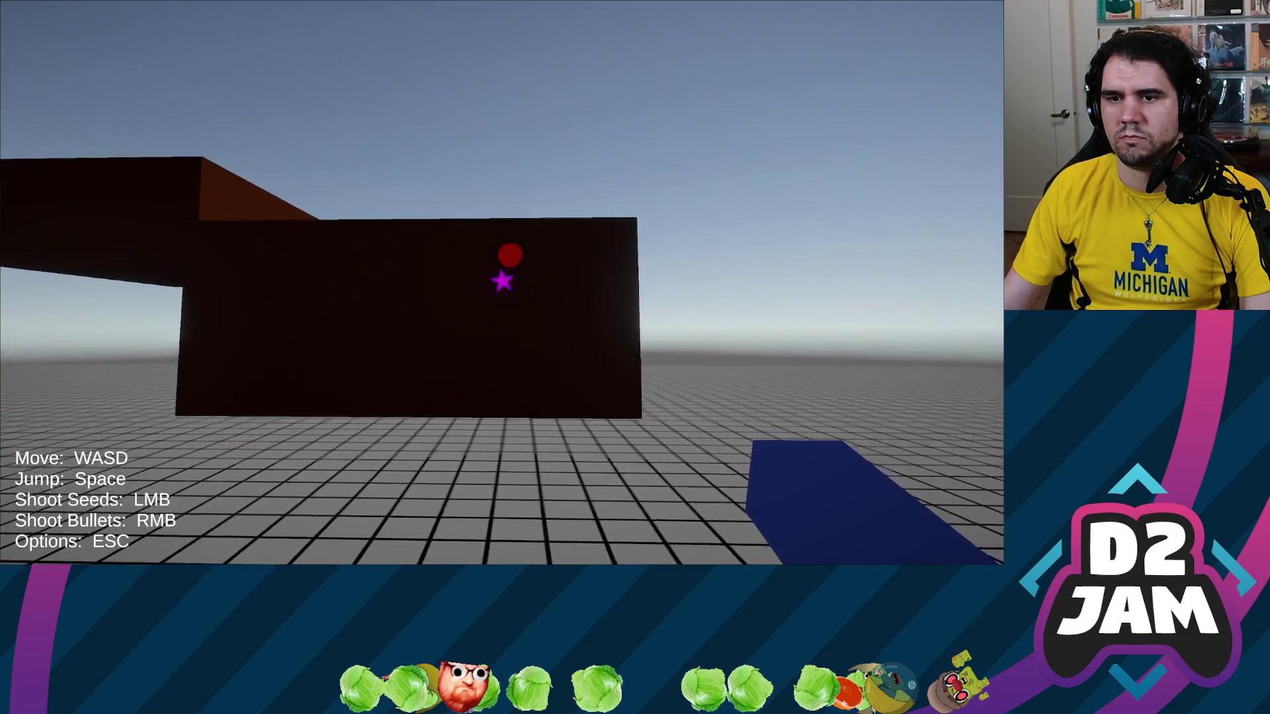
pyautogui.click(501, 283)
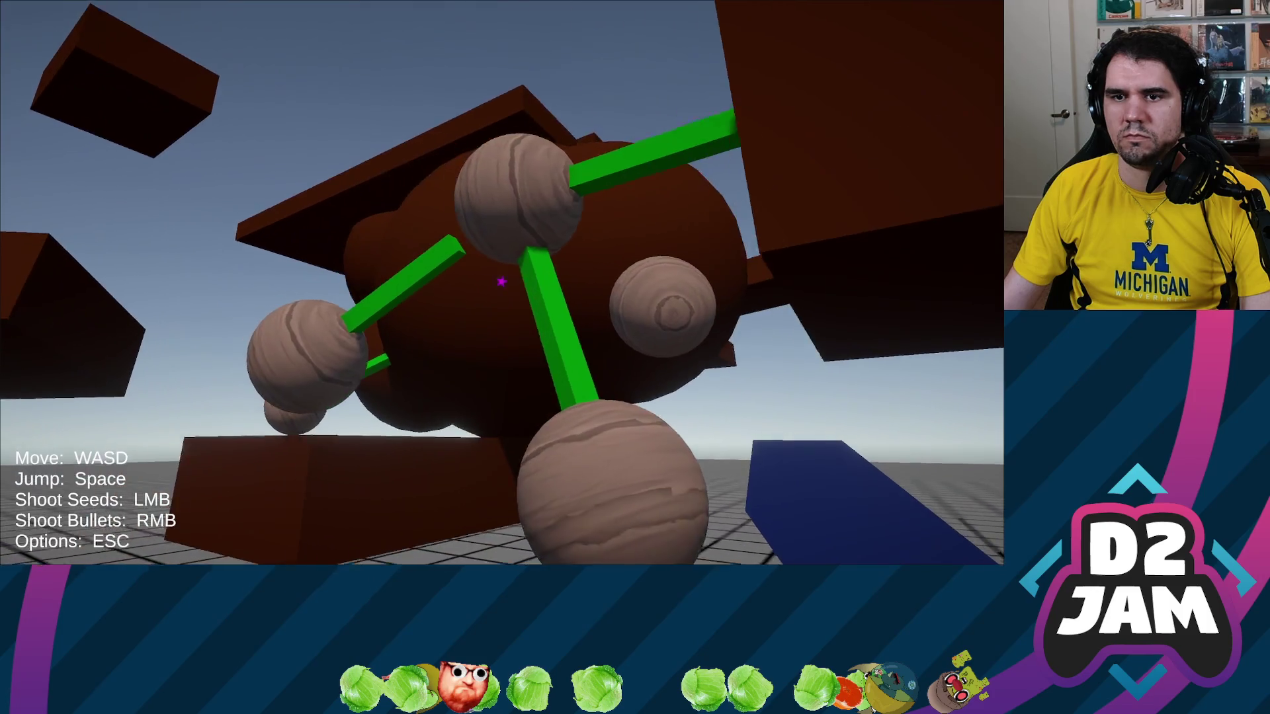
pyautogui.rightClick(501, 281)
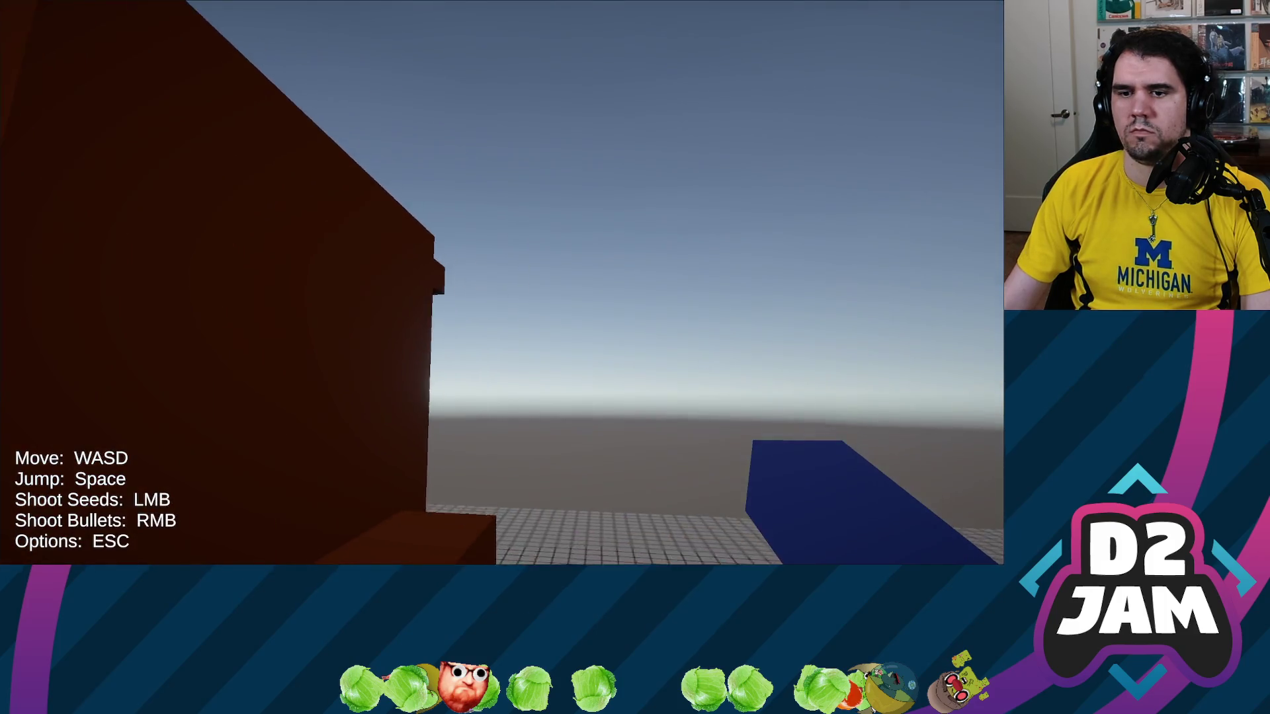
pyautogui.press('Escape')
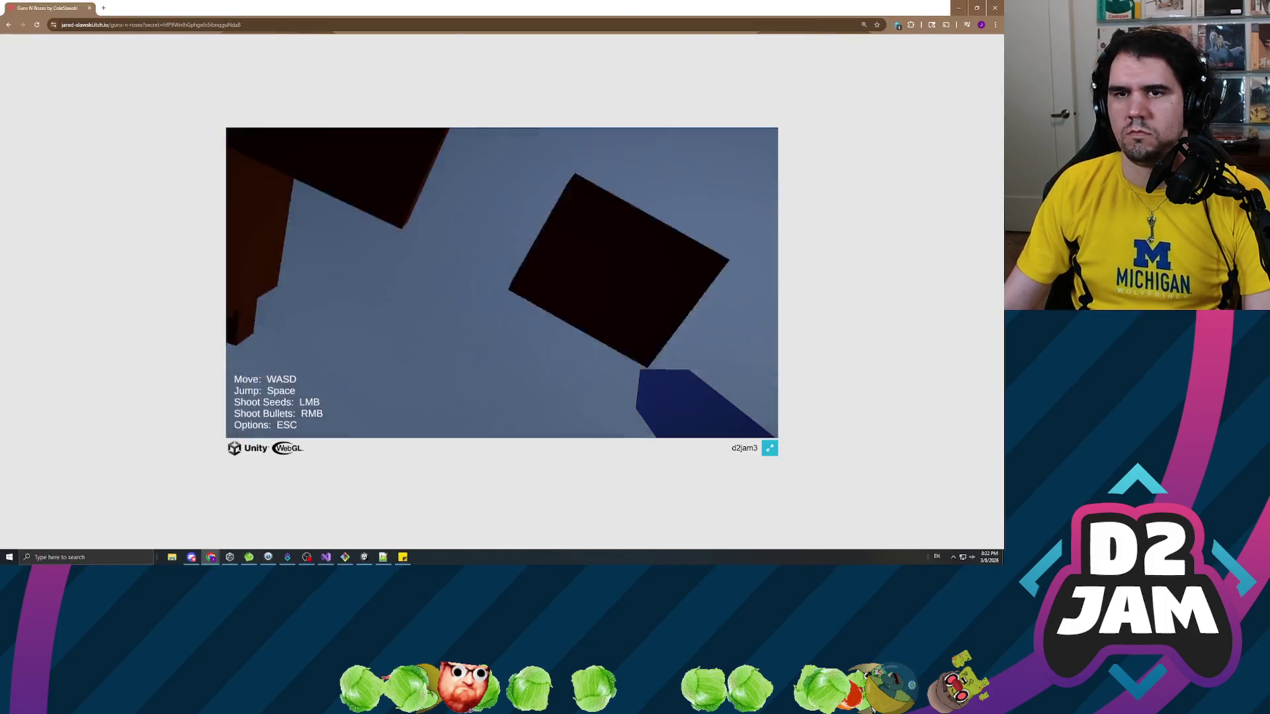
# Focus the itch.io game page, copy its URL, and switch over to Discord.
pyautogui.click(527, 184)
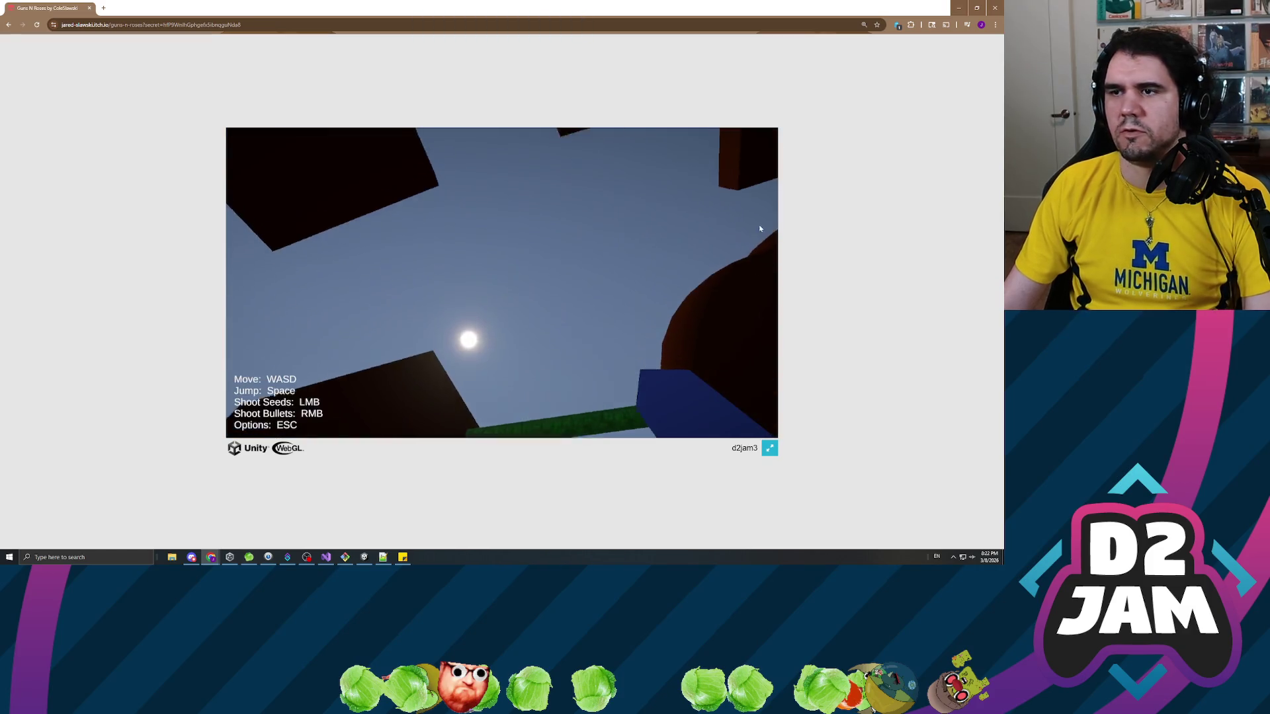
pyautogui.hotkey('ctrl', 'l')
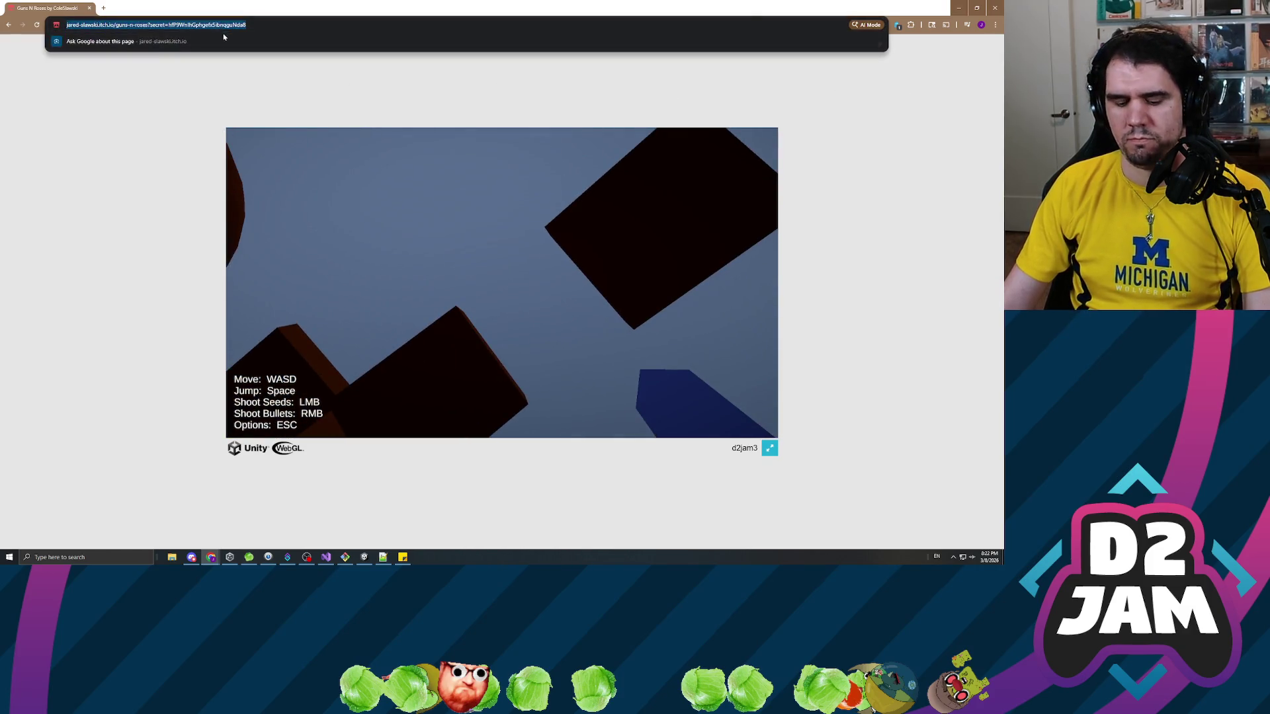
pyautogui.hotkey('alt', 'Tab')
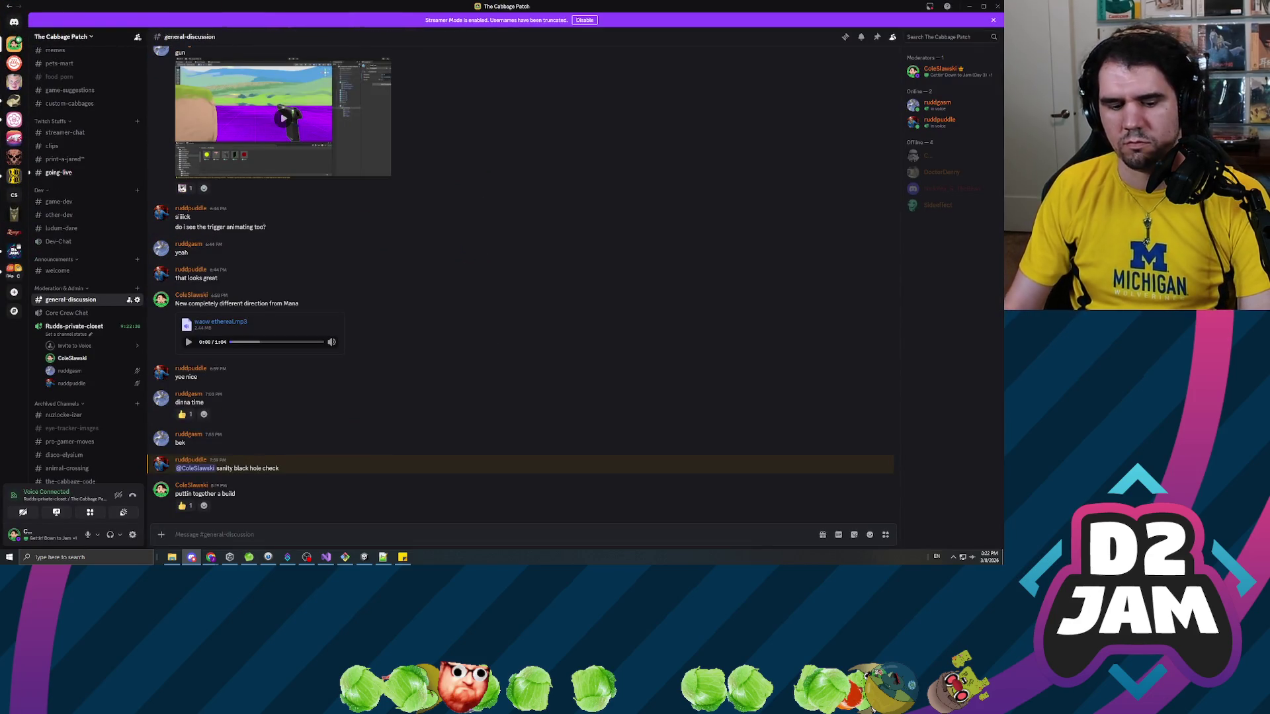
# Send 'Hurgh' plus the pasted itch.io game link in general-discussion, then return to Chrome.
pyautogui.write('Hurgh')
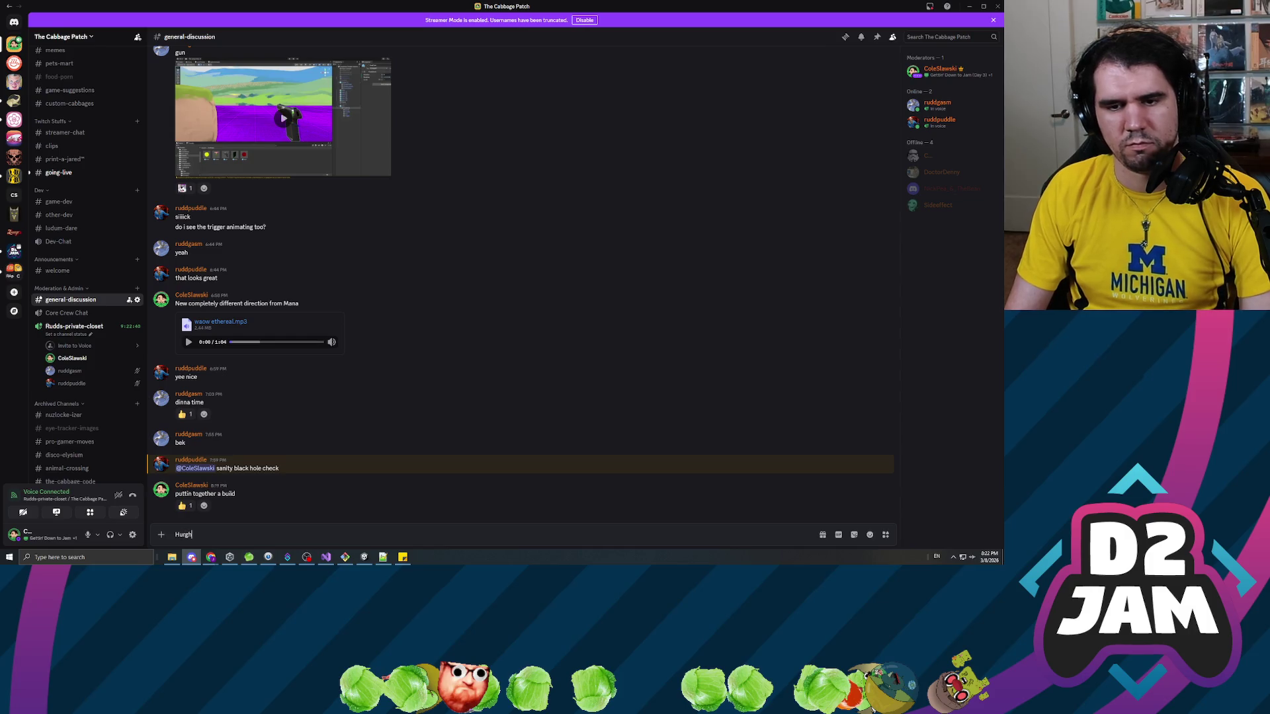
pyautogui.hotkey('ctrl', 'v')
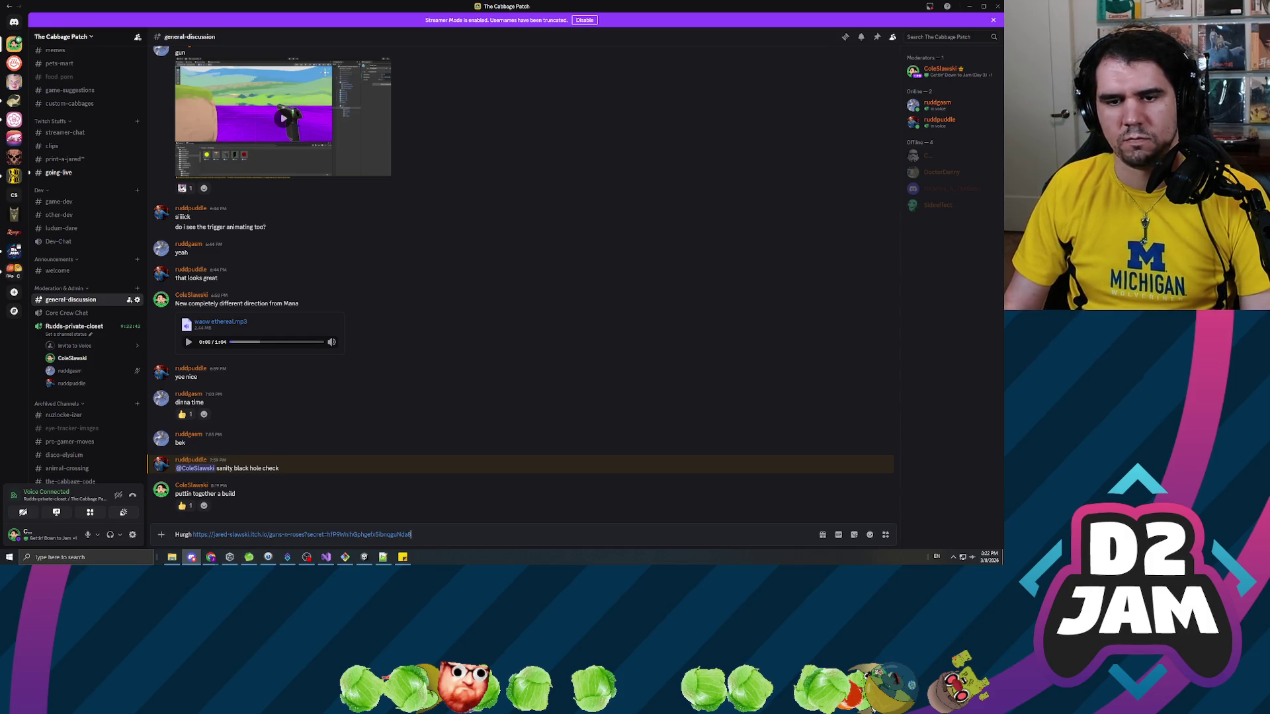
pyautogui.press('Return')
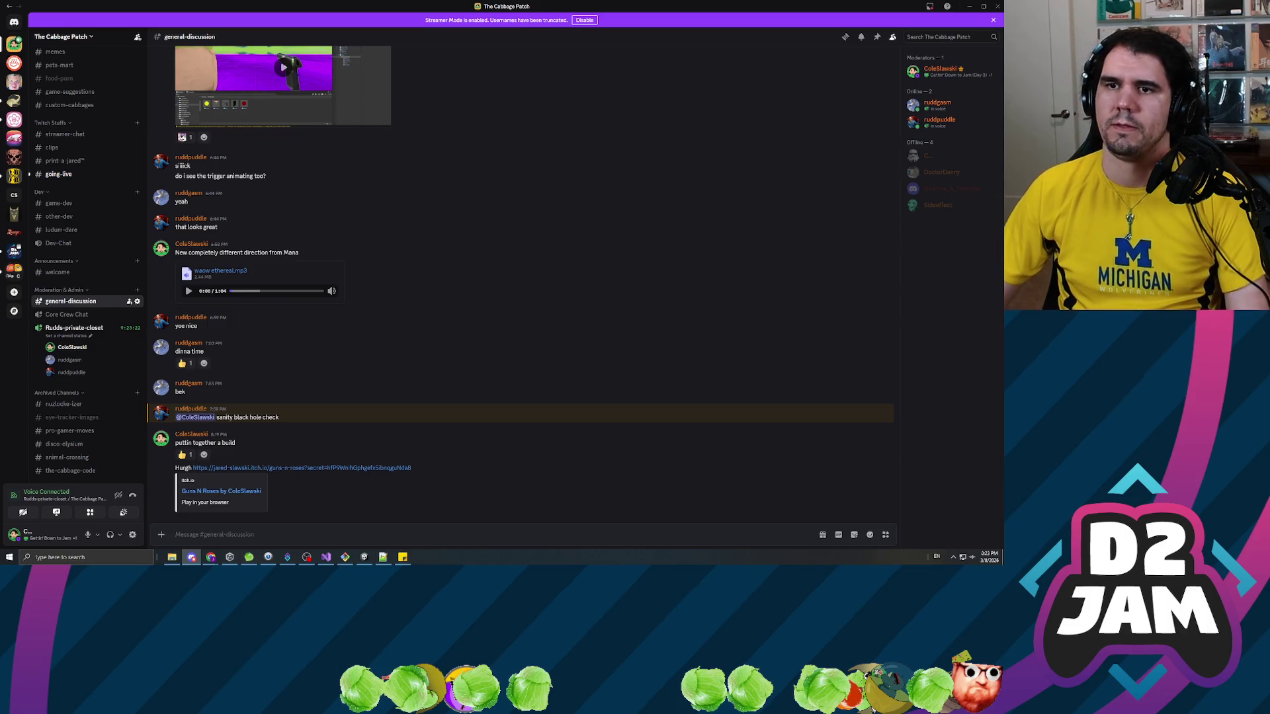
pyautogui.click(211, 557)
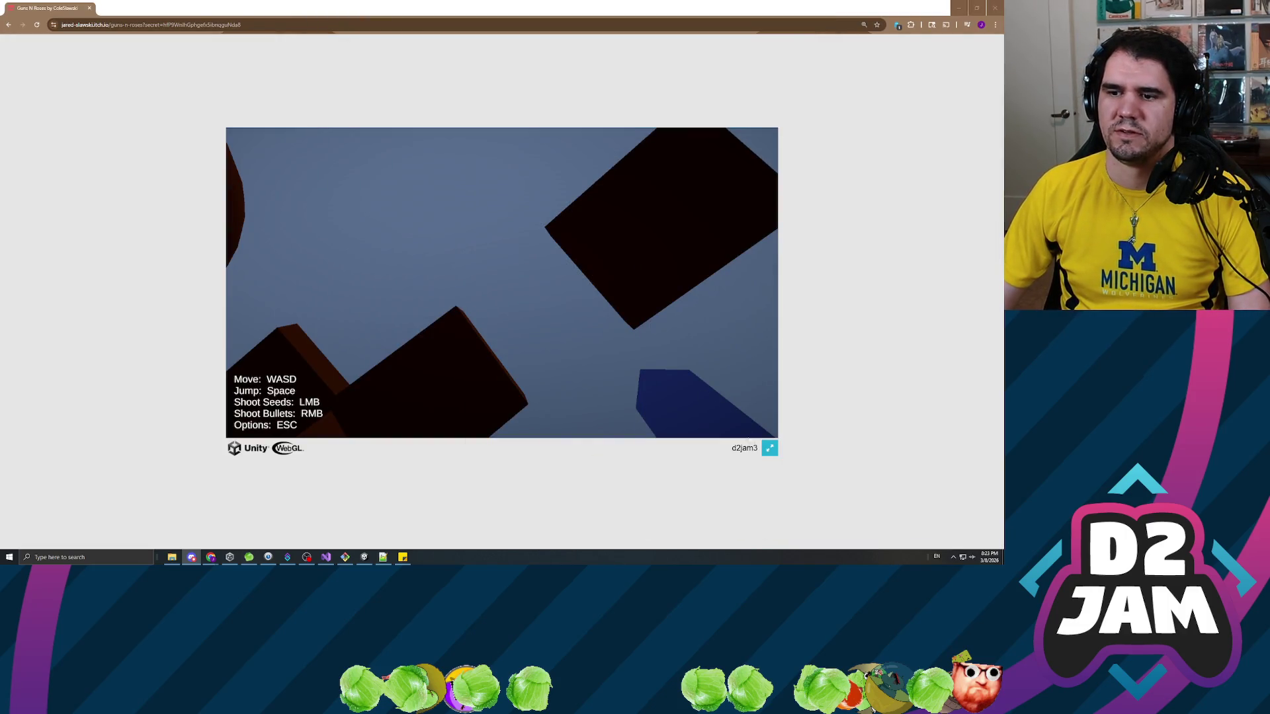
# Make the game fullscreen and fire seed sprays over the pink area toward the brown spheres.
pyautogui.click(769, 448)
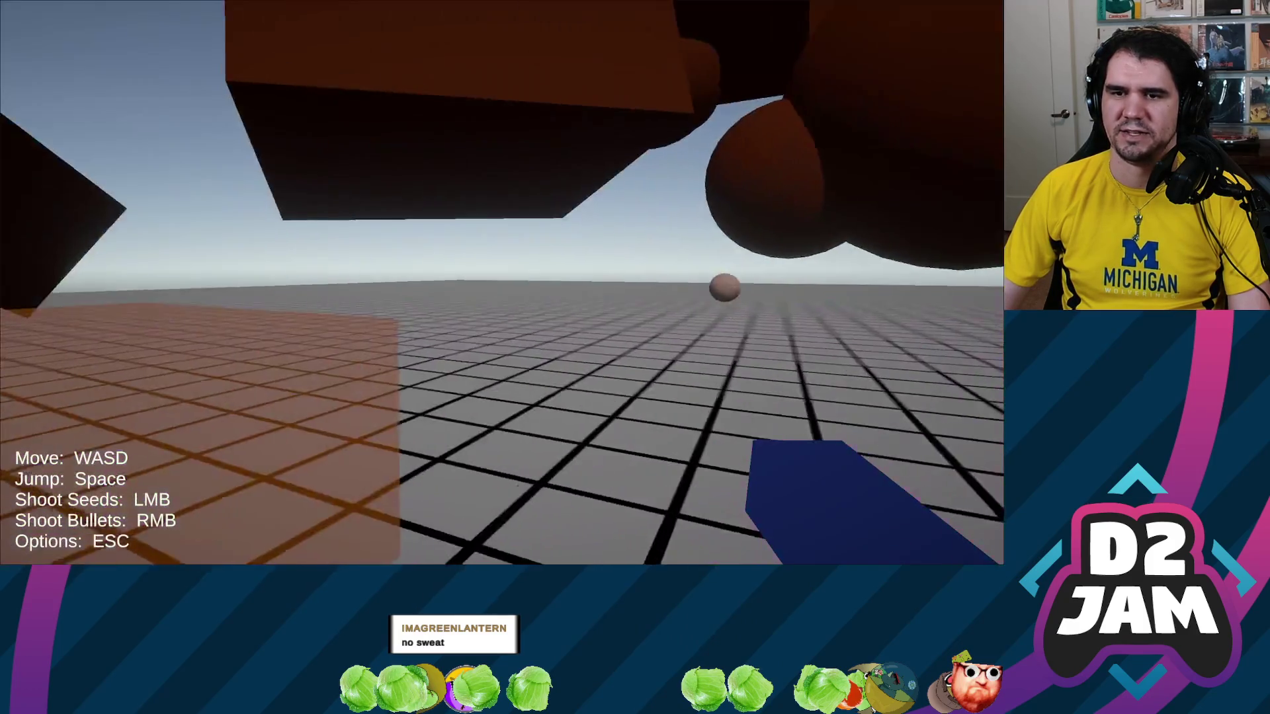
pyautogui.click(502, 282)
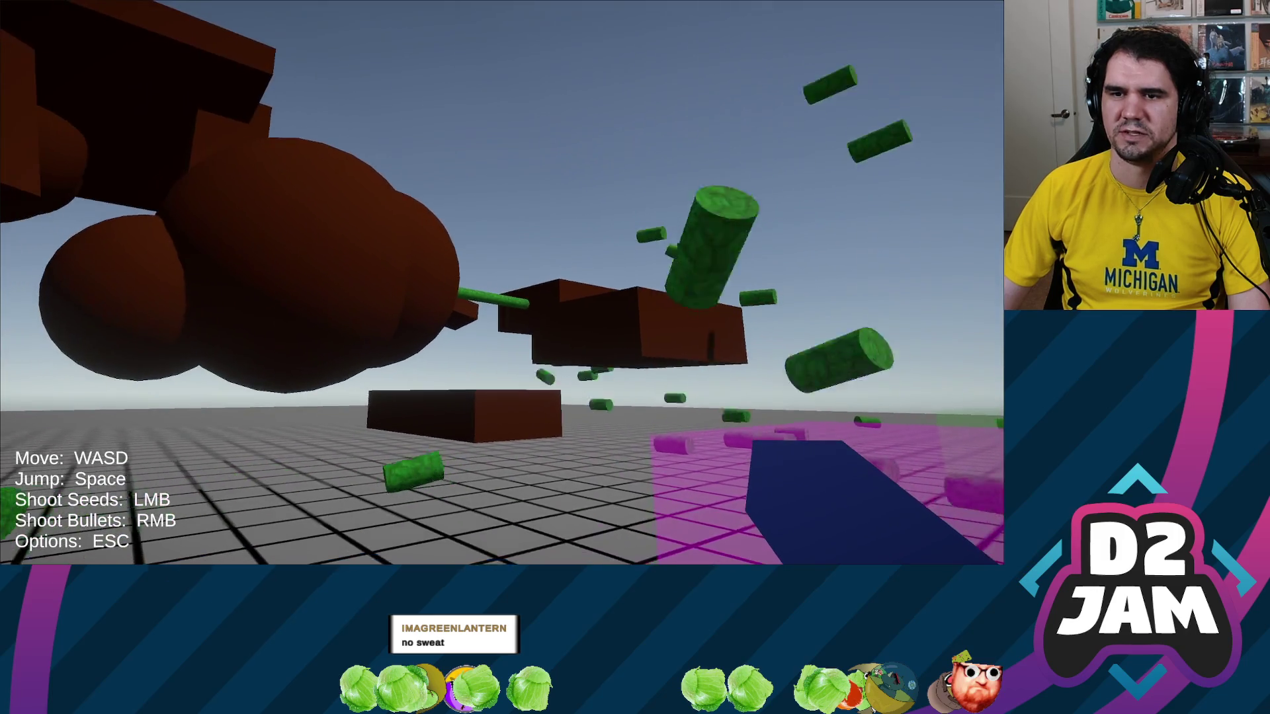
pyautogui.click(502, 282)
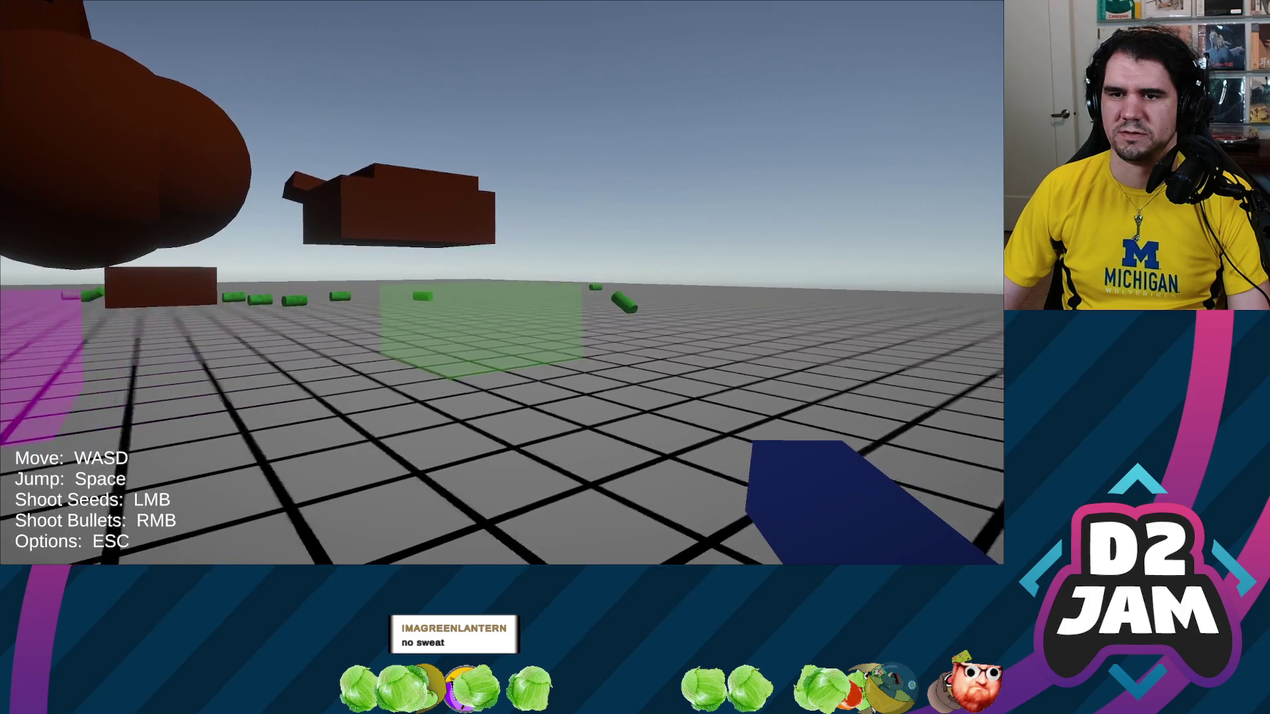
pyautogui.press('w')
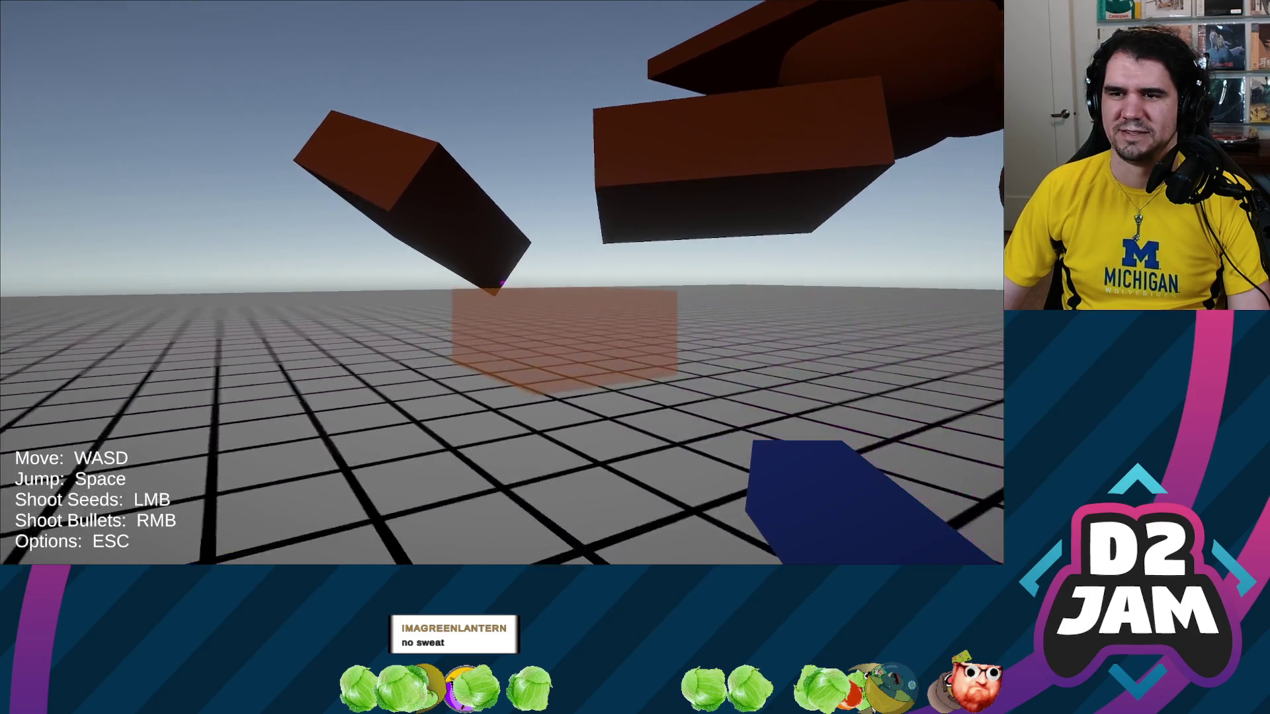
pyautogui.press('s')
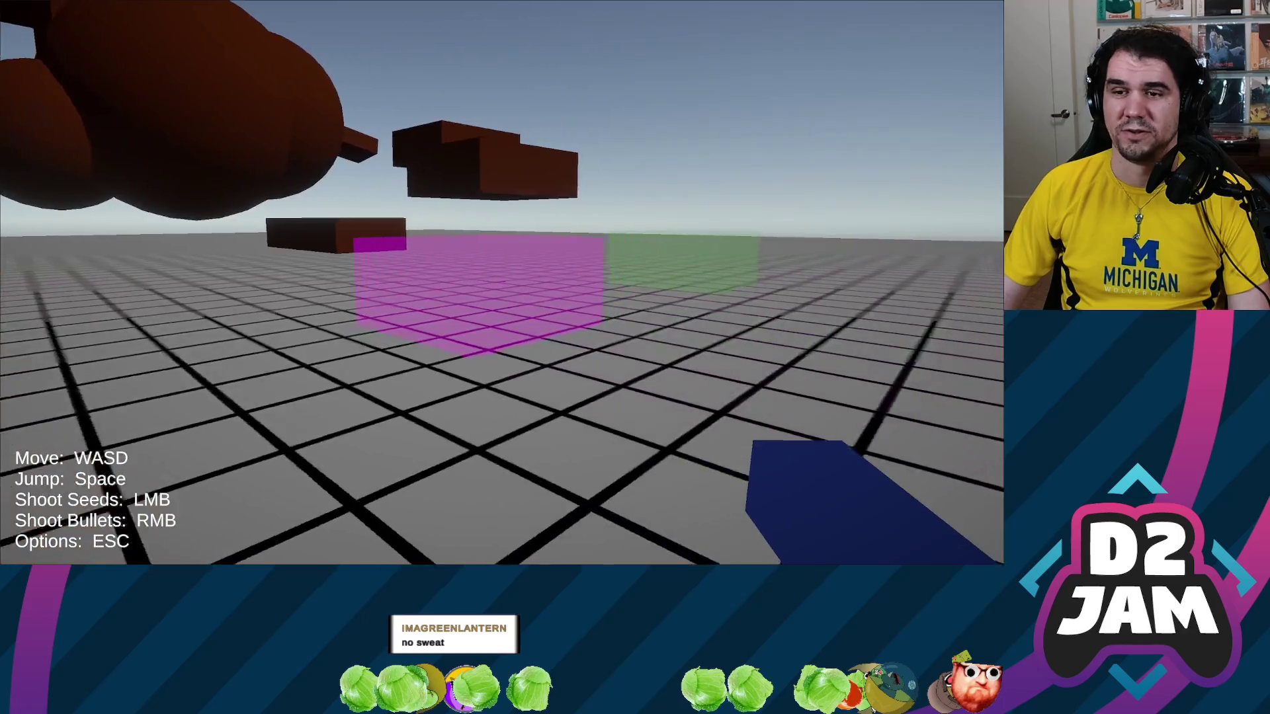
pyautogui.press('w')
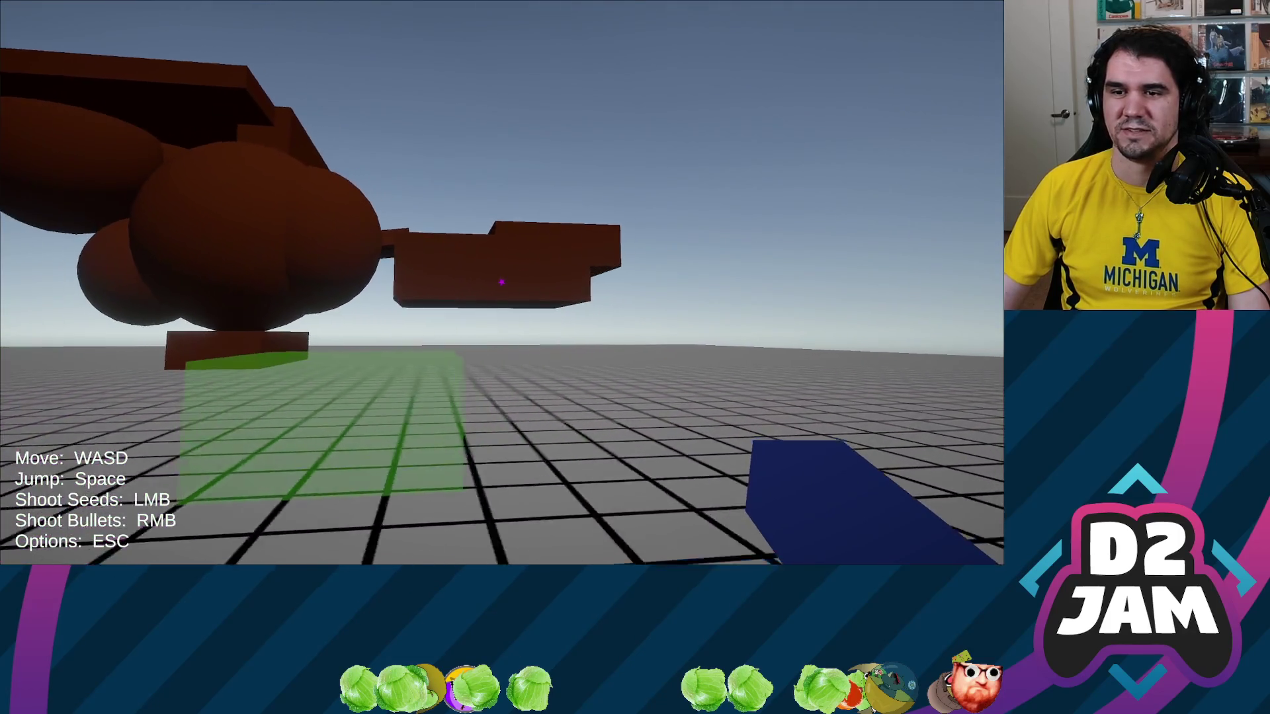
# Shoot seeds at the brown structure and walk around the resulting vine-linked sphere chain.
pyautogui.click(502, 282)
pyautogui.press('s')
pyautogui.click(502, 282)
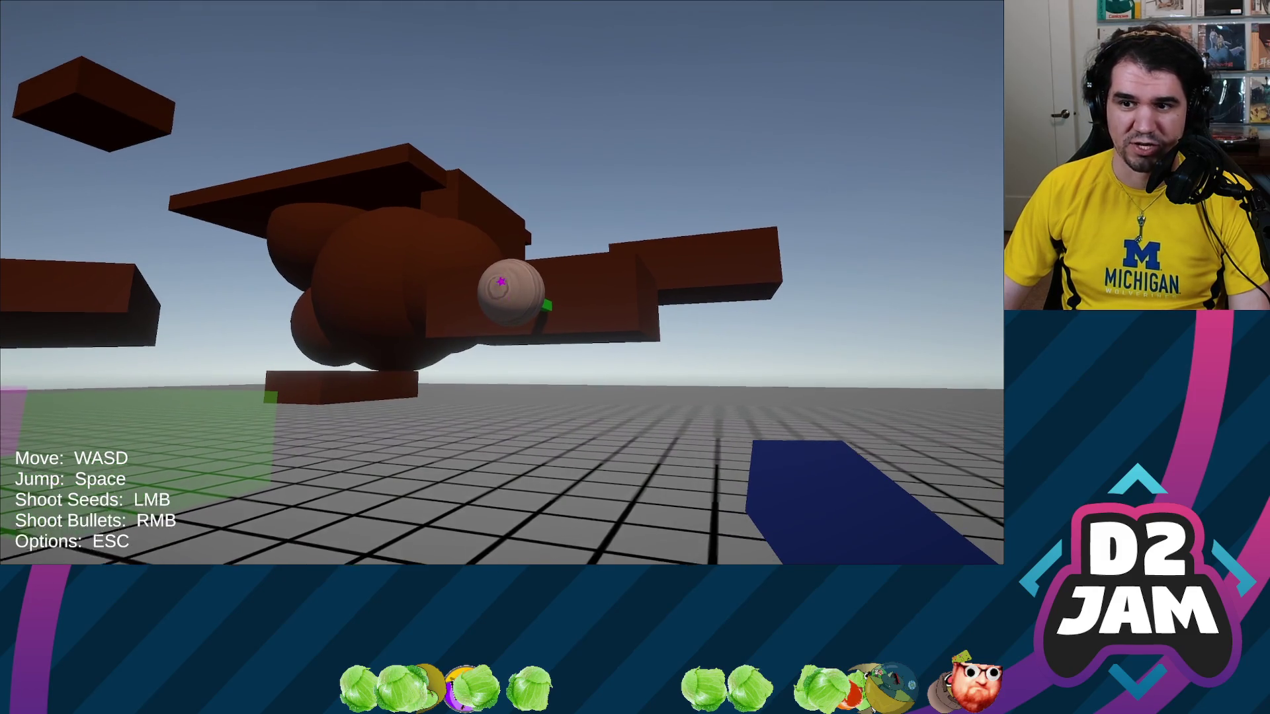
pyautogui.click(501, 282)
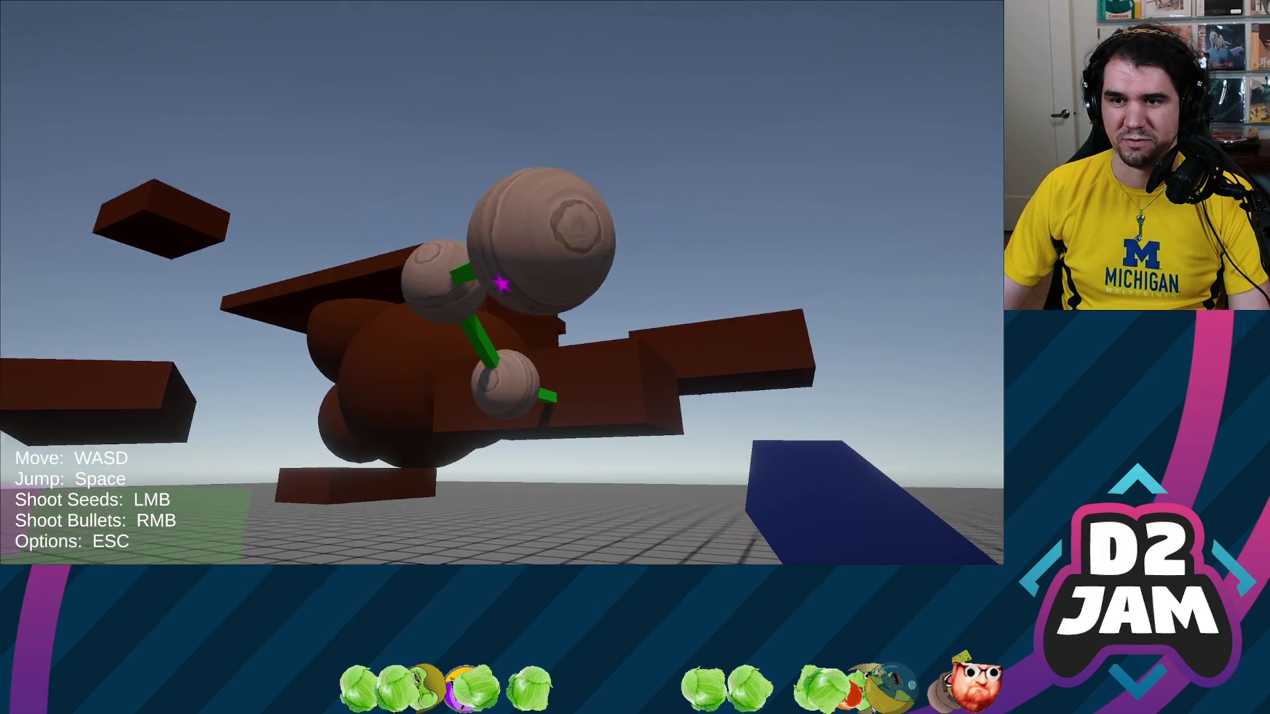
pyautogui.press('w')
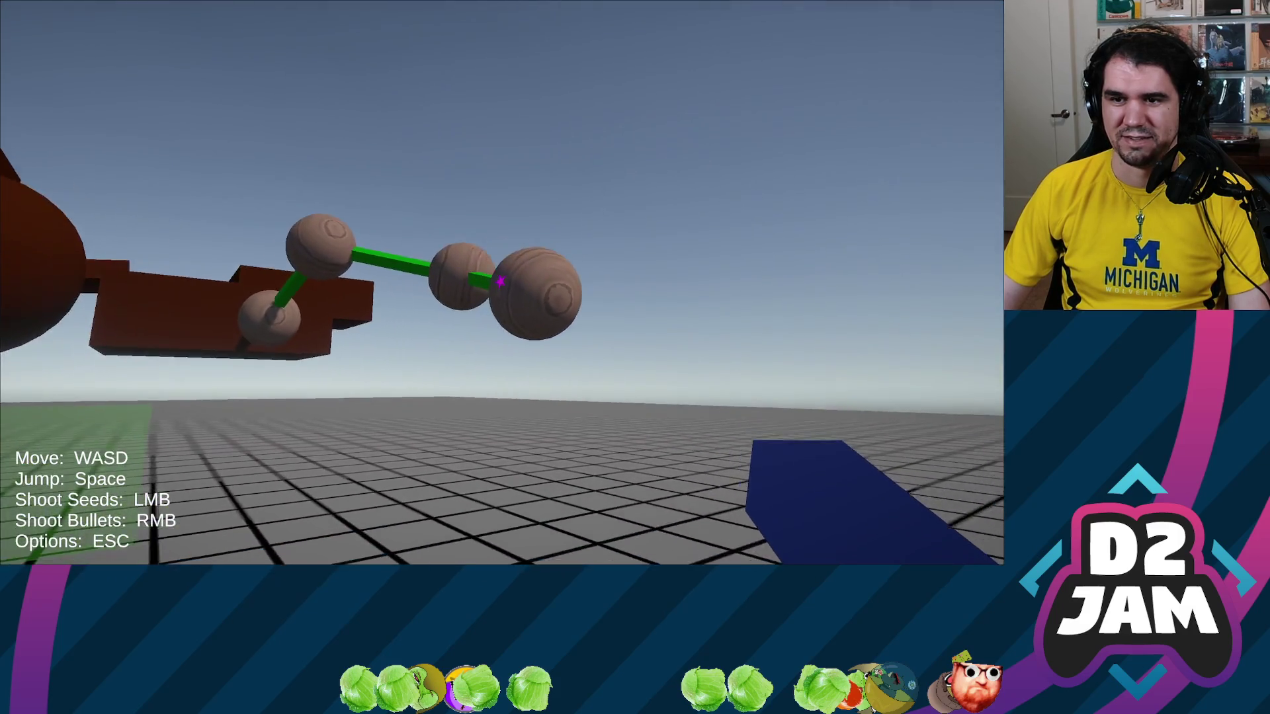
pyautogui.press('w')
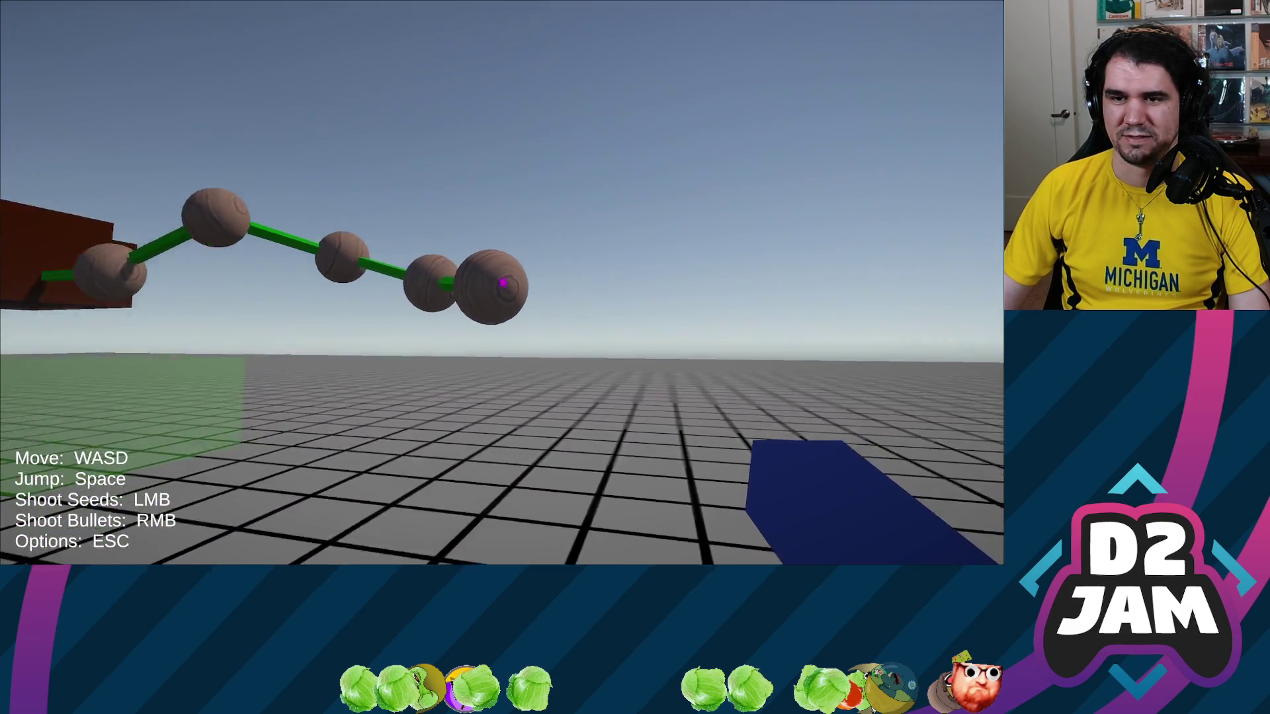
pyautogui.press('s')
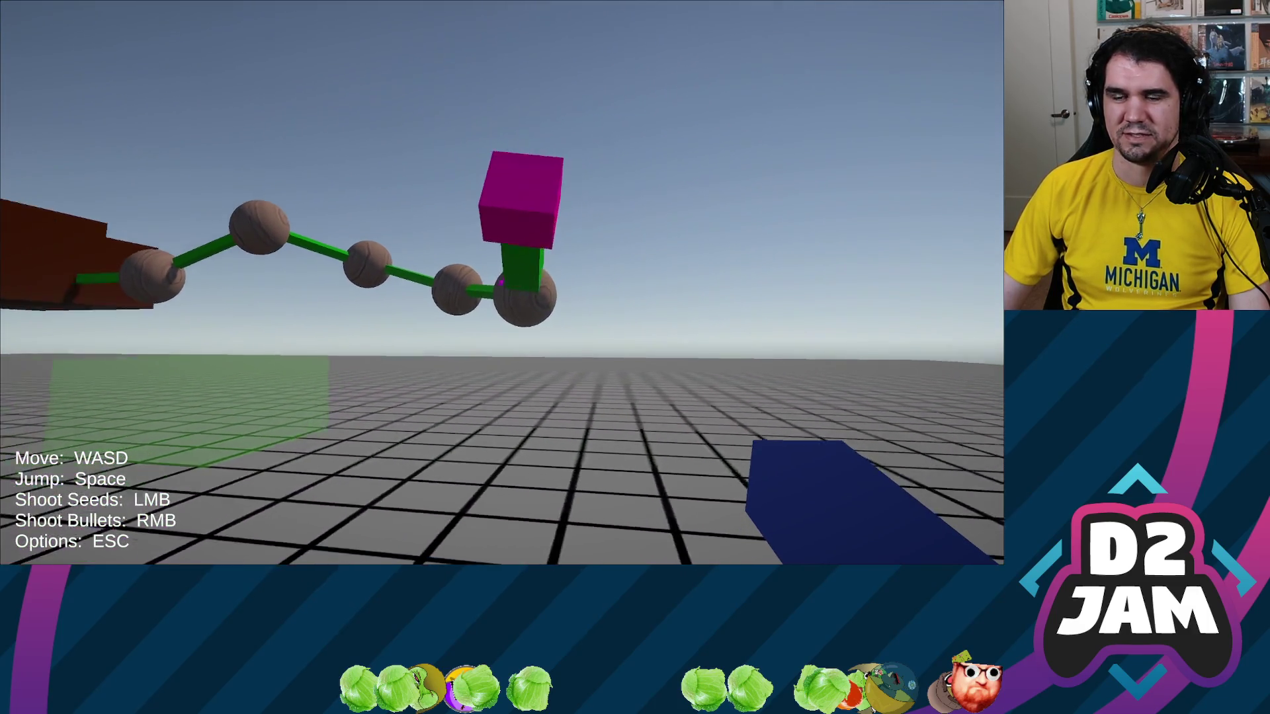
pyautogui.press('w')
# Shoot a seed that grows a magenta cube, then back off to watch the plant grow.
pyautogui.click(502, 283)
pyautogui.press('w')
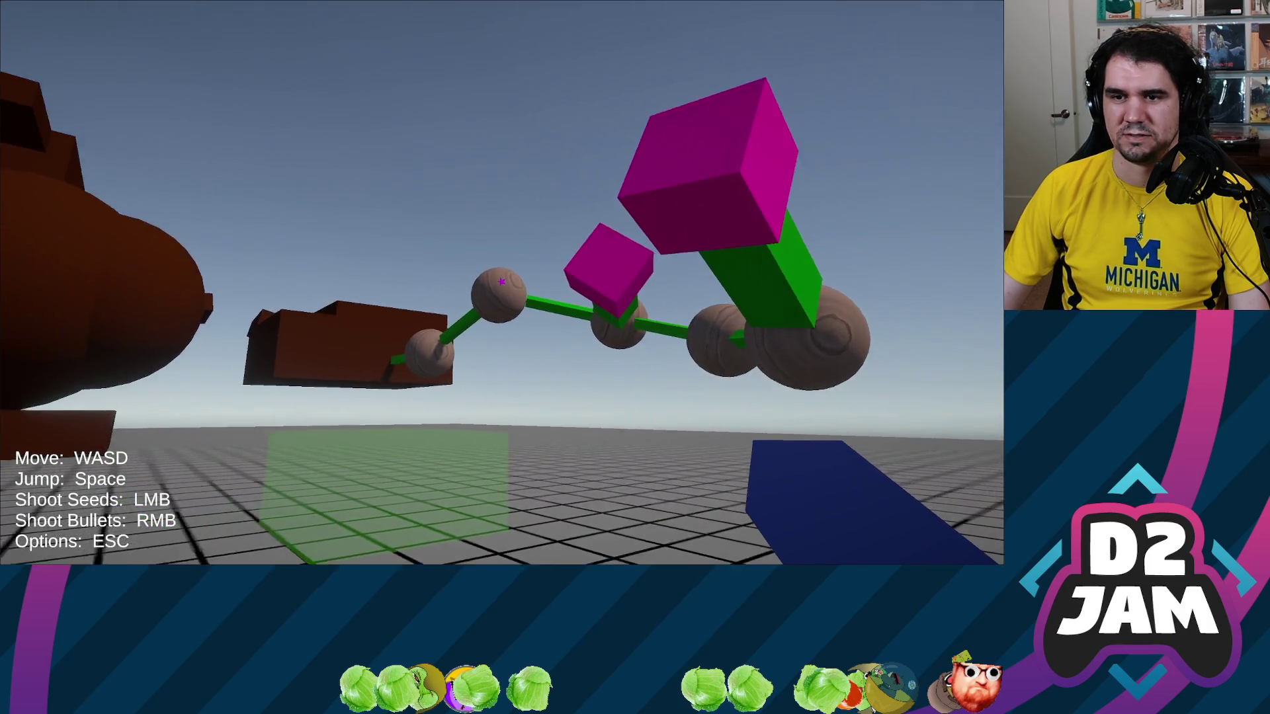
pyautogui.press('w')
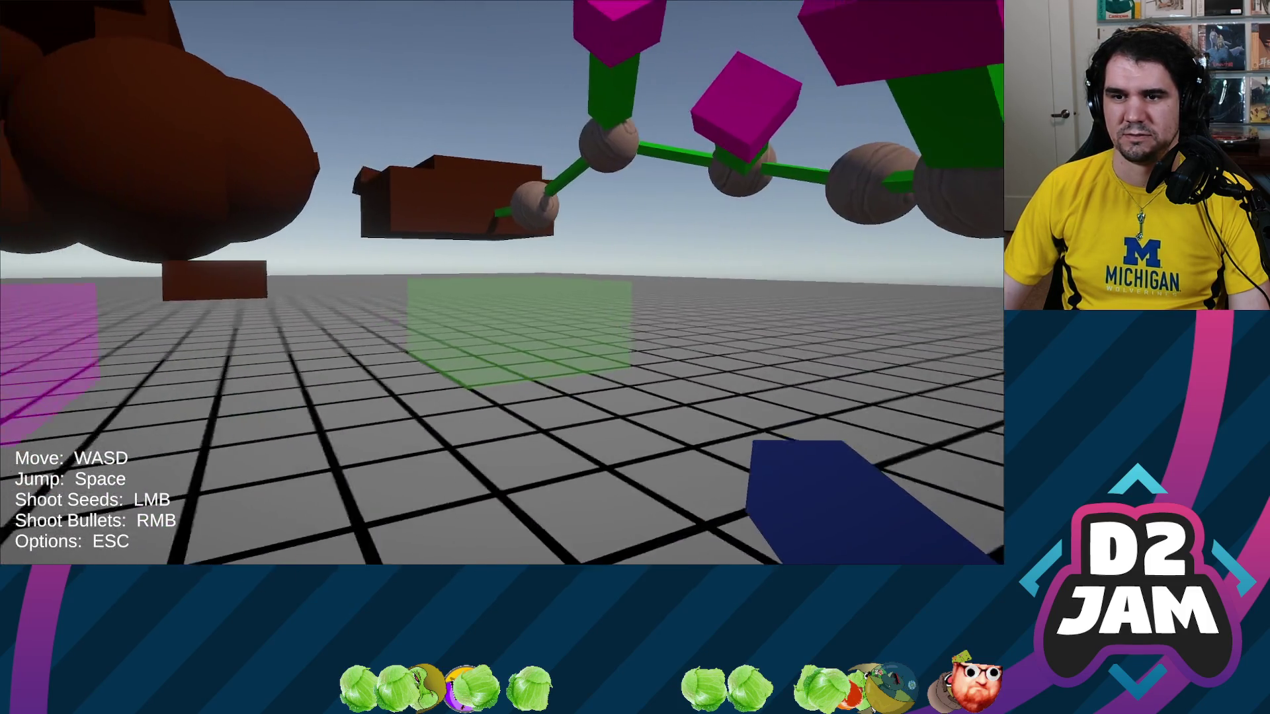
pyautogui.press('s')
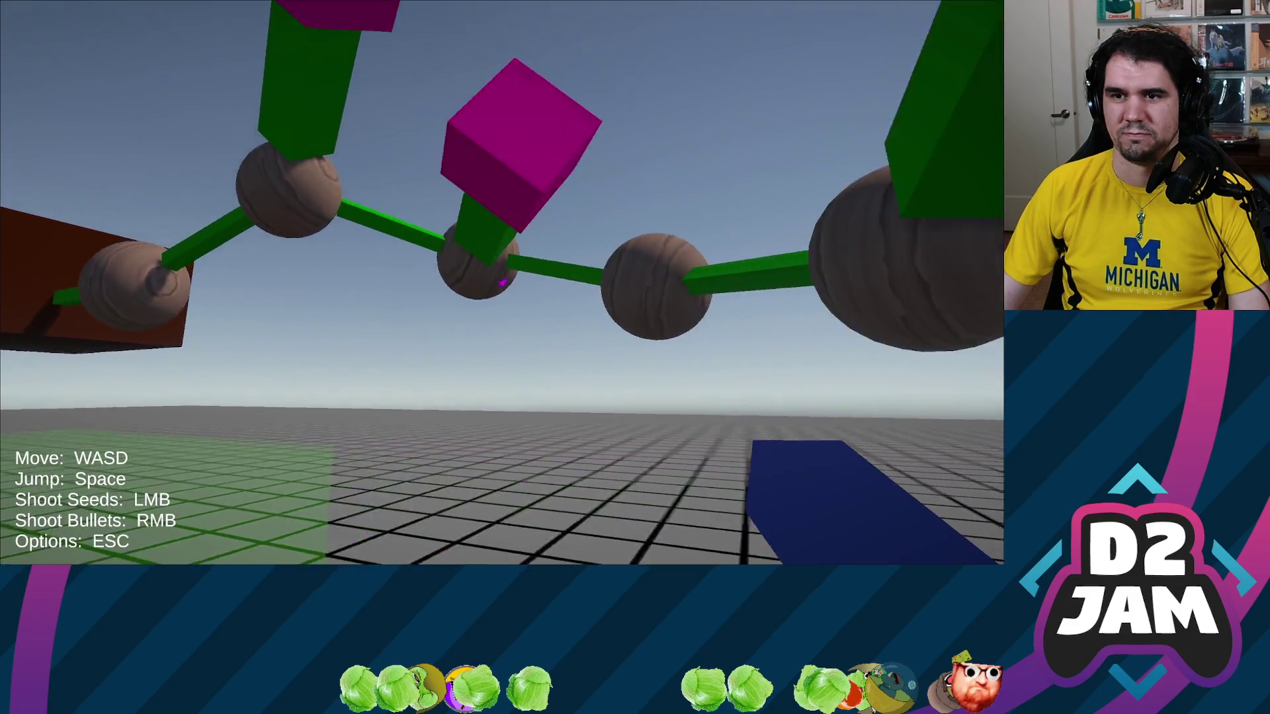
pyautogui.press('s')
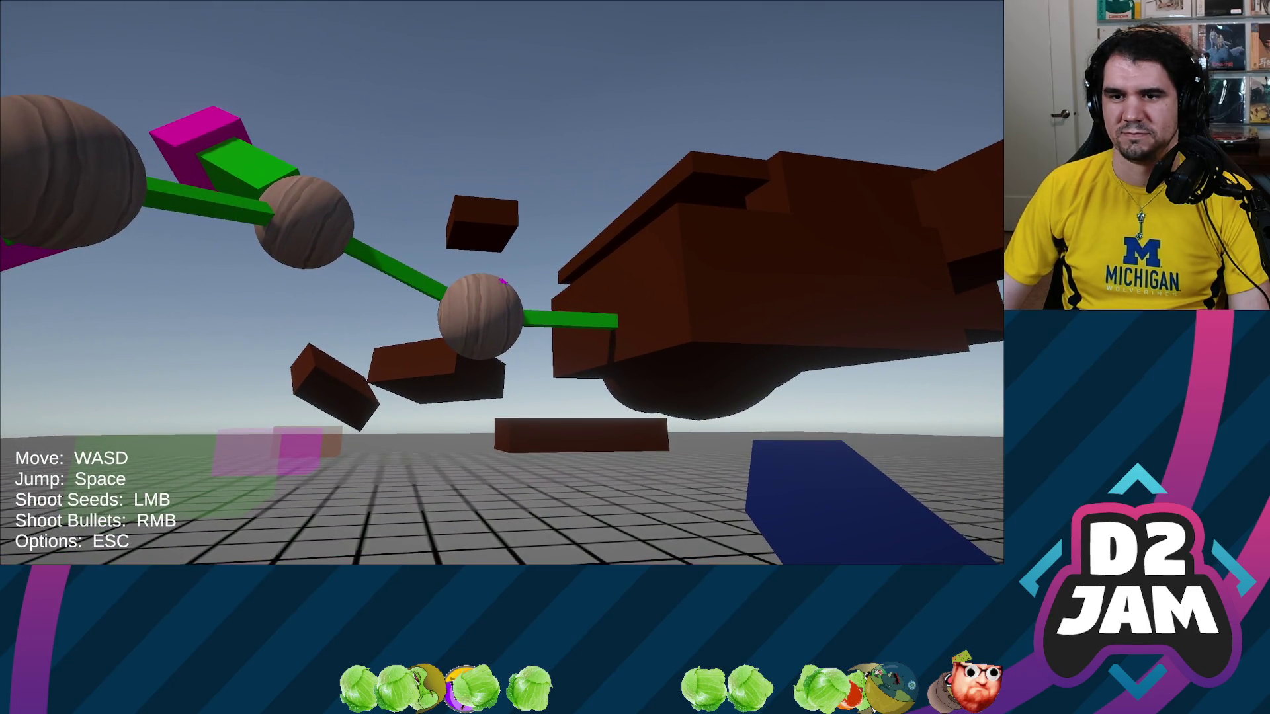
# Walk around the brown plant structure watching the green stalks grow.
pyautogui.press('s')
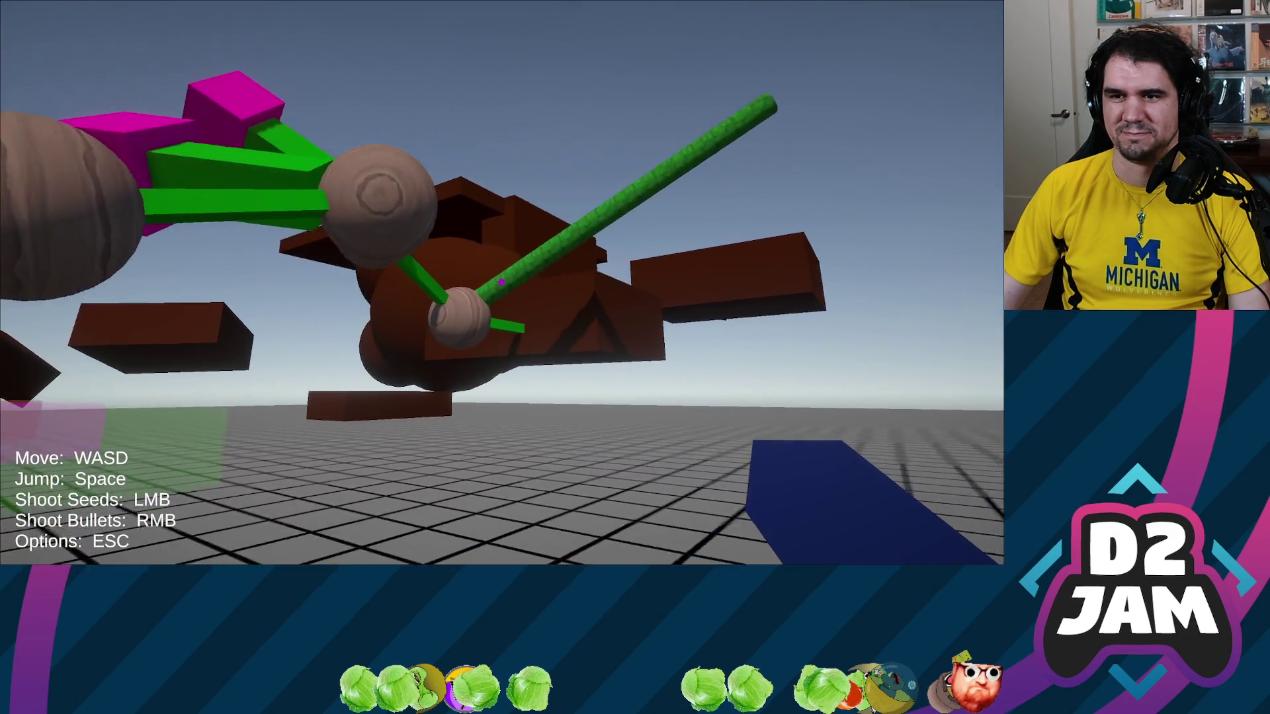
pyautogui.press('w')
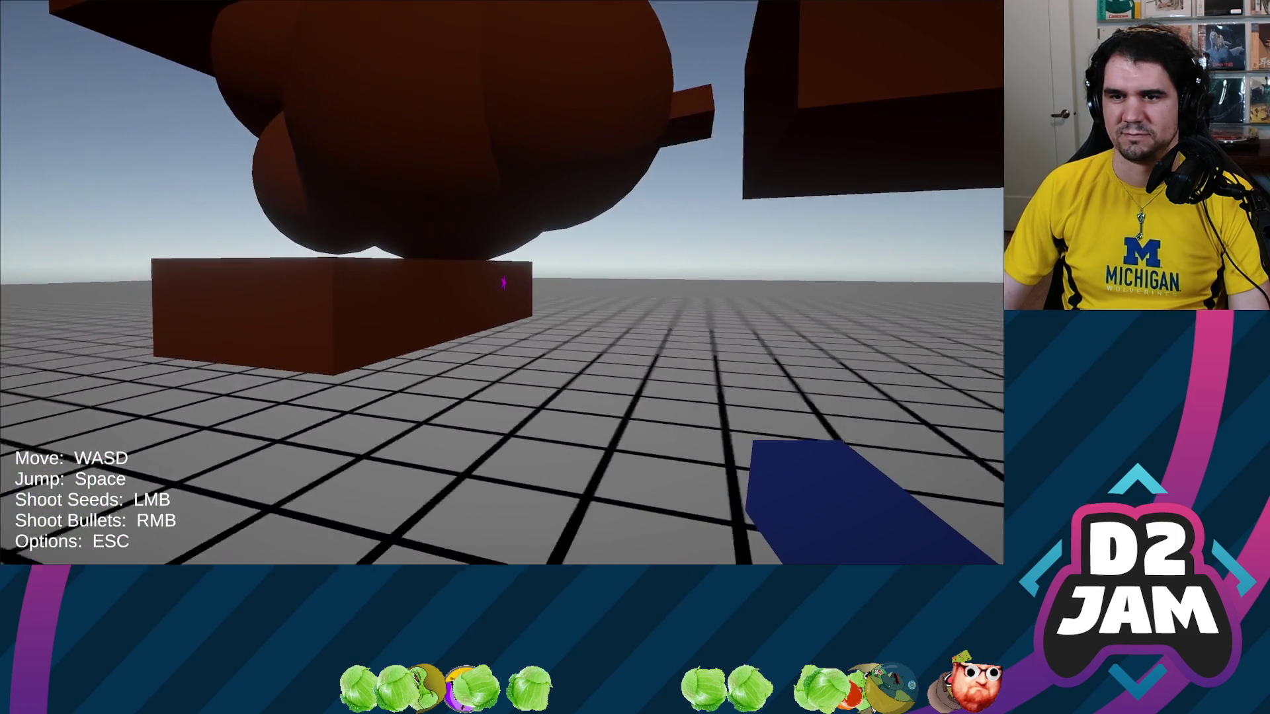
pyautogui.press('s')
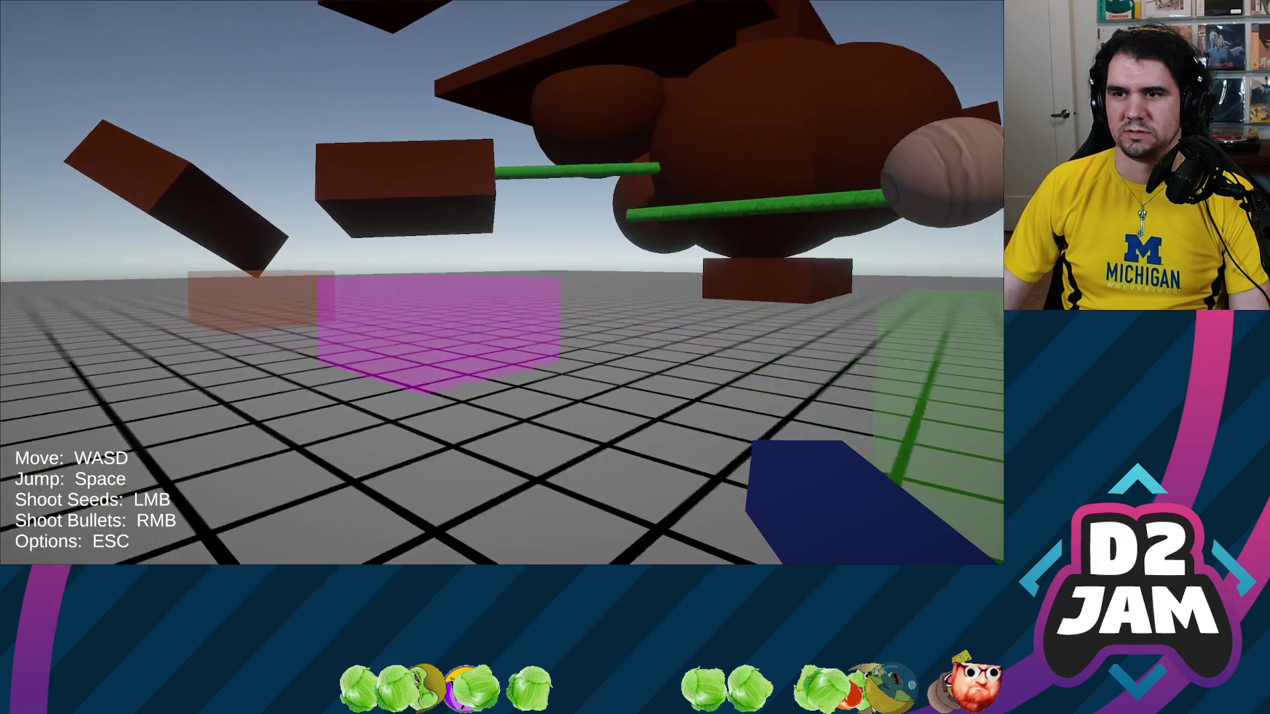
pyautogui.press('w')
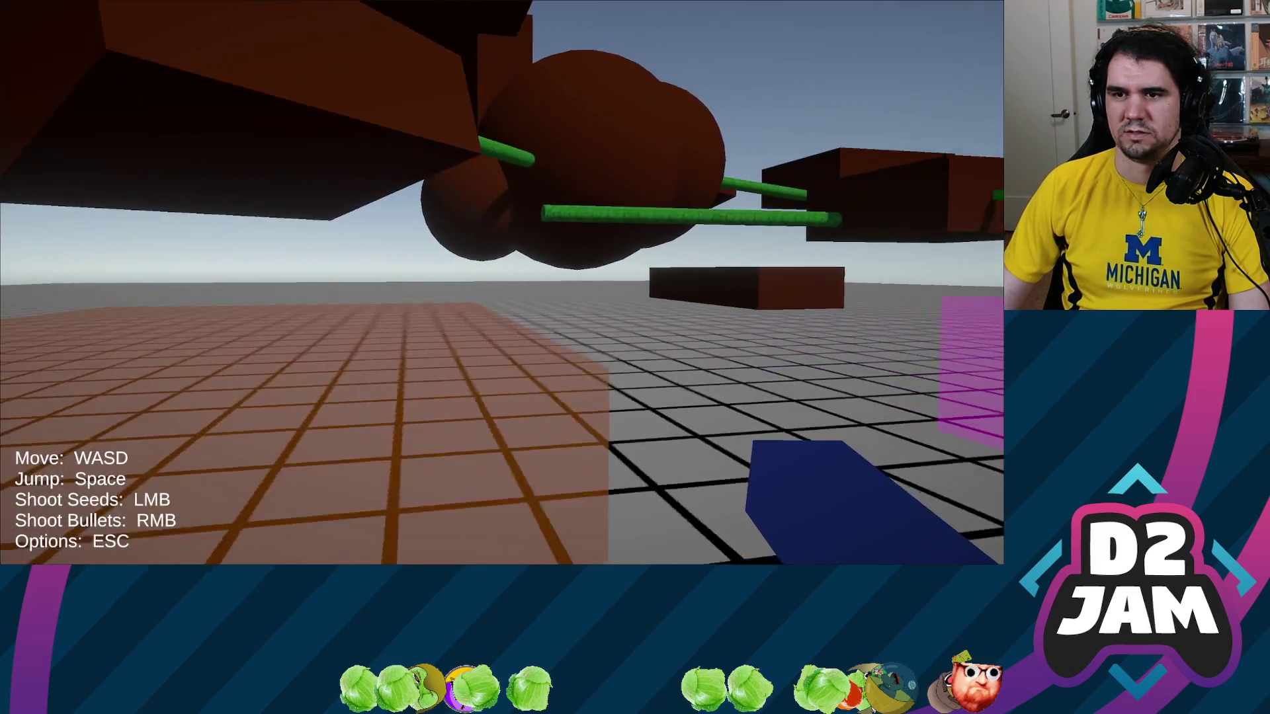
pyautogui.press('w')
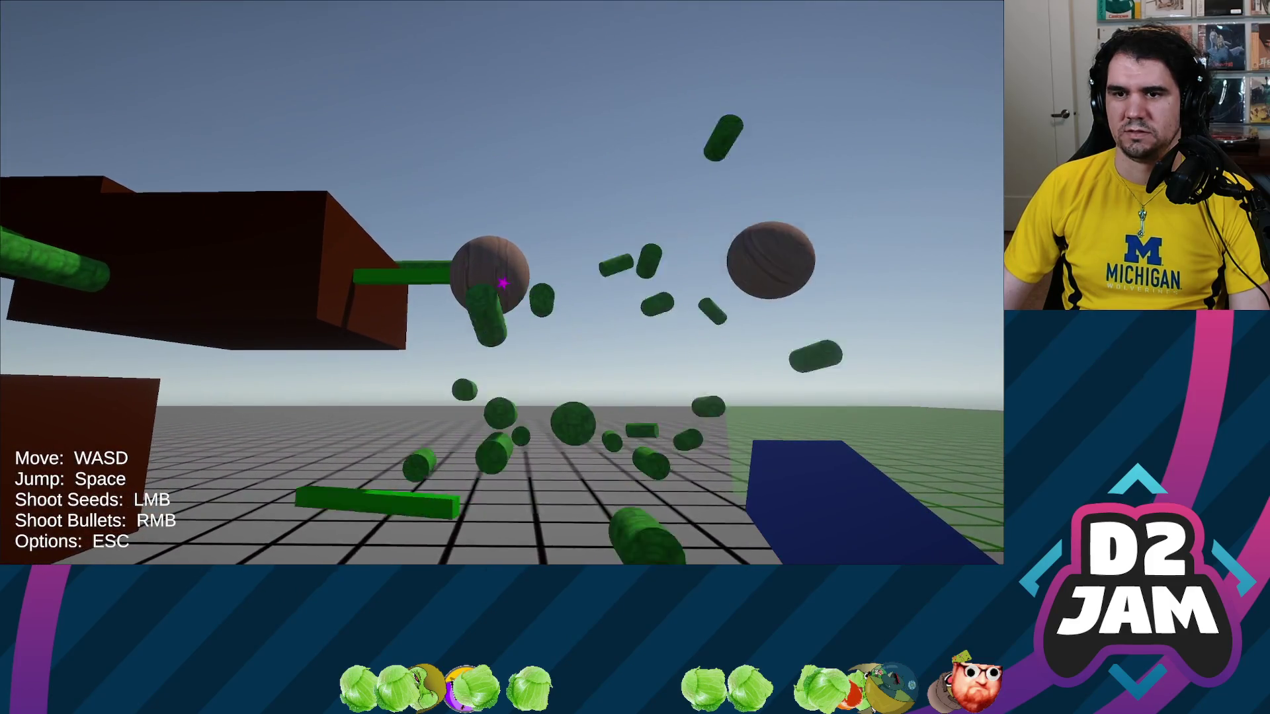
# Fire several bursts of seeds from beneath the brown structure and up into the air.
pyautogui.click(506, 278)
pyautogui.press('w')
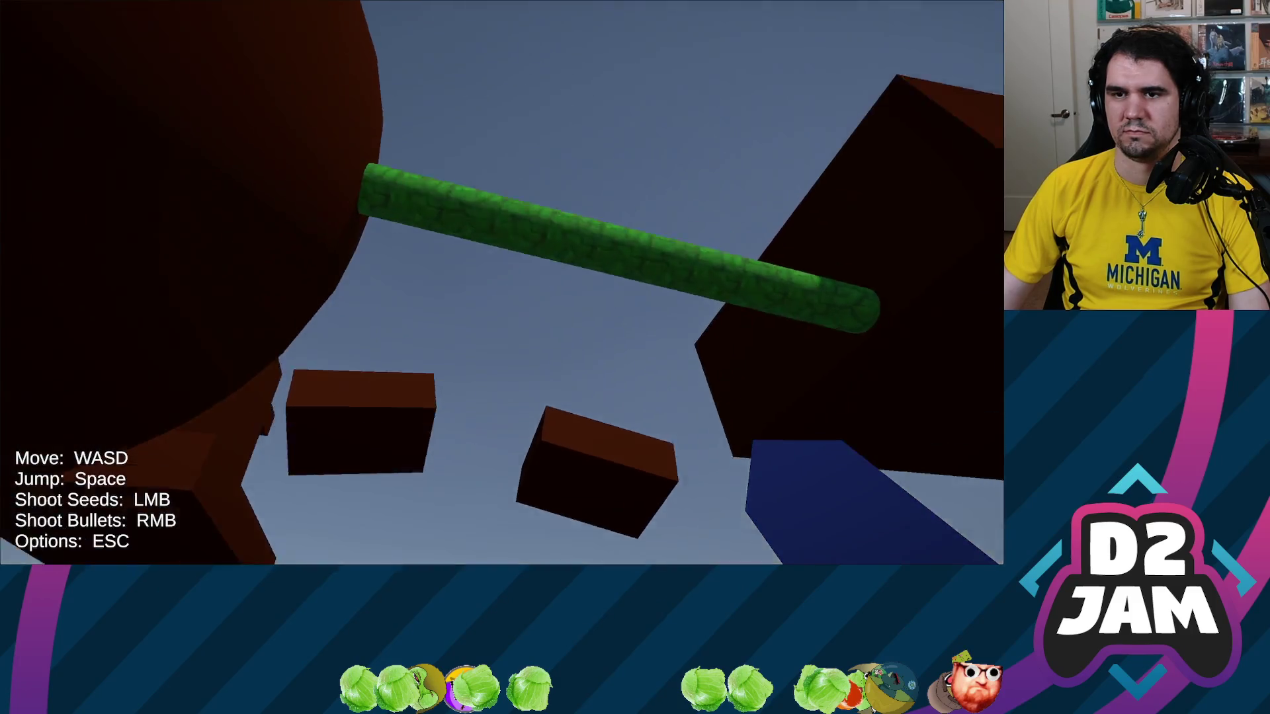
pyautogui.click(501, 281)
pyautogui.click(504, 283)
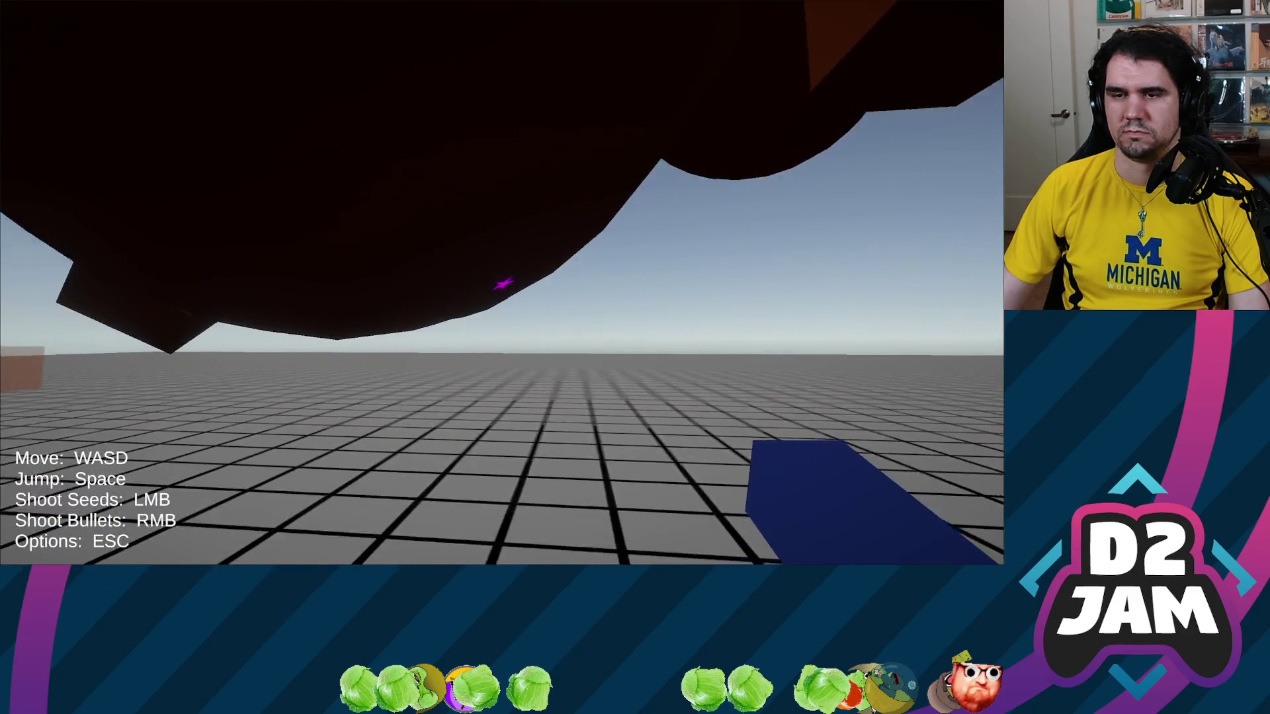
pyautogui.click(504, 283)
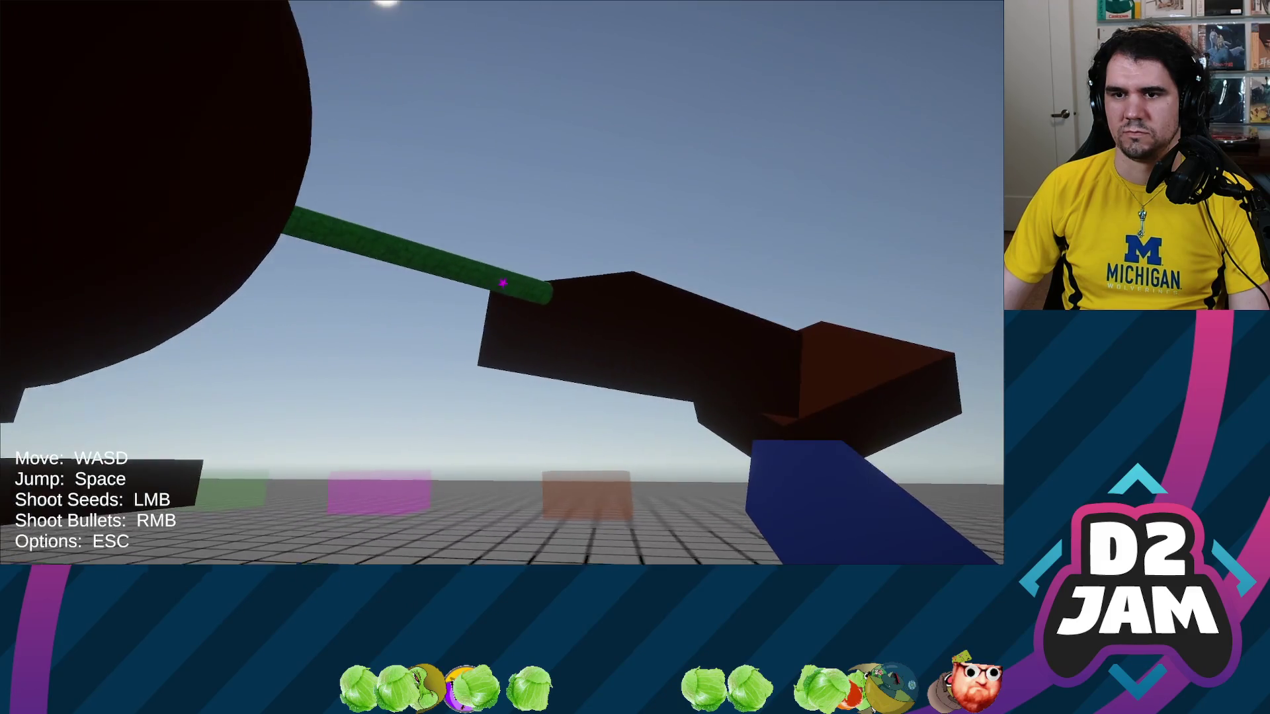
# Walk past the translucent and magenta boxes and shoot a seed at a brown wall block.
pyautogui.press('w')
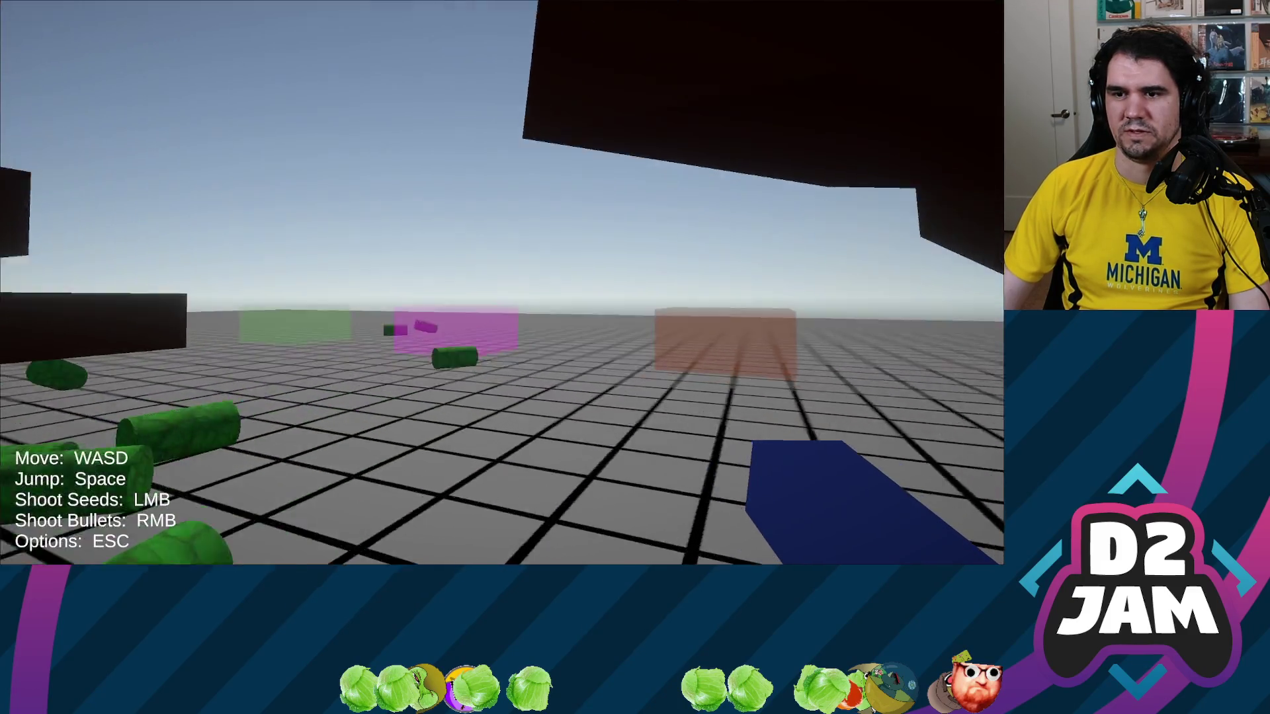
pyautogui.press('w')
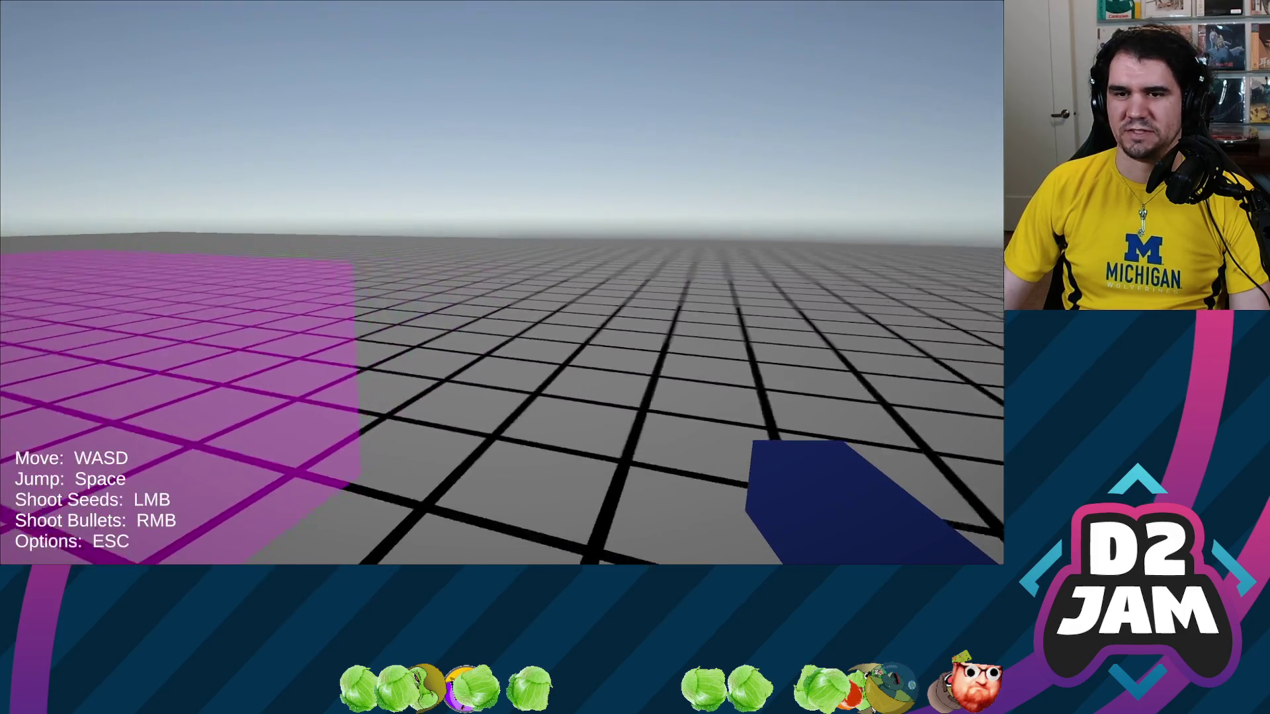
pyautogui.press('w')
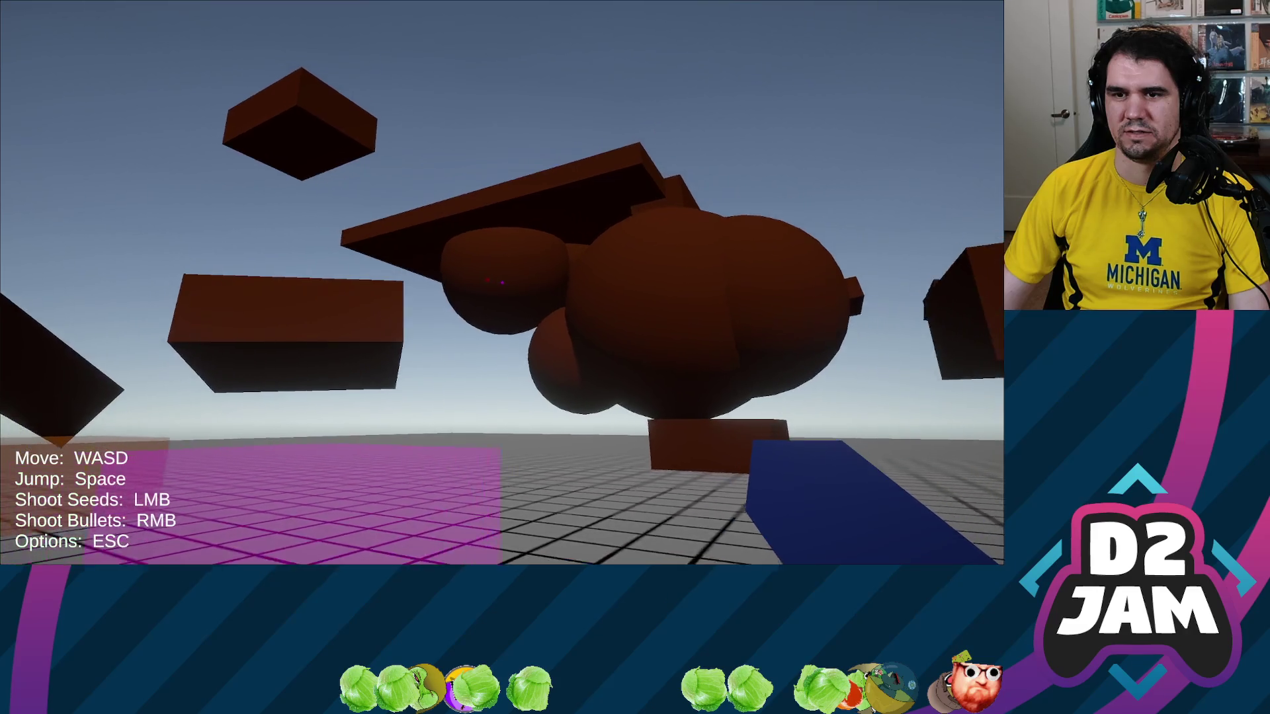
pyautogui.press('w')
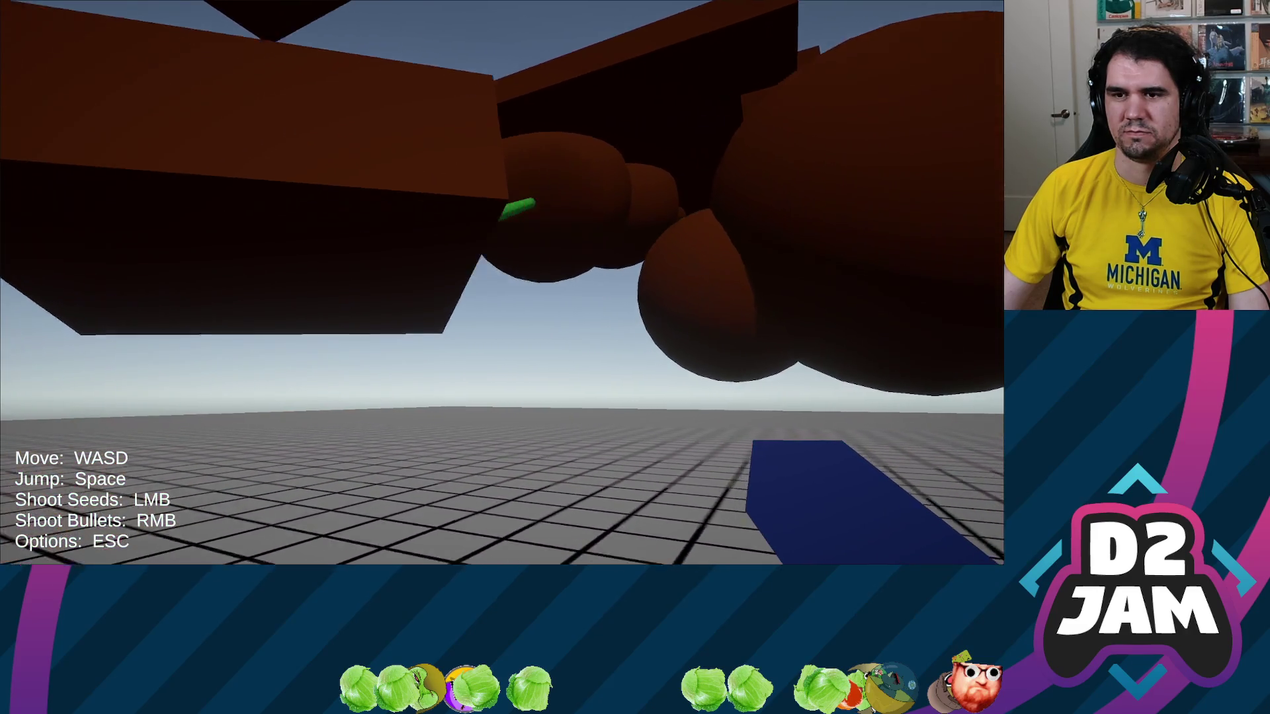
pyautogui.press('w')
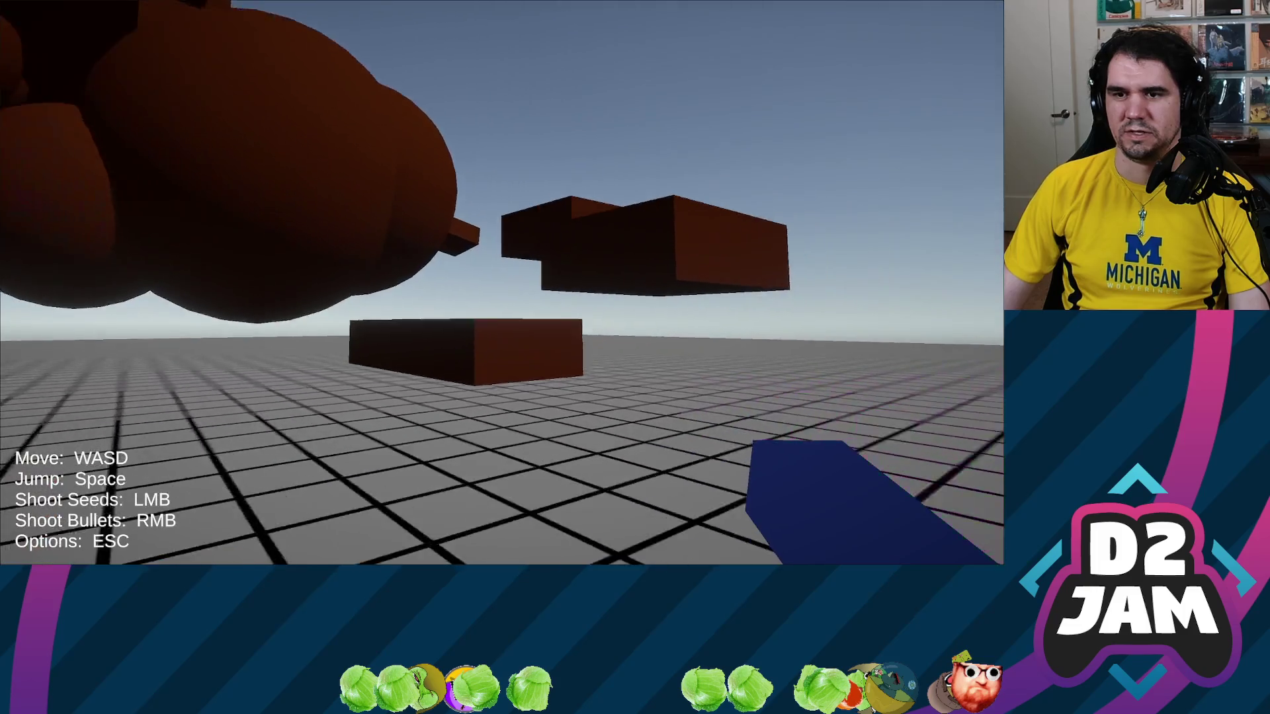
pyautogui.click(499, 283)
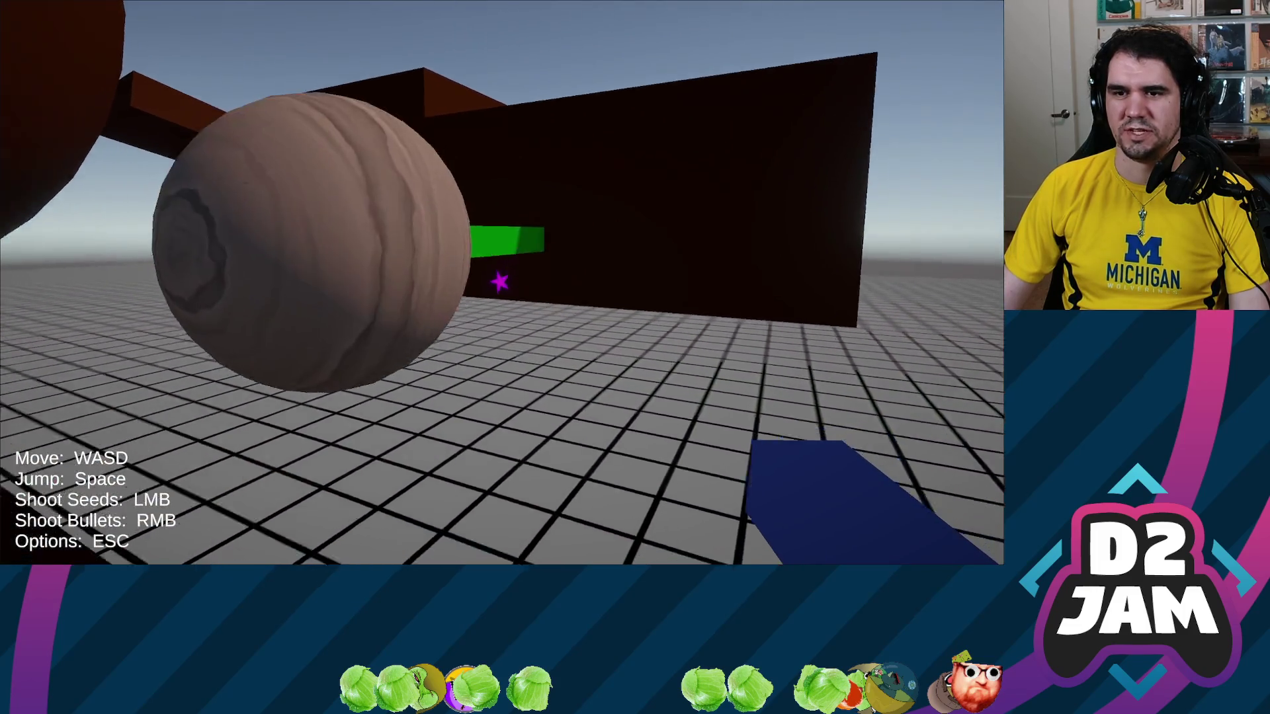
# Jump around the brown blocks onto the green vine and shoot it into pieces.
pyautogui.press('w')
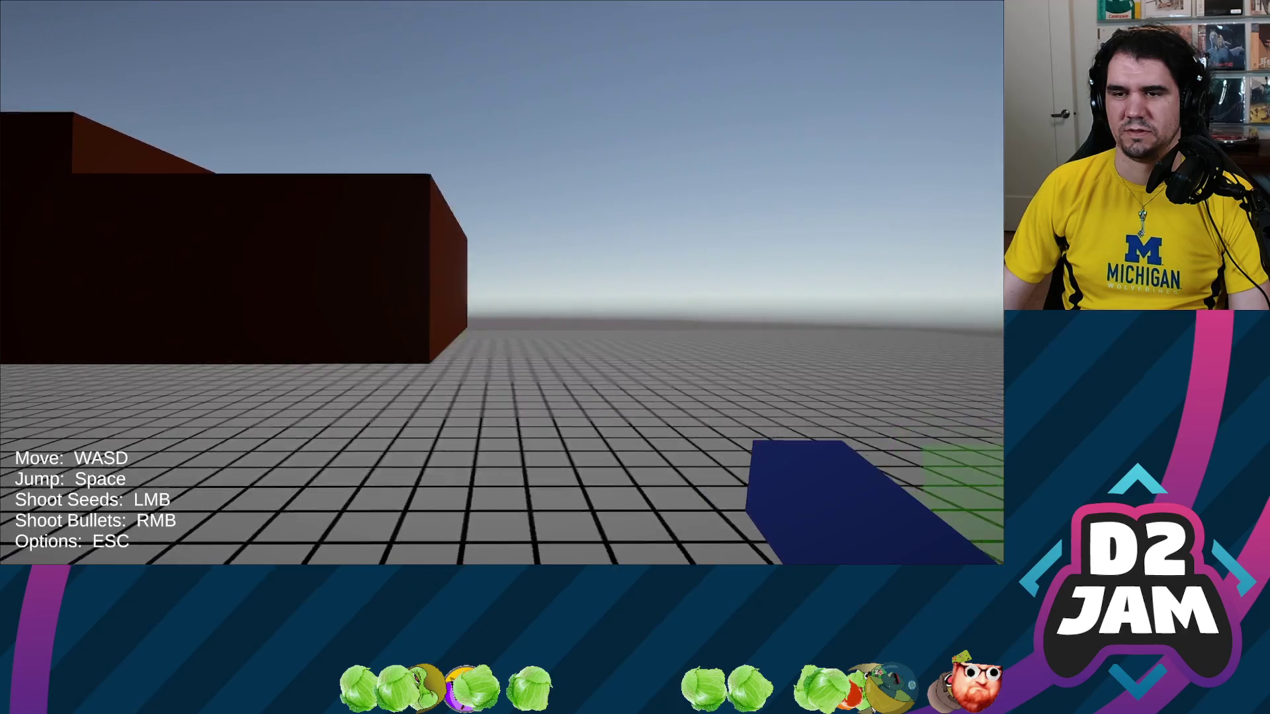
pyautogui.press('space')
pyautogui.press('w')
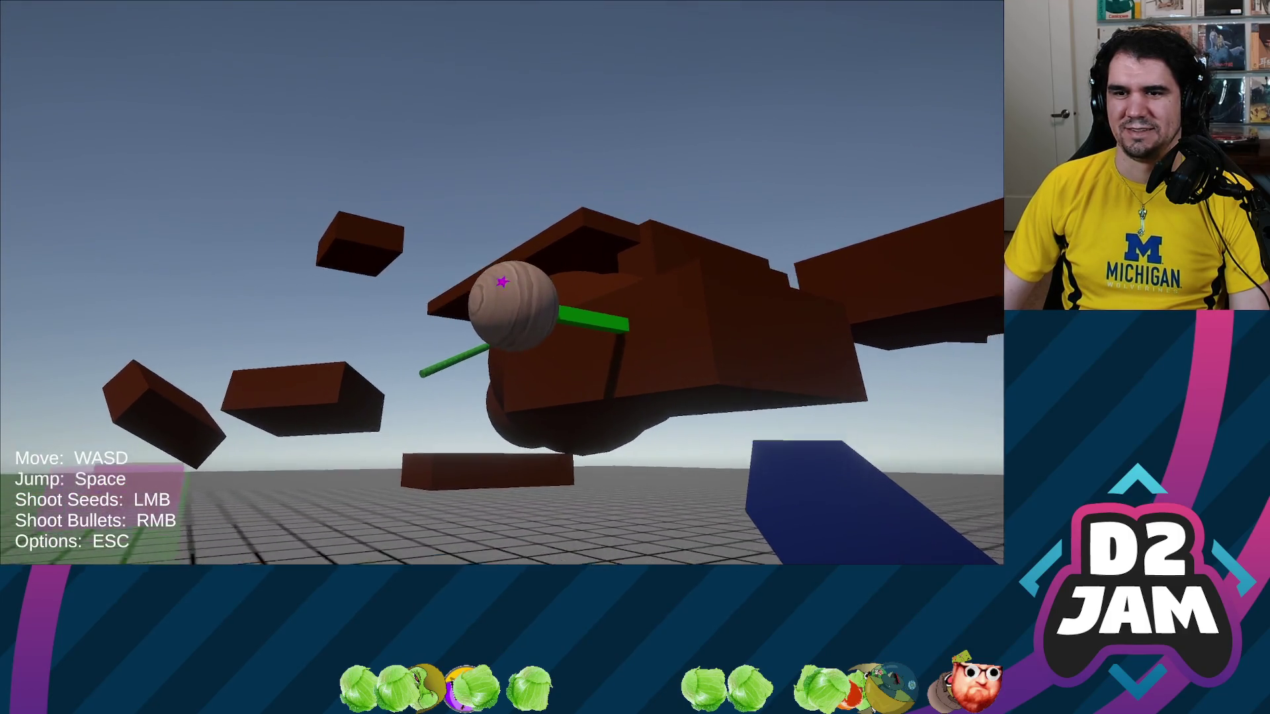
pyautogui.press('w')
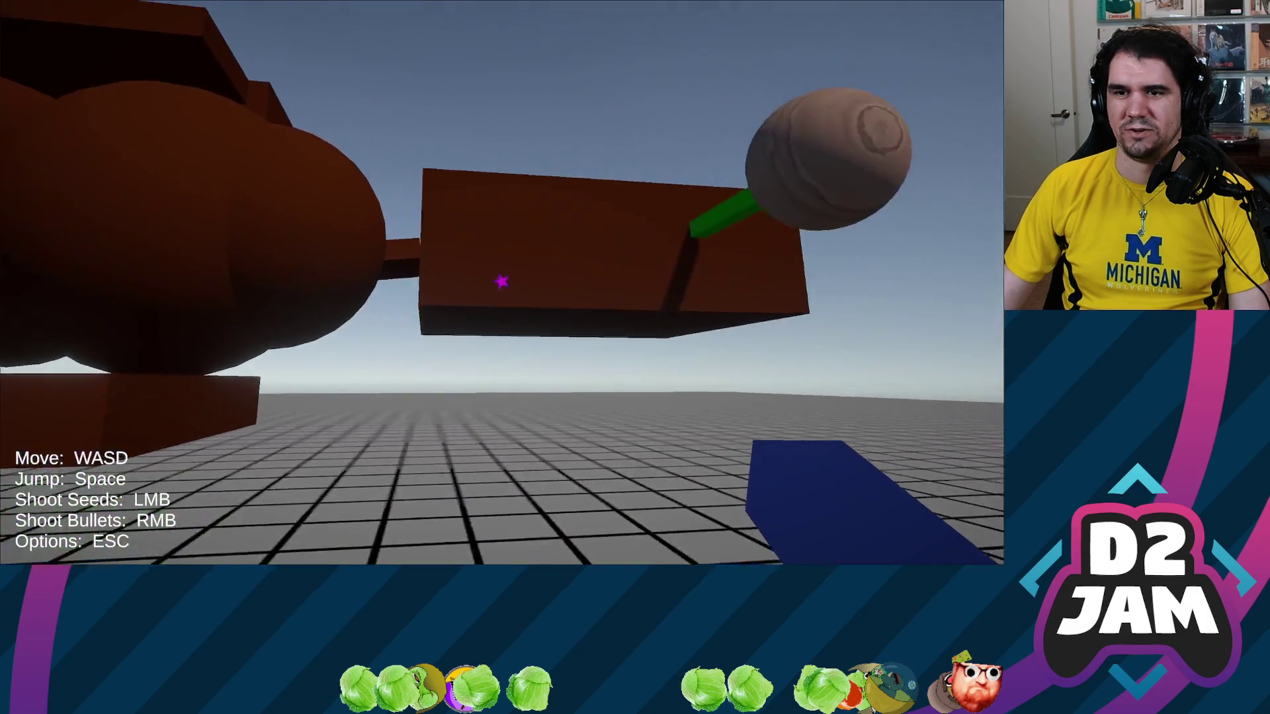
pyautogui.press('w')
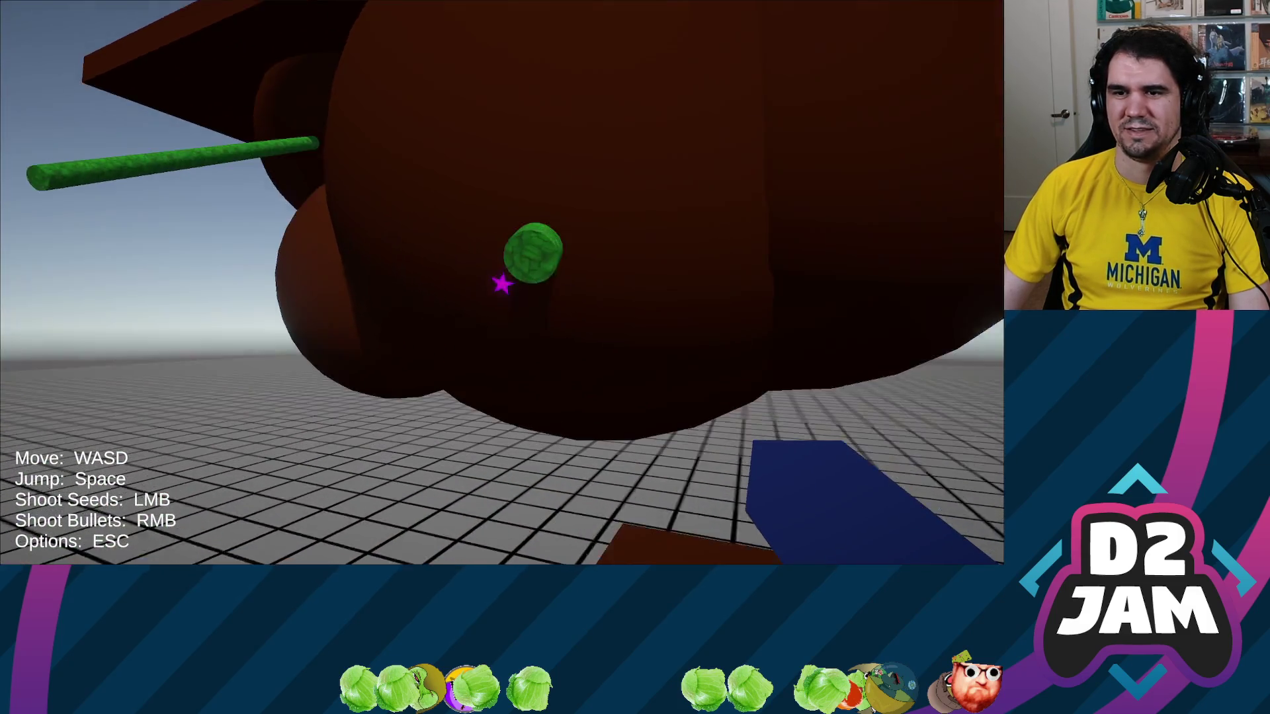
pyautogui.press('space')
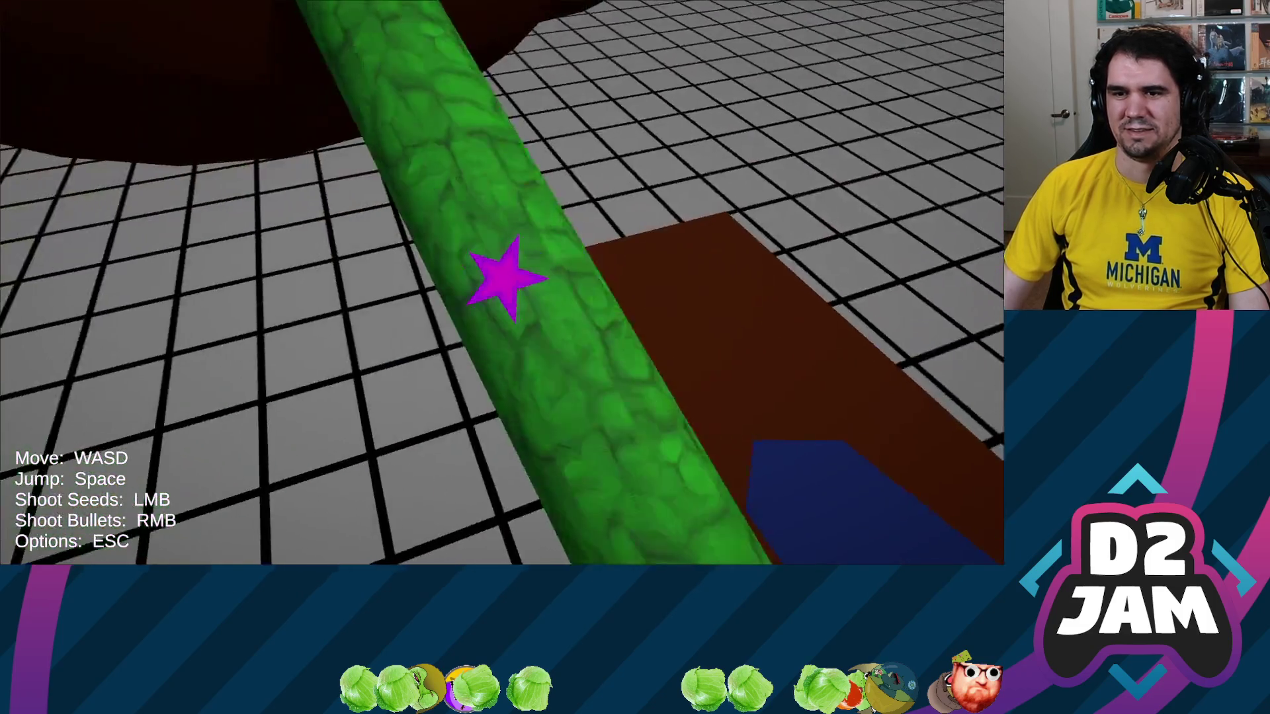
pyautogui.click(506, 277)
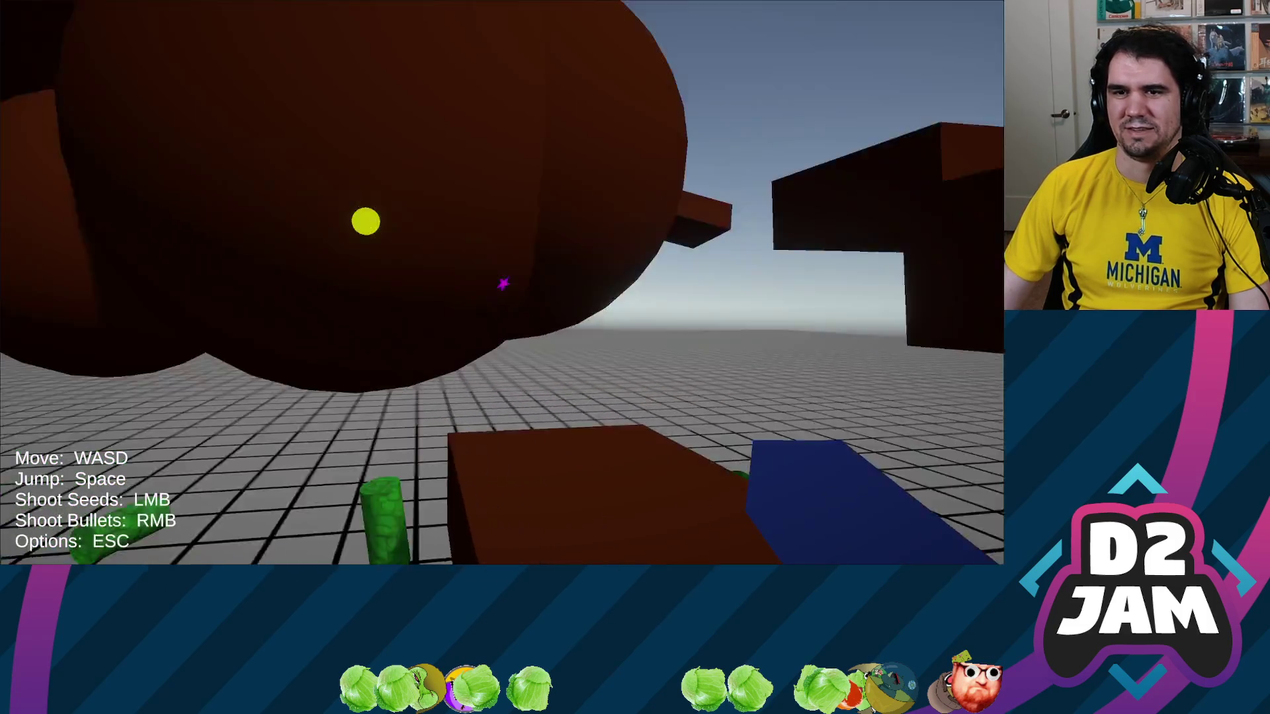
# Back away to view the floating platforms, then approach the floating sphere cluster.
pyautogui.press('w')
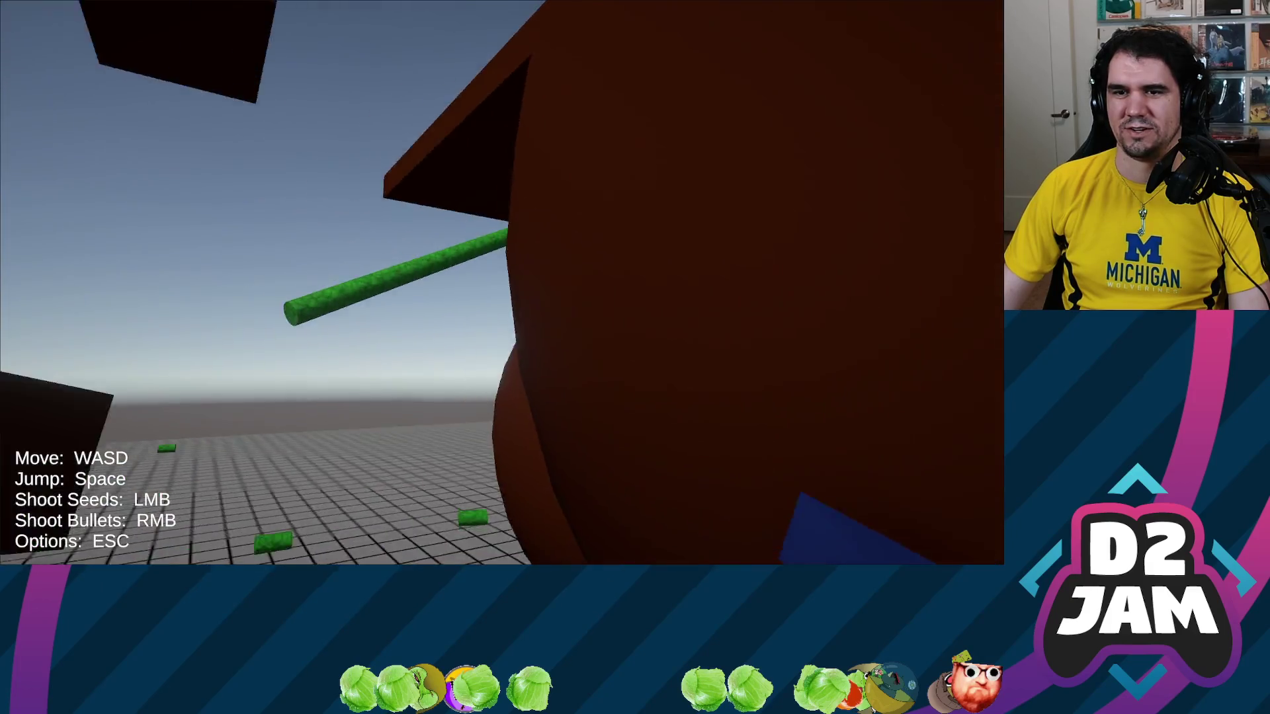
pyautogui.press('w')
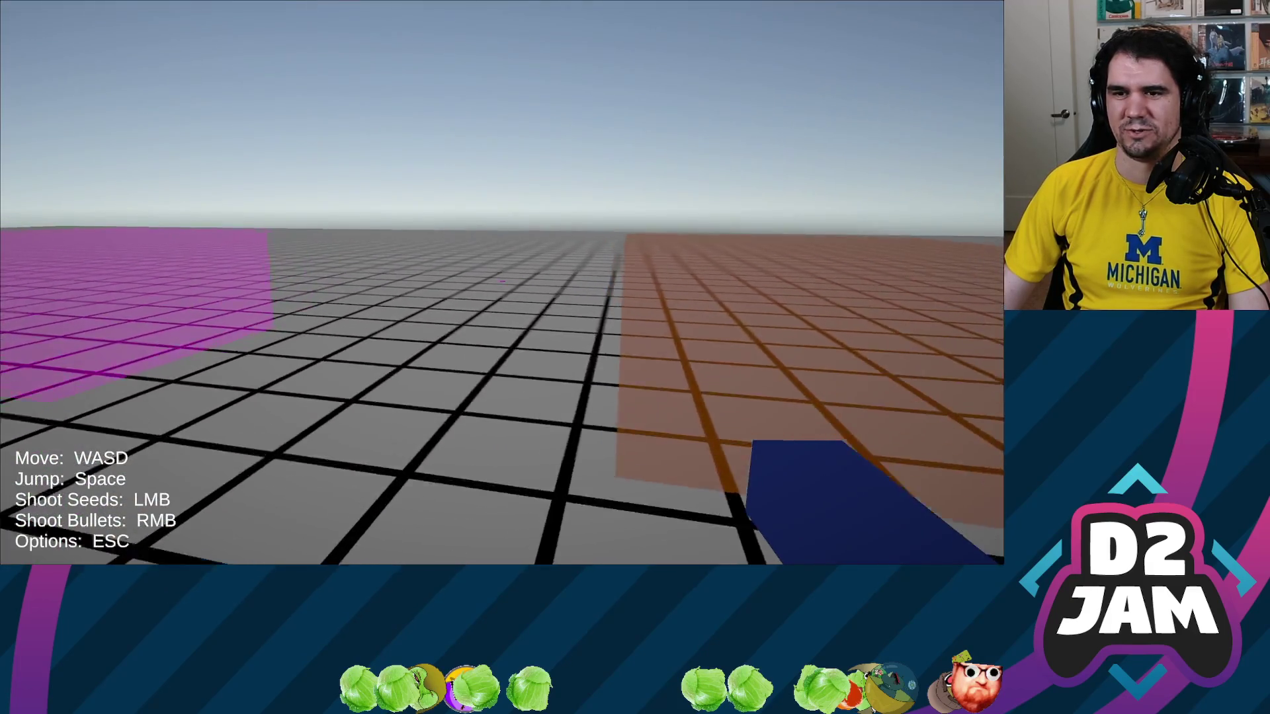
pyautogui.press('s')
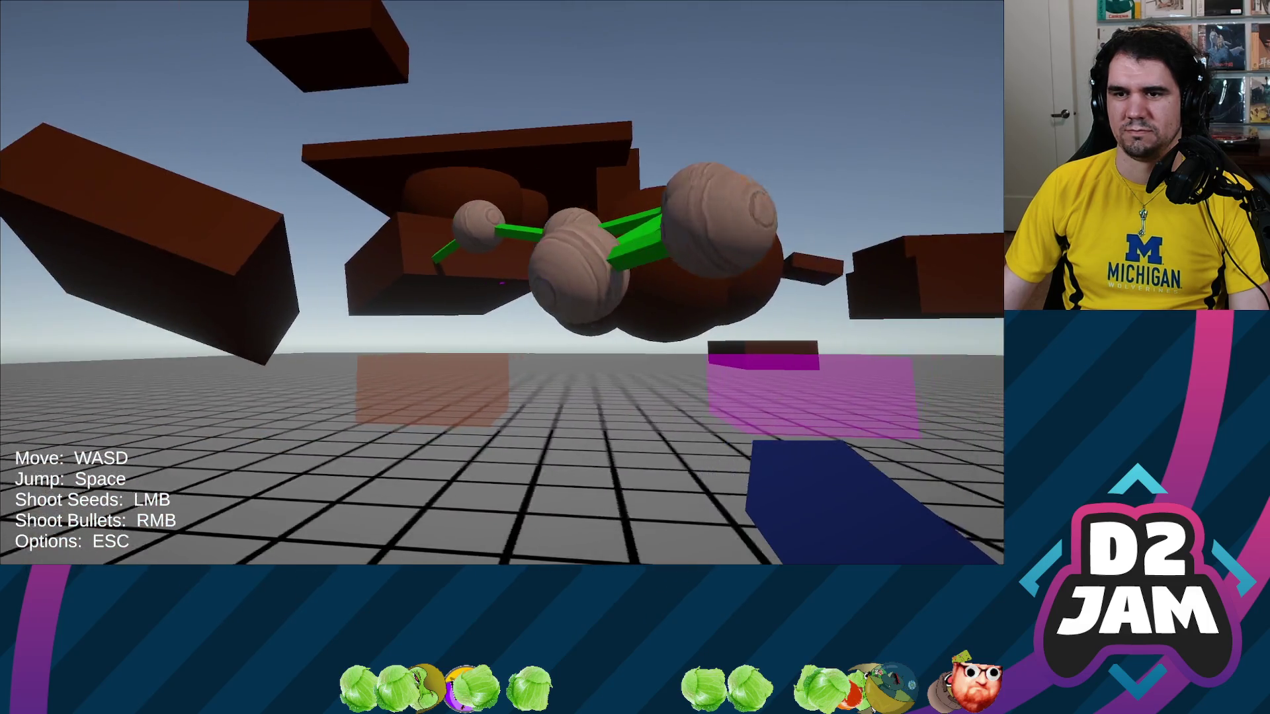
pyautogui.press('s')
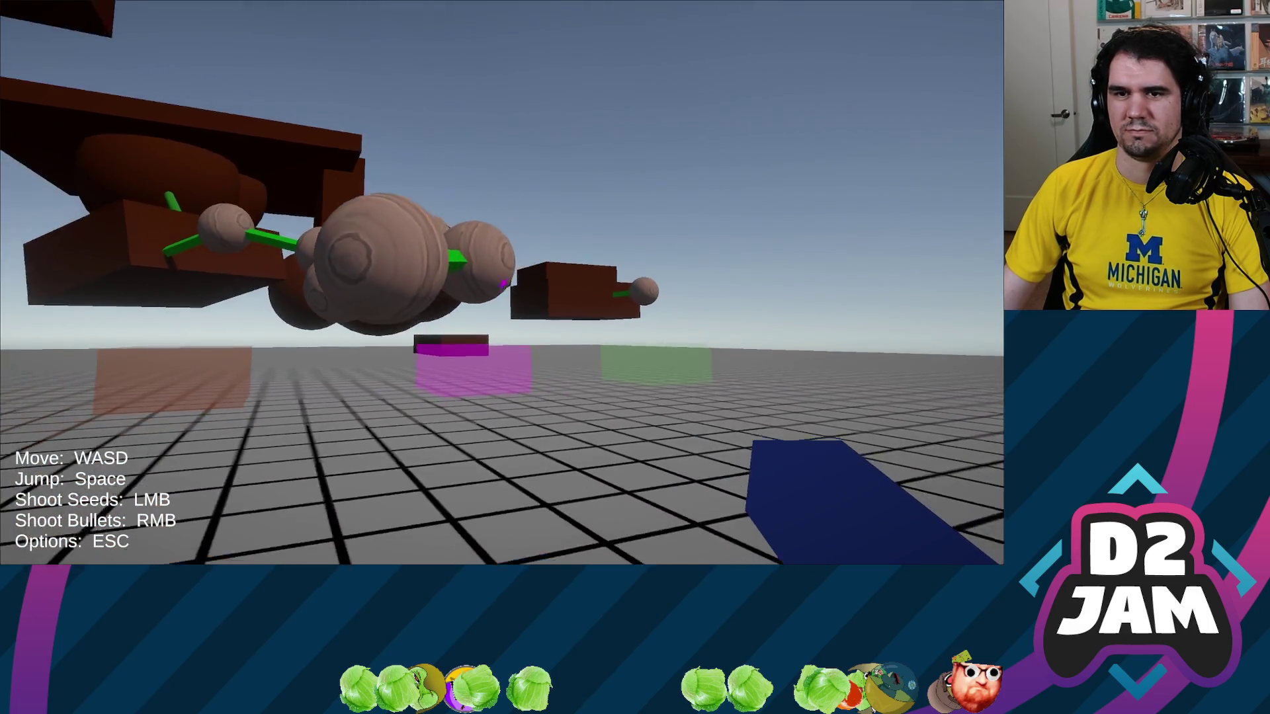
pyautogui.press('s')
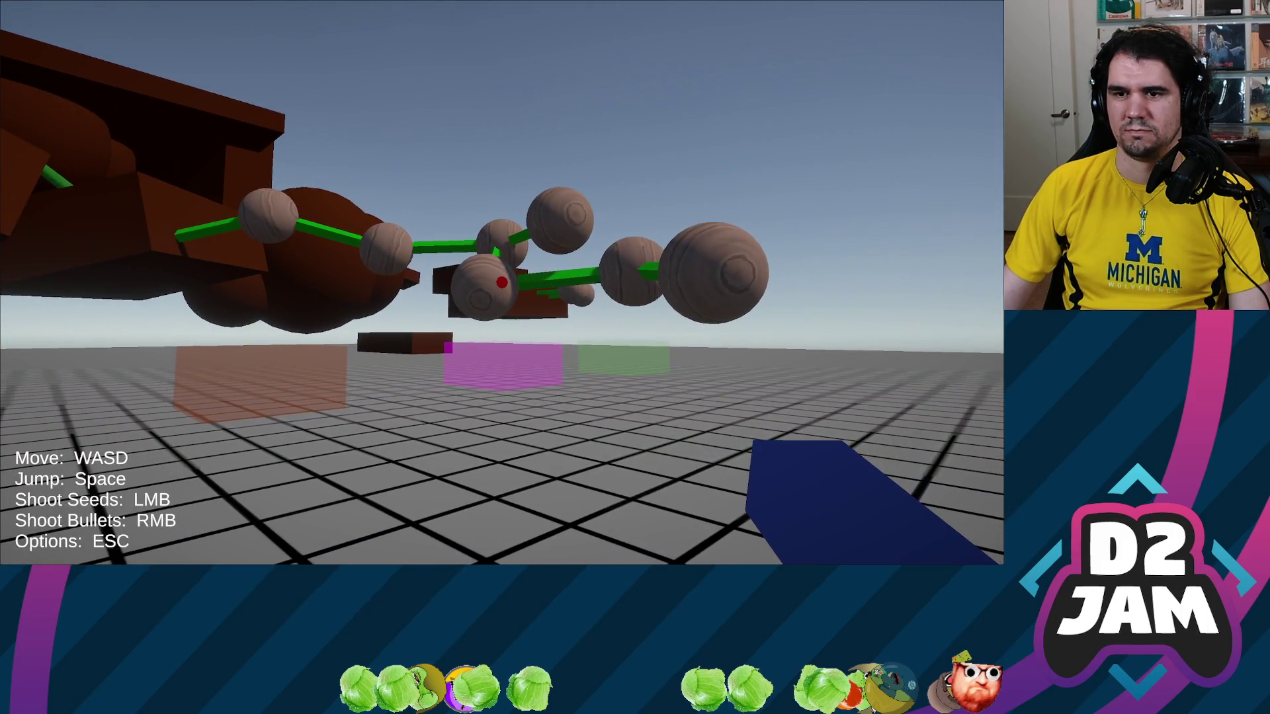
pyautogui.press('w')
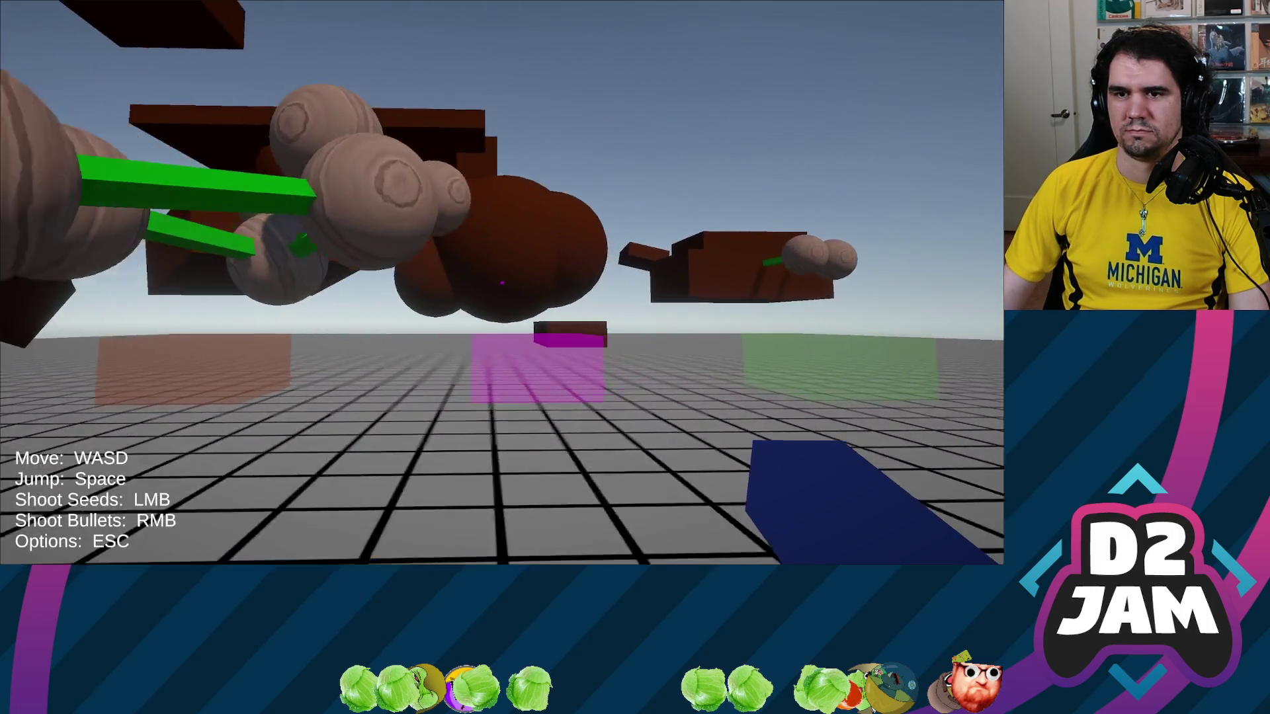
pyautogui.press('s')
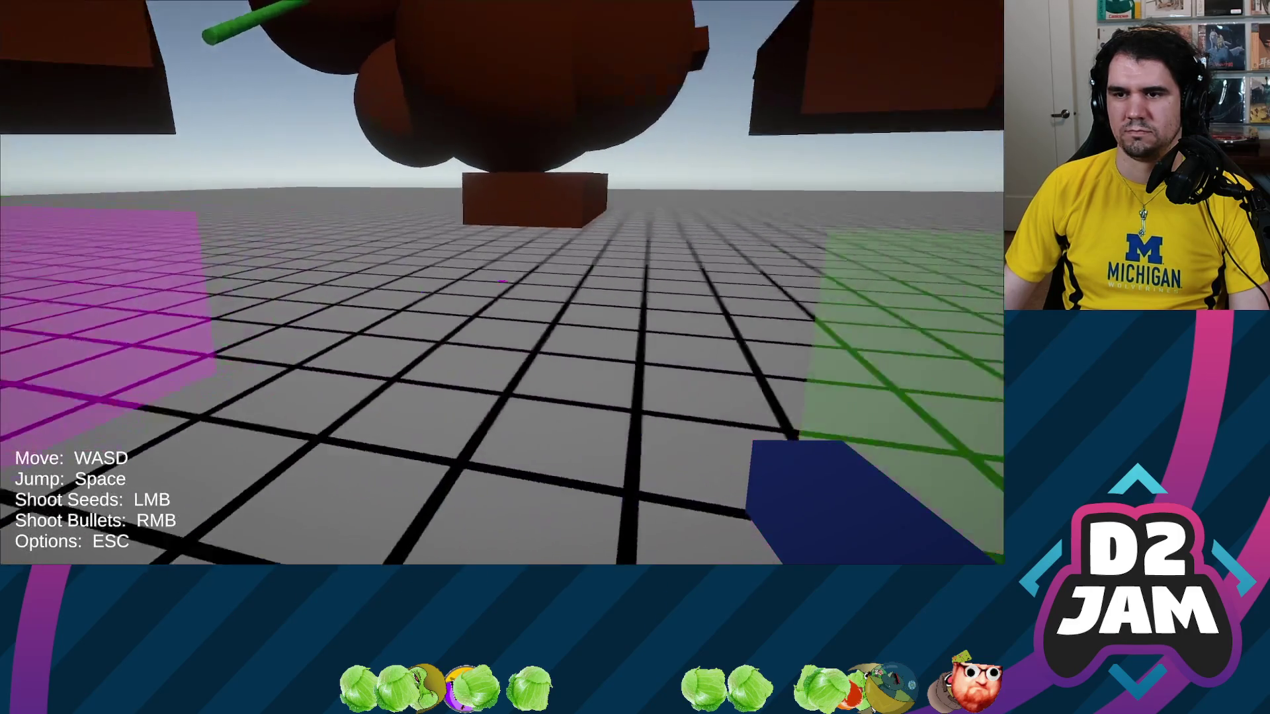
pyautogui.press('a')
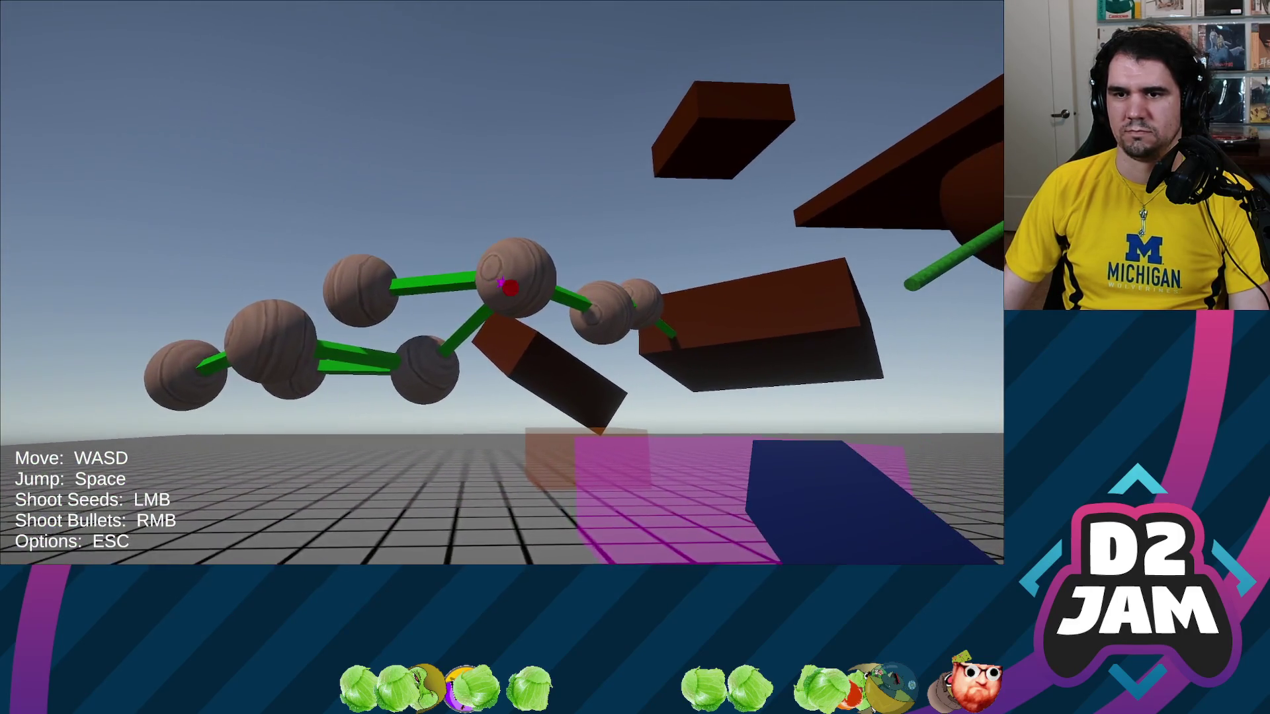
pyautogui.press('w')
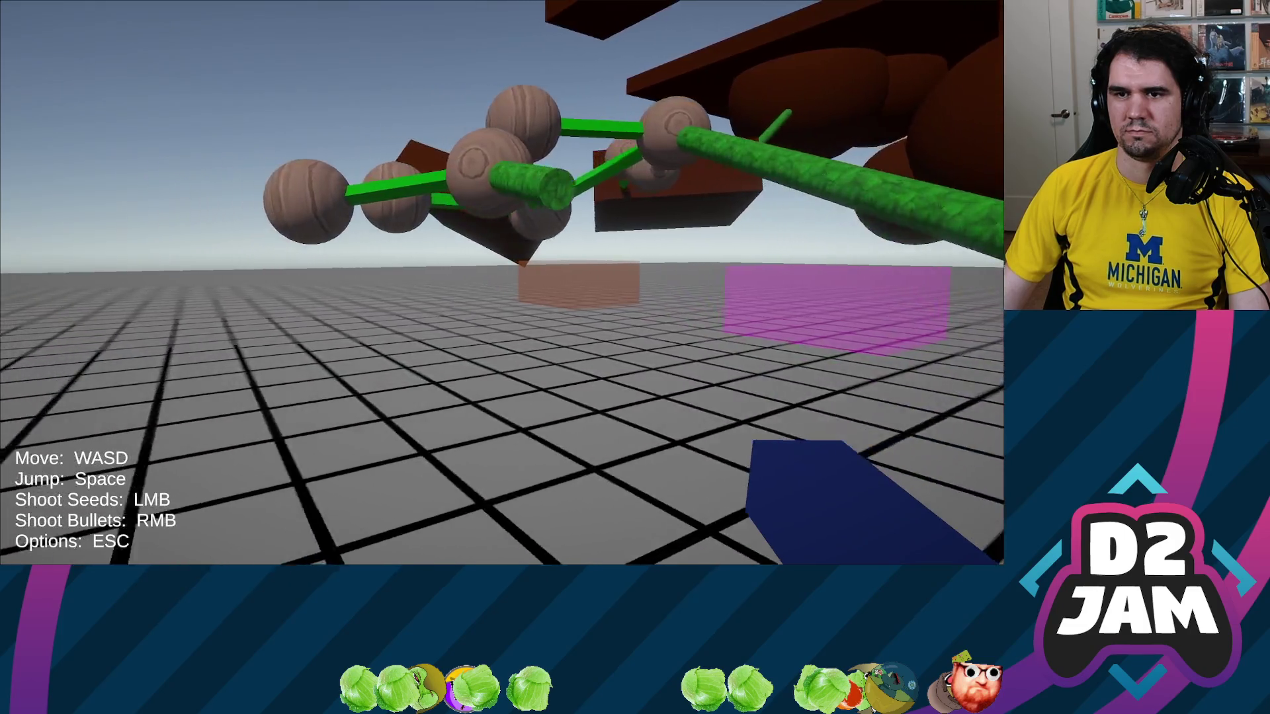
# Shoot a seed to grow another vine, then walk under the floating brown box.
pyautogui.click(501, 280)
pyautogui.press('w')
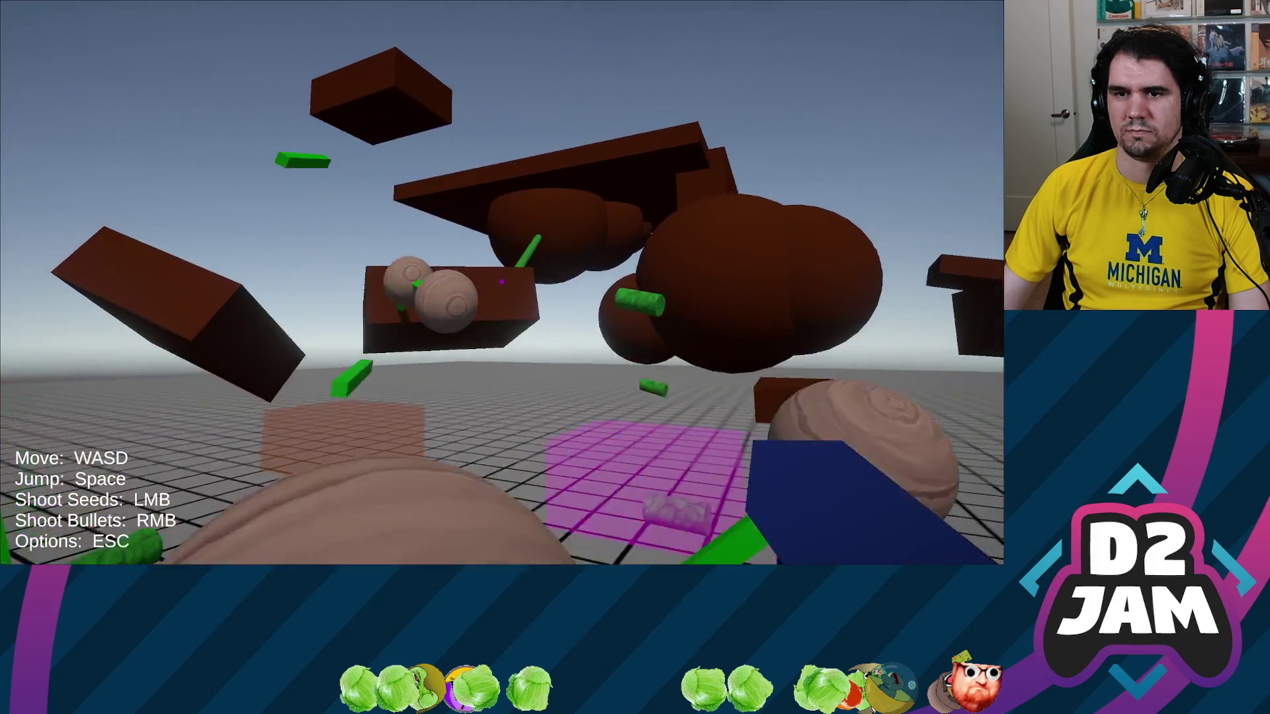
pyautogui.press('w')
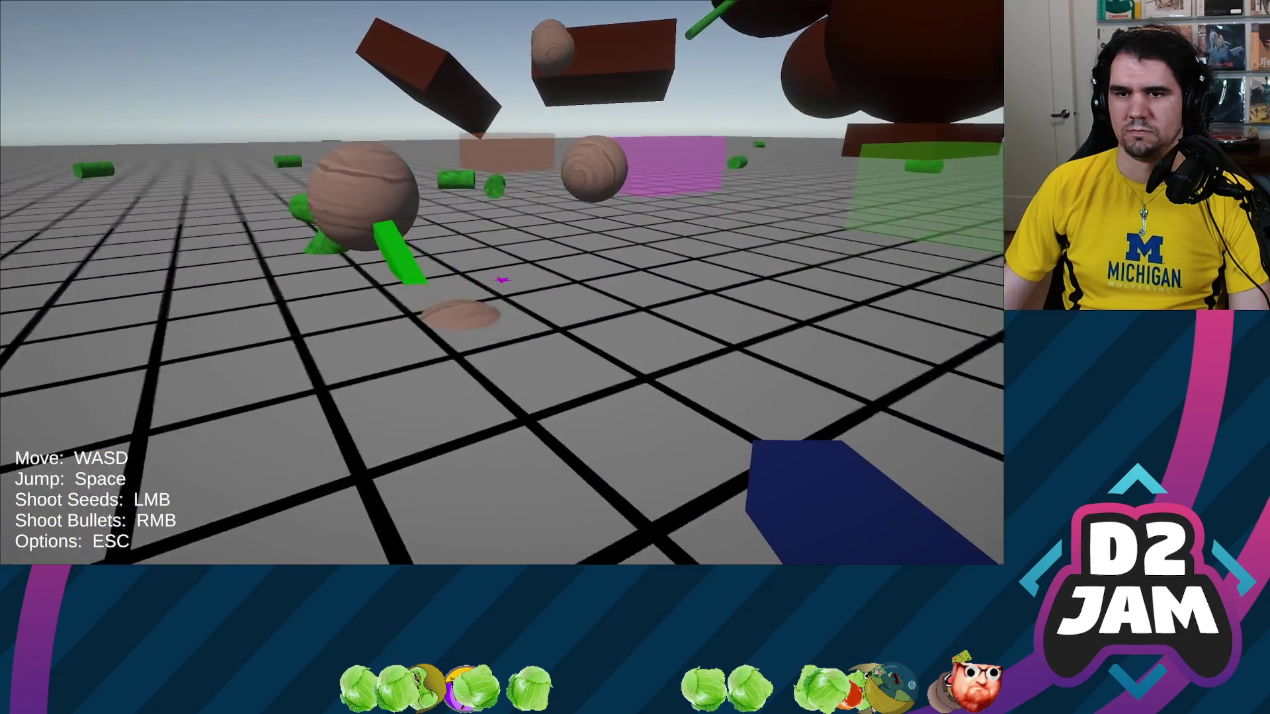
pyautogui.press('w')
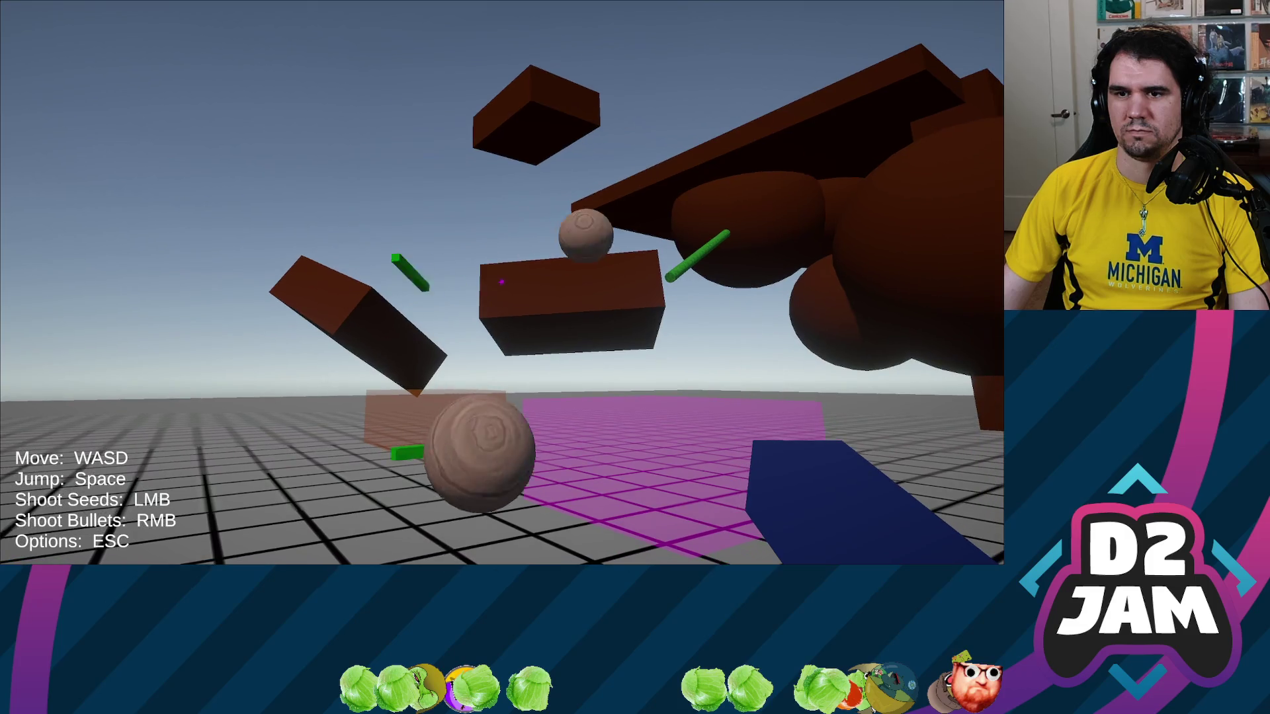
pyautogui.press('w')
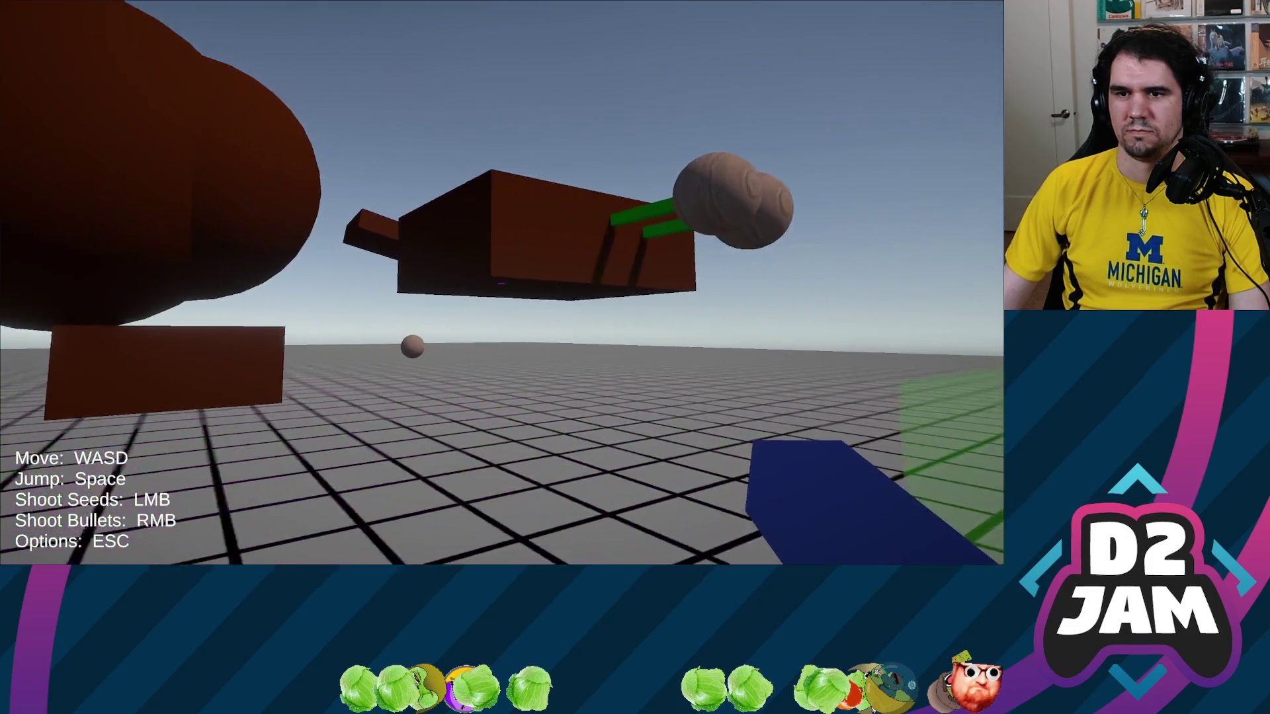
pyautogui.press('w')
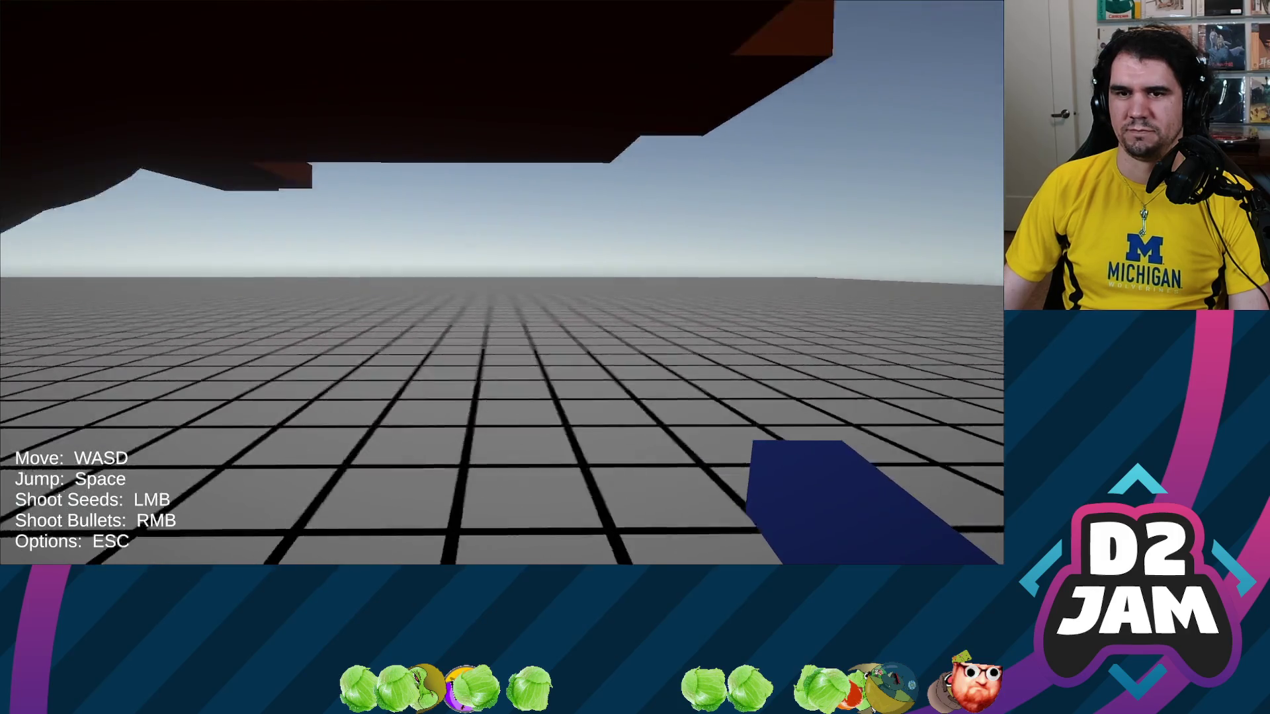
pyautogui.moveTo(502, 281)
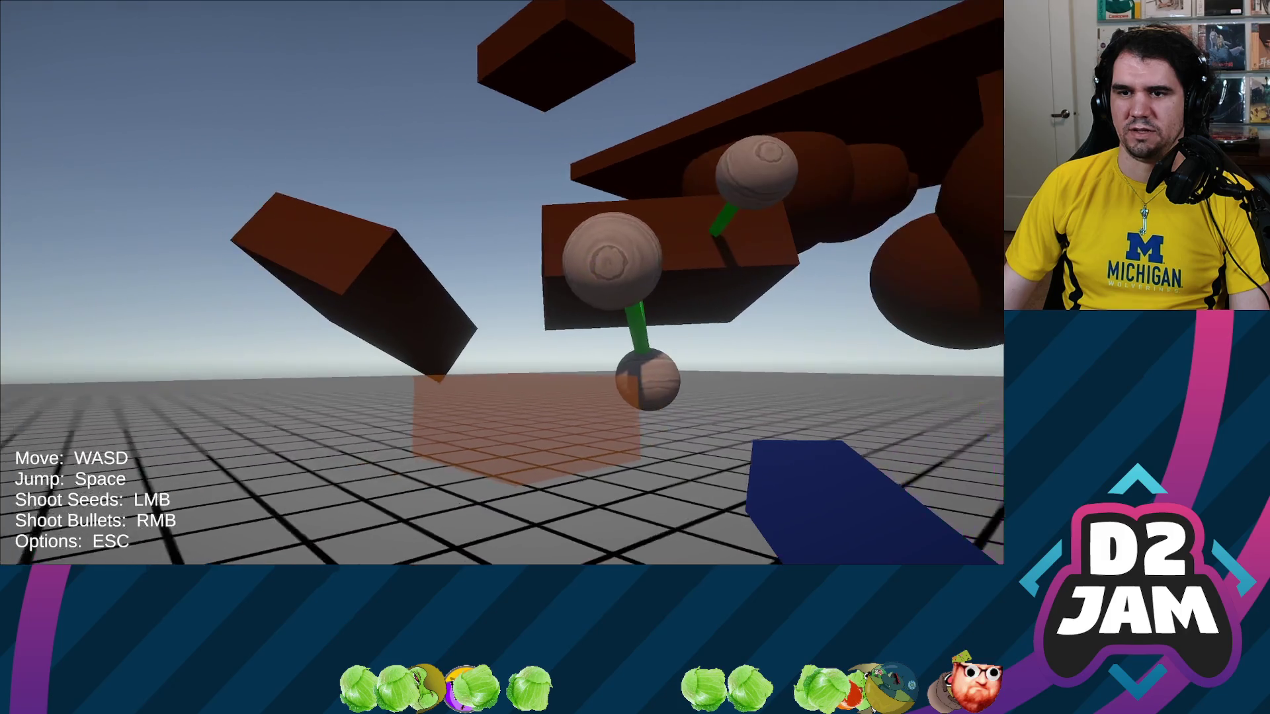
# Shoot a seed onto the structure and circle the growing seed-sphere chain.
pyautogui.click(502, 282)
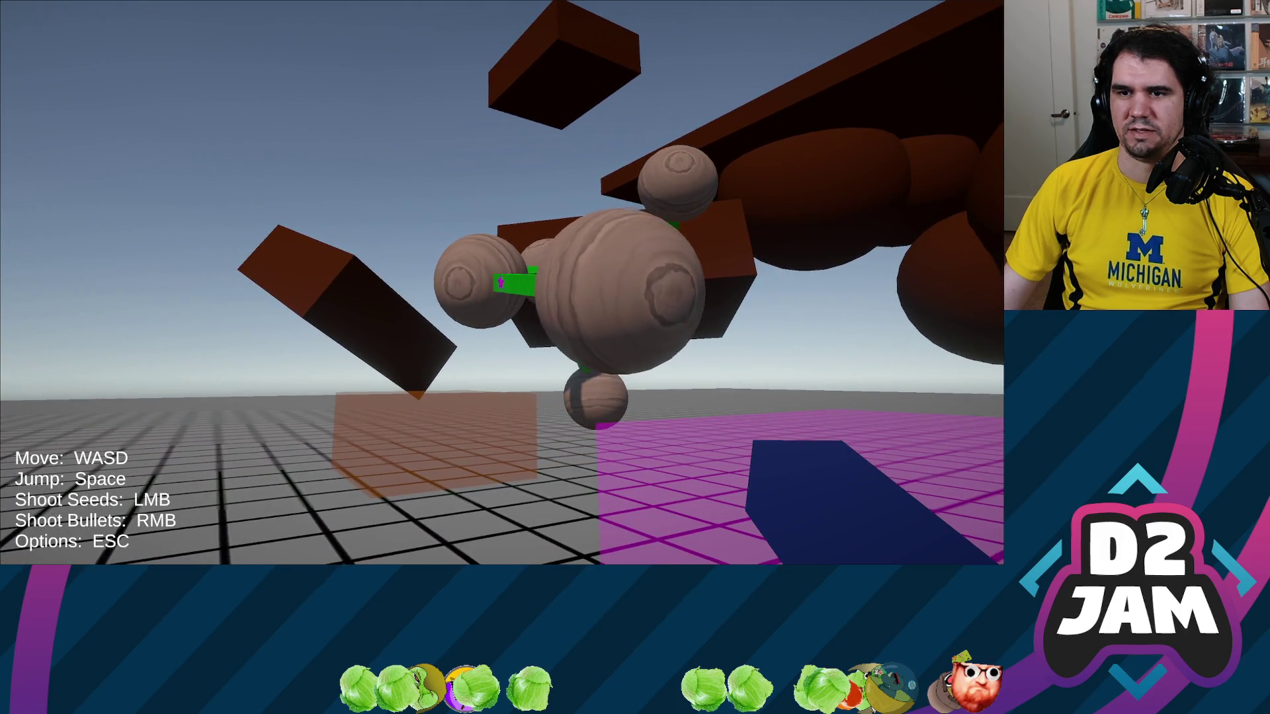
pyautogui.moveTo(502, 282)
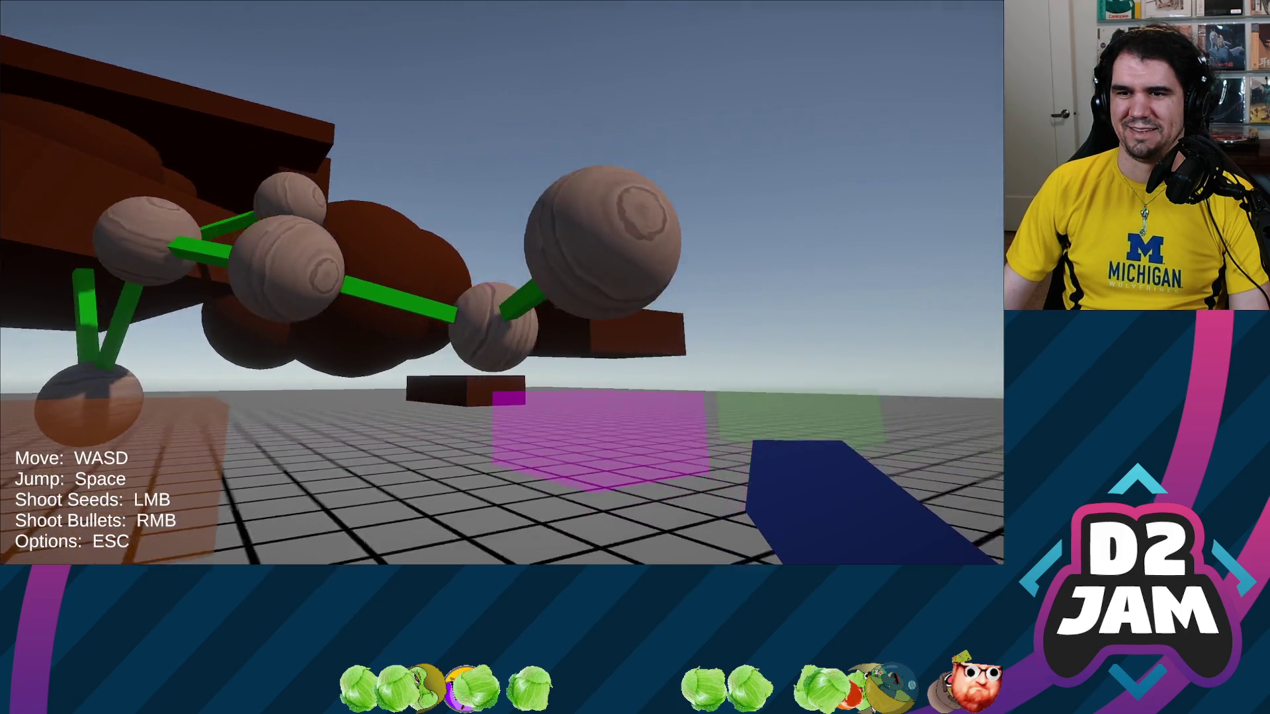
pyautogui.press('s')
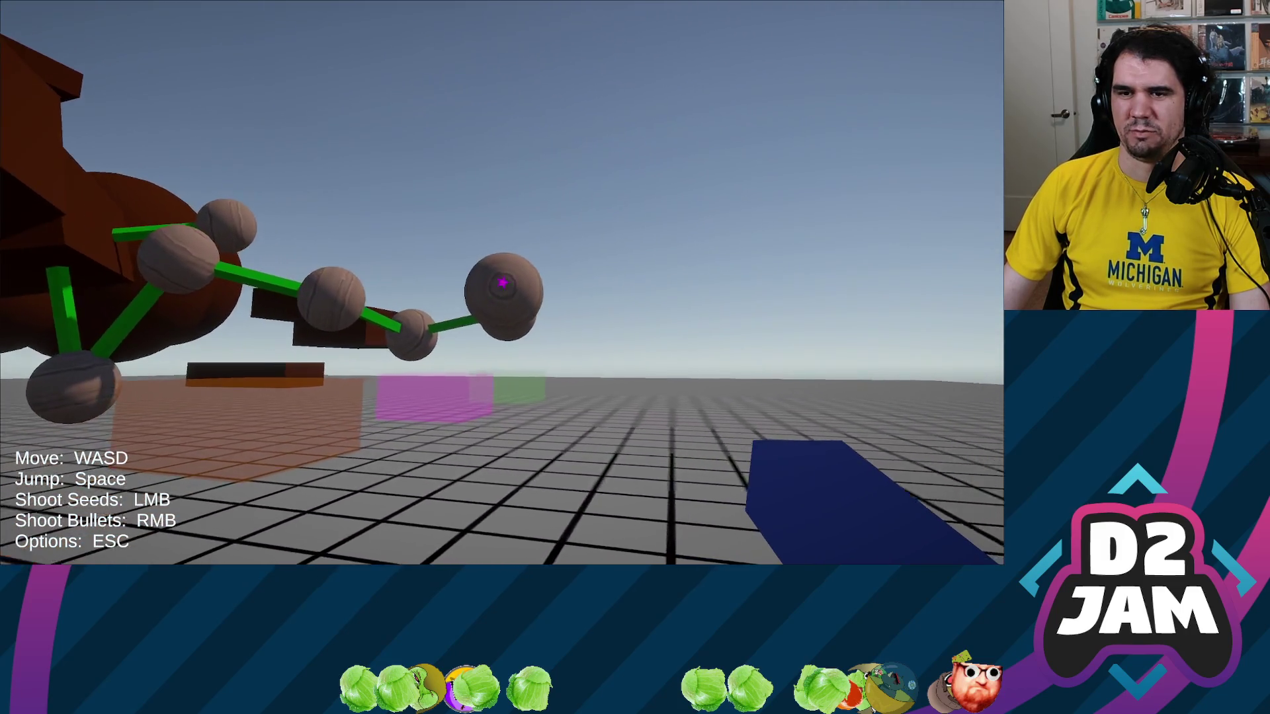
pyautogui.press('w')
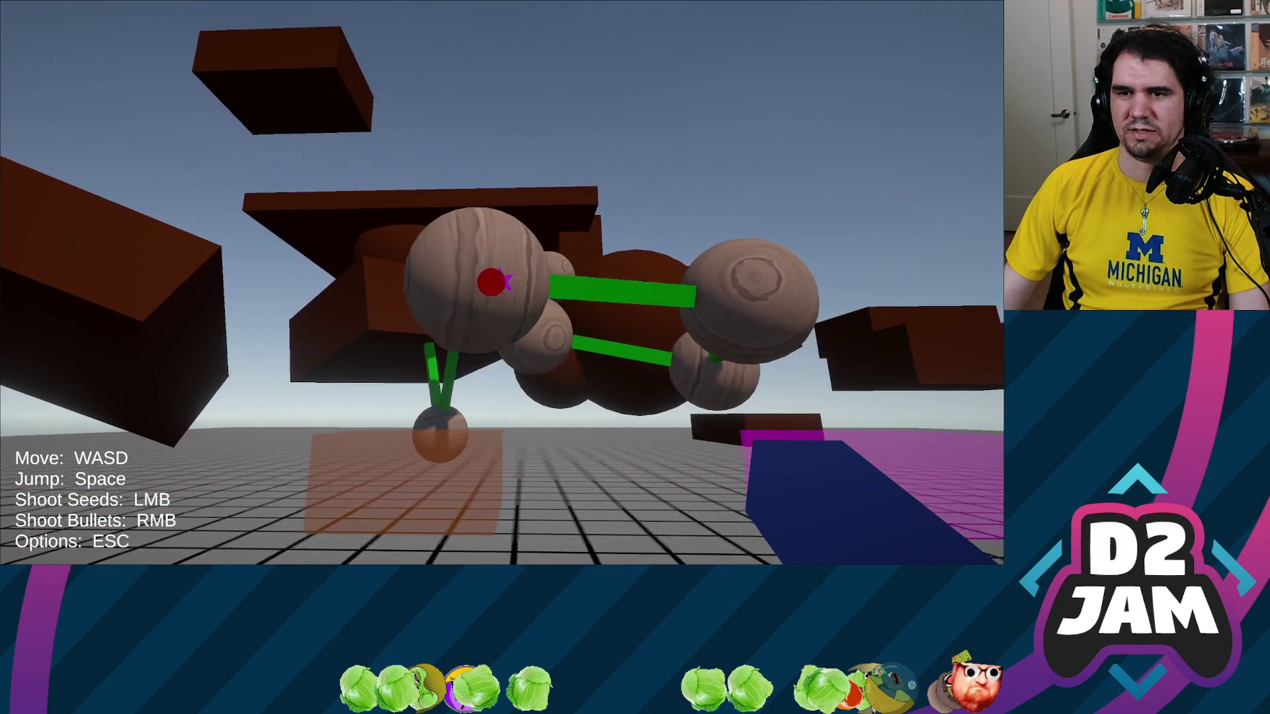
pyautogui.press('s')
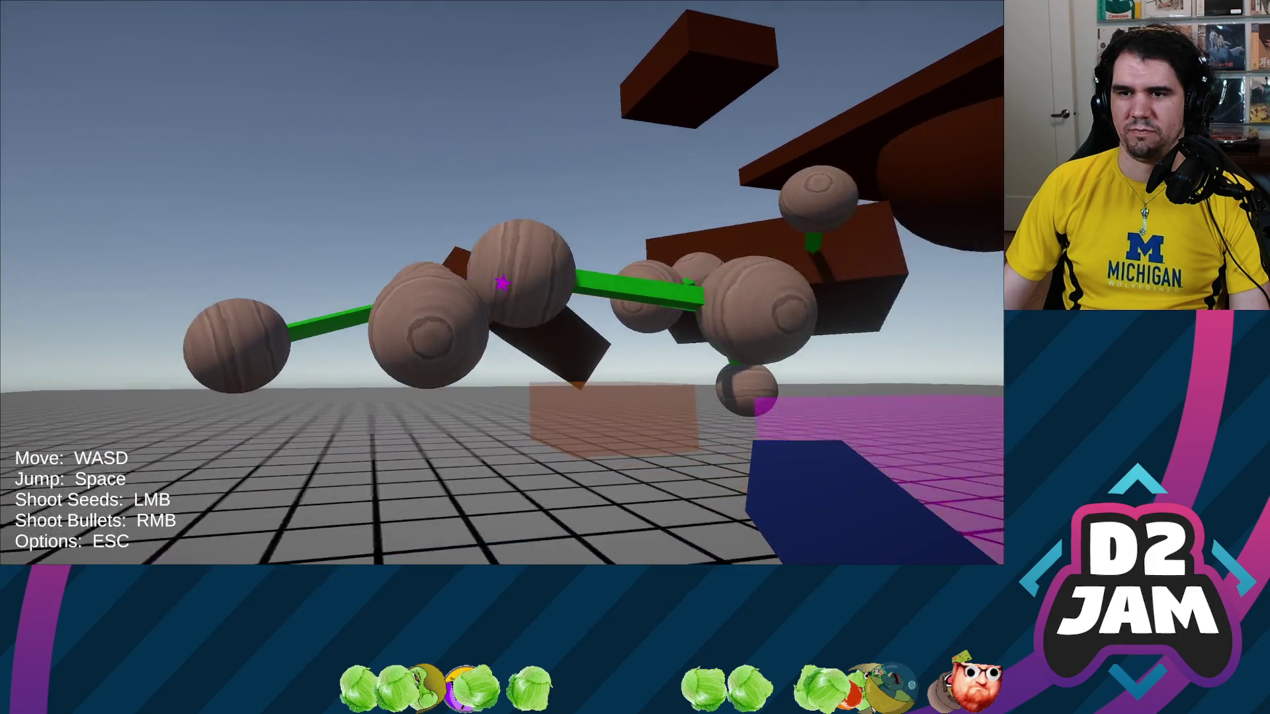
pyautogui.press('w')
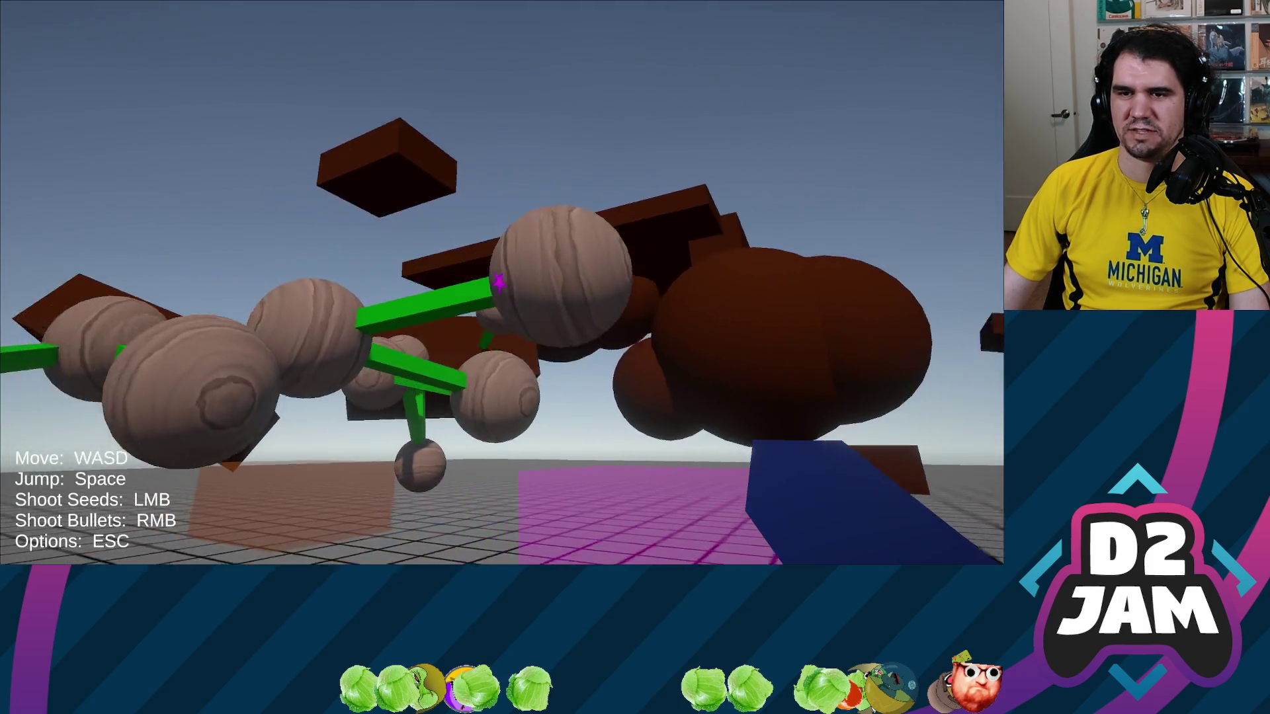
# Blast the seed-sphere chain apart with bullets, then plant a green seed on the brown block.
pyautogui.press('s')
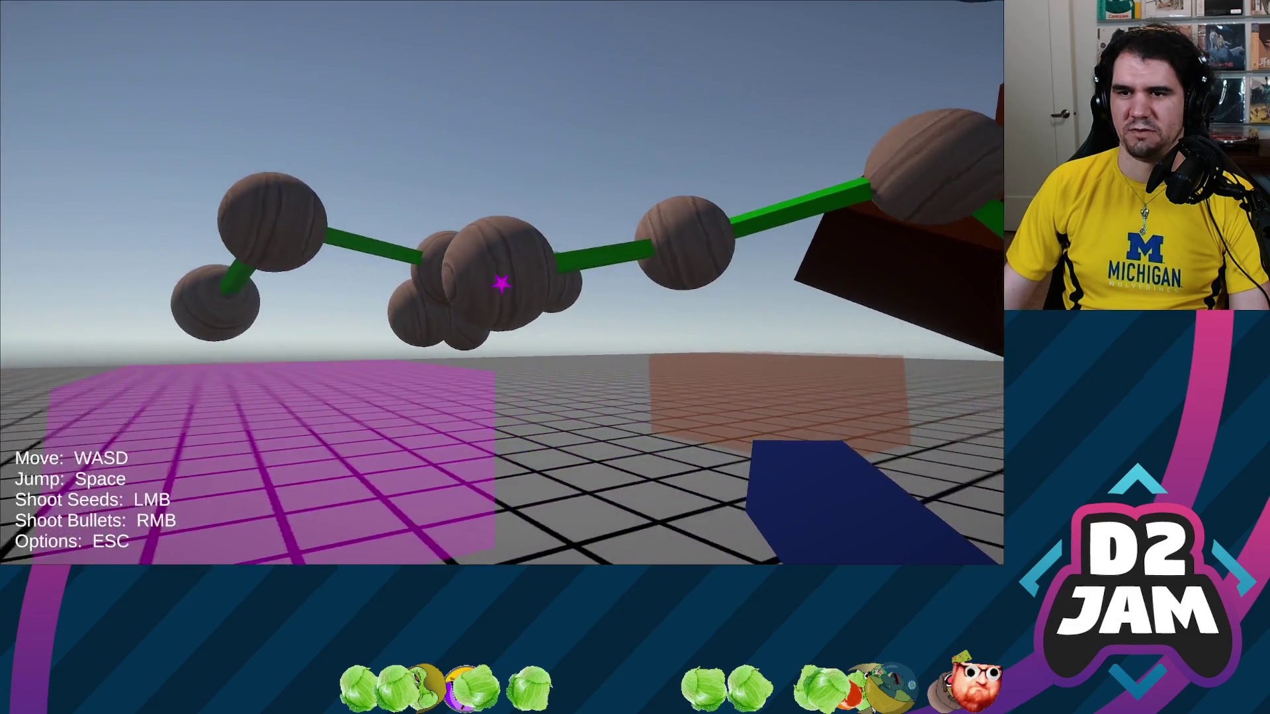
pyautogui.rightClick(502, 284)
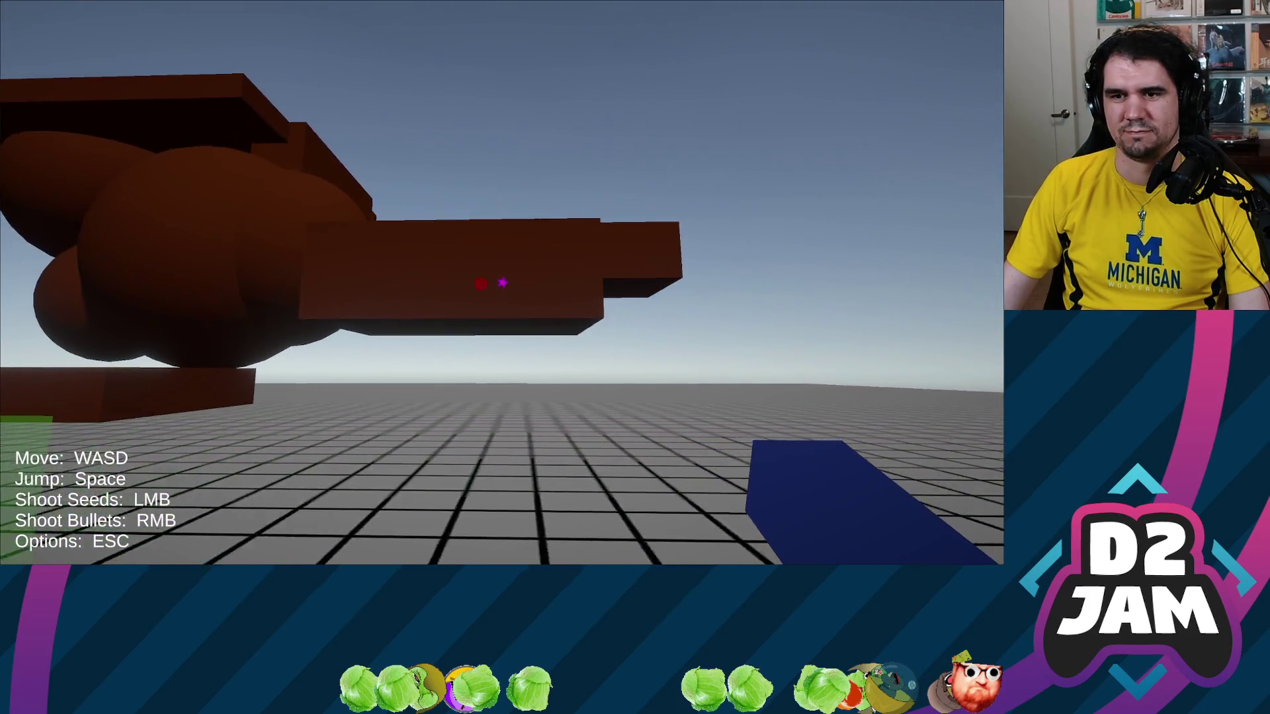
pyautogui.click(502, 284)
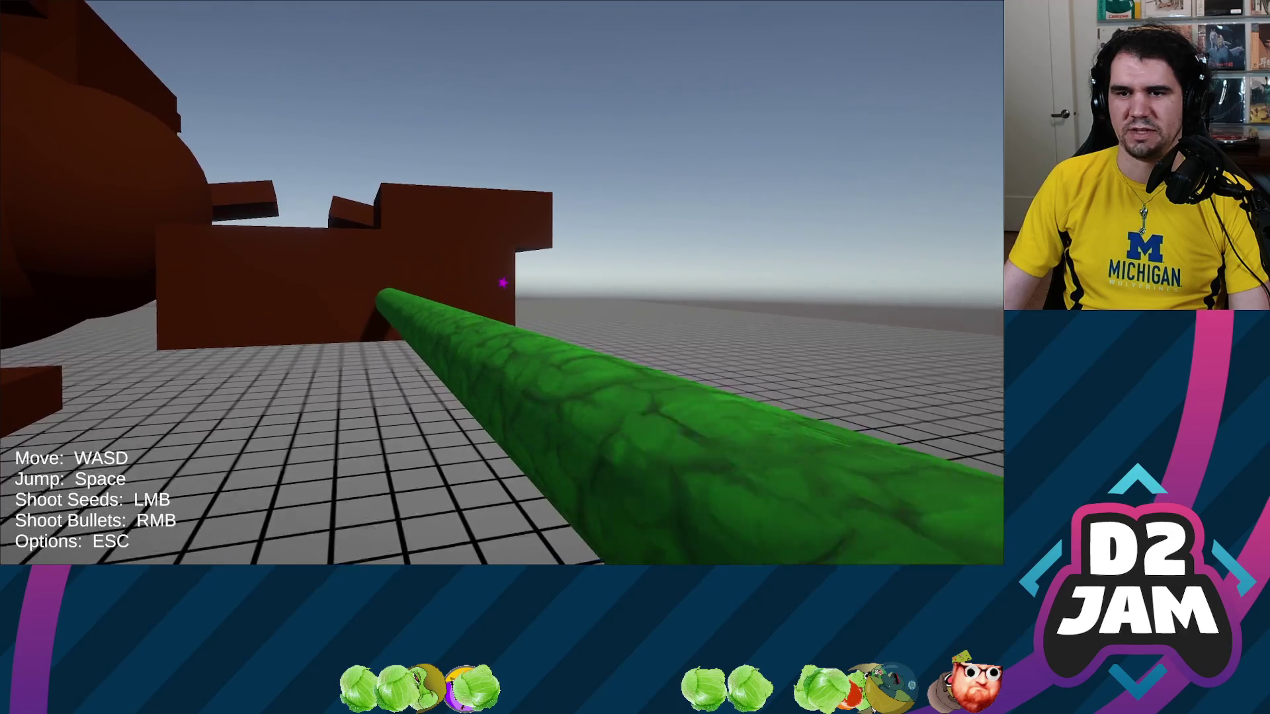
# Climb onto the brown platform and plant a red seed on the brown block.
pyautogui.press('w')
pyautogui.press('space')
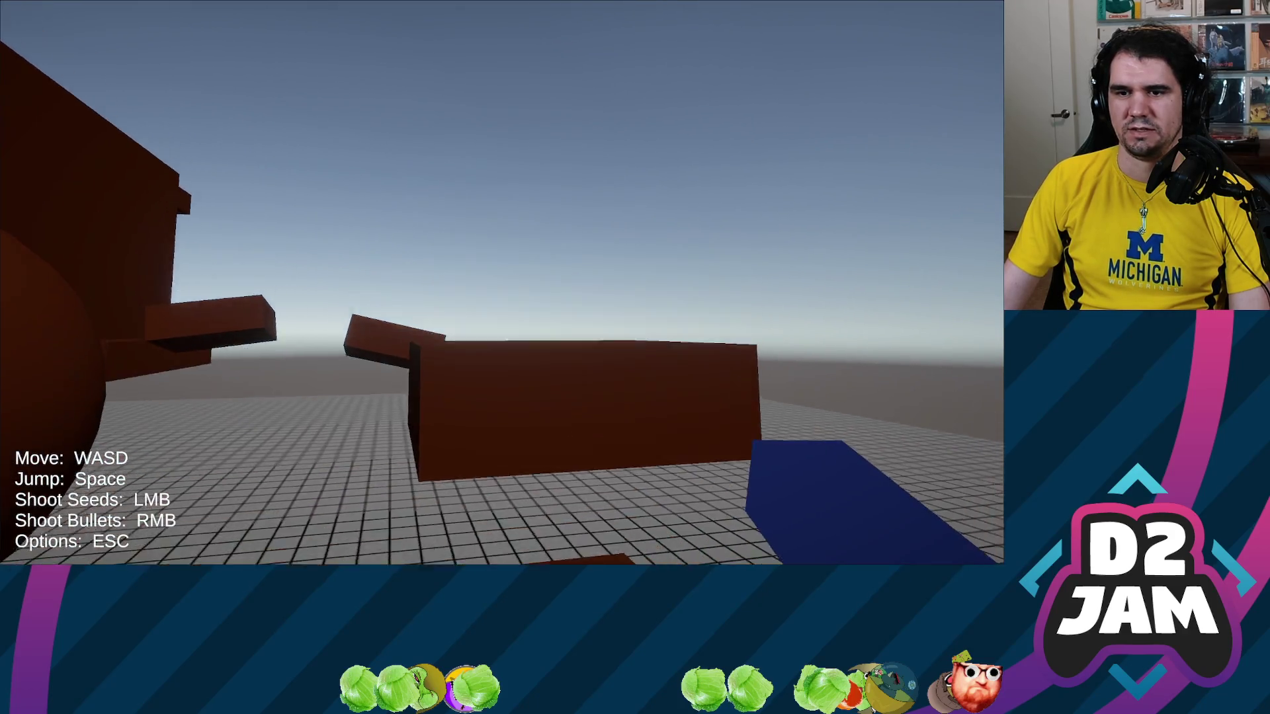
pyautogui.press('w')
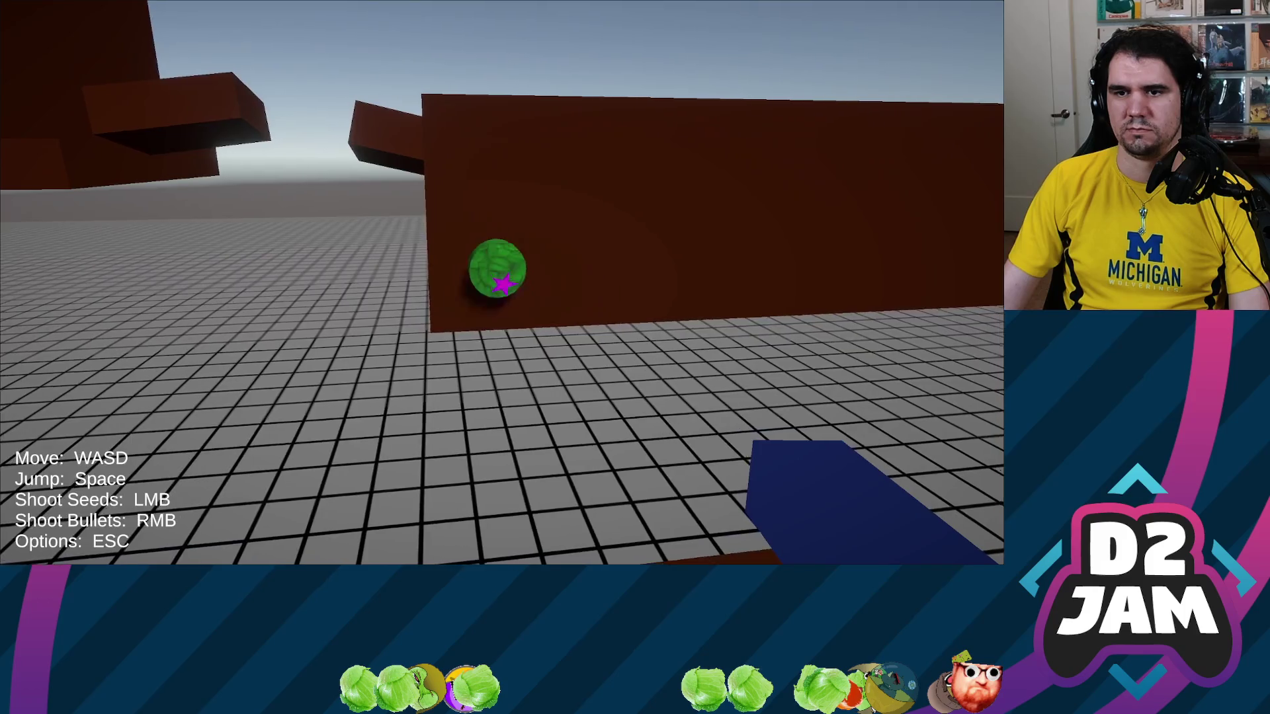
pyautogui.press('s')
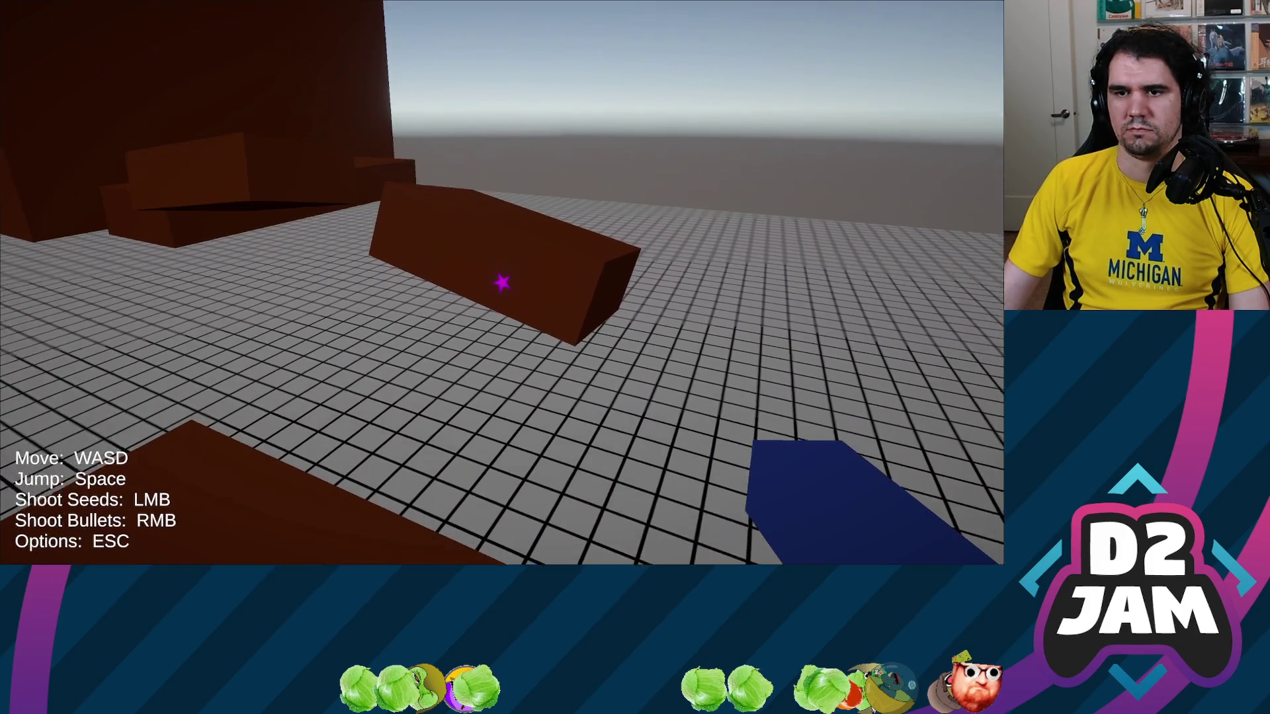
pyautogui.click(502, 283)
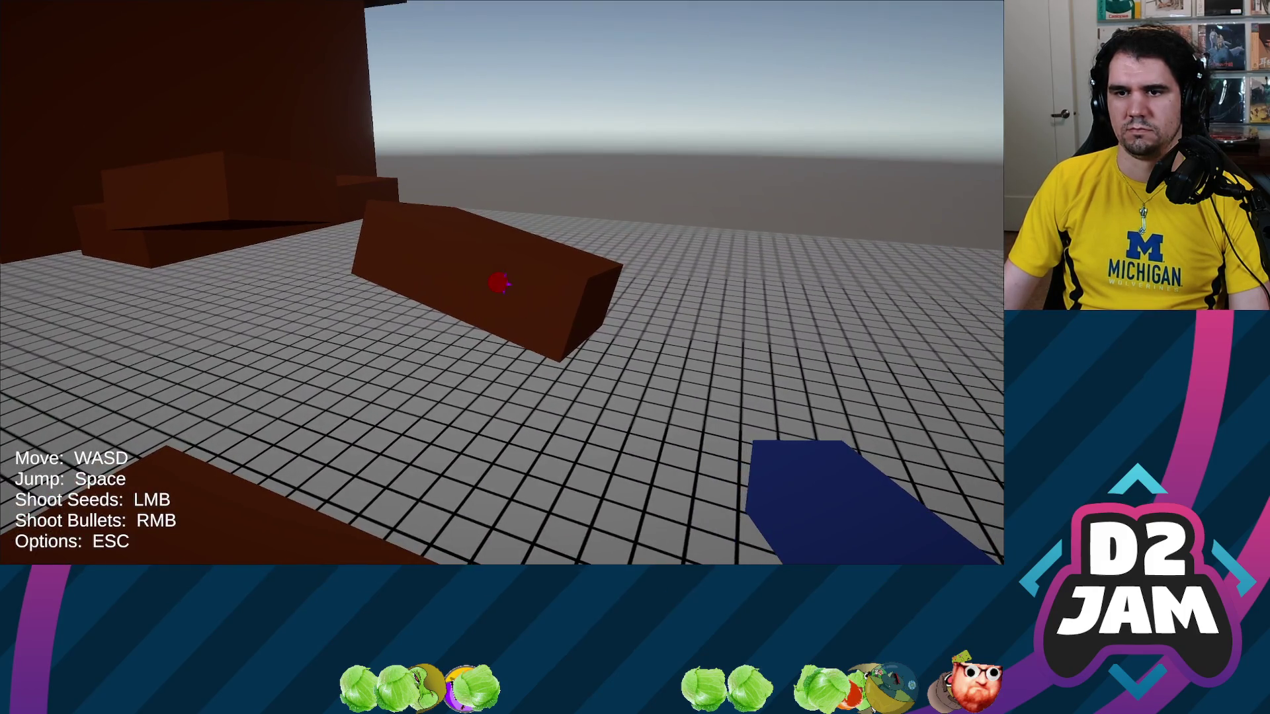
# Rise up to view the new beanstalk, then walk into the magenta floor zone.
pyautogui.press('w')
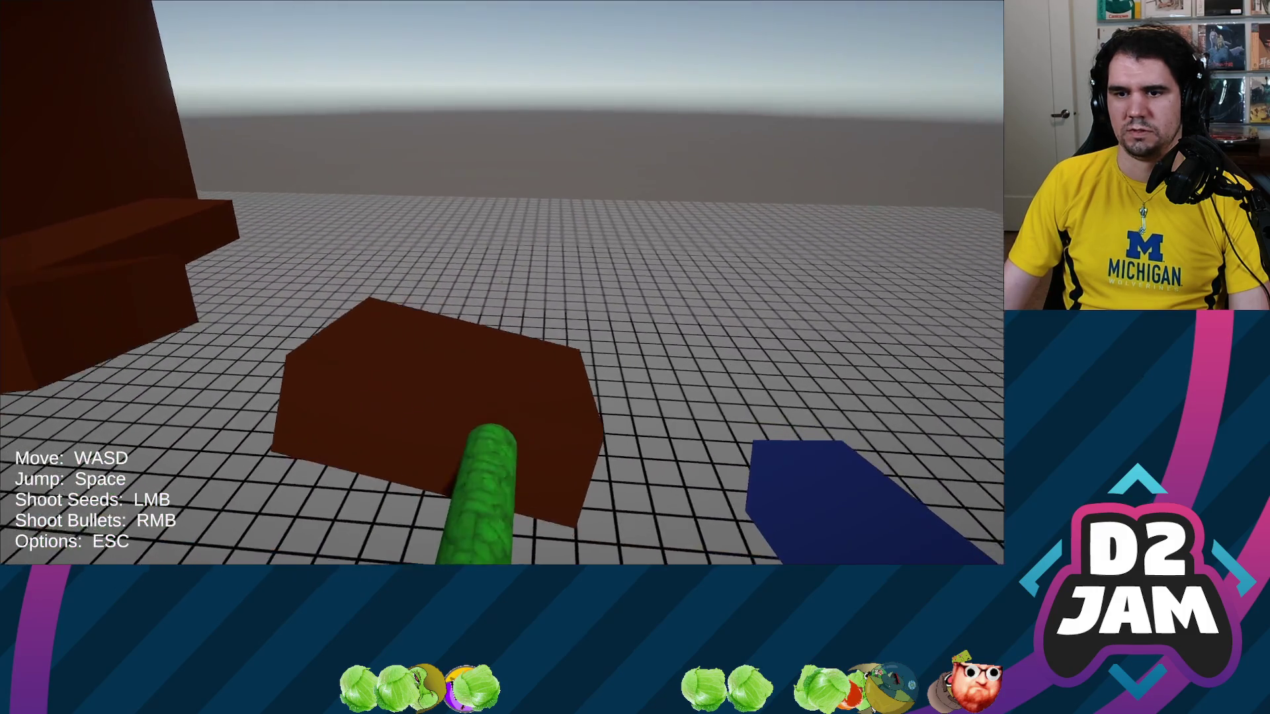
pyautogui.press('space')
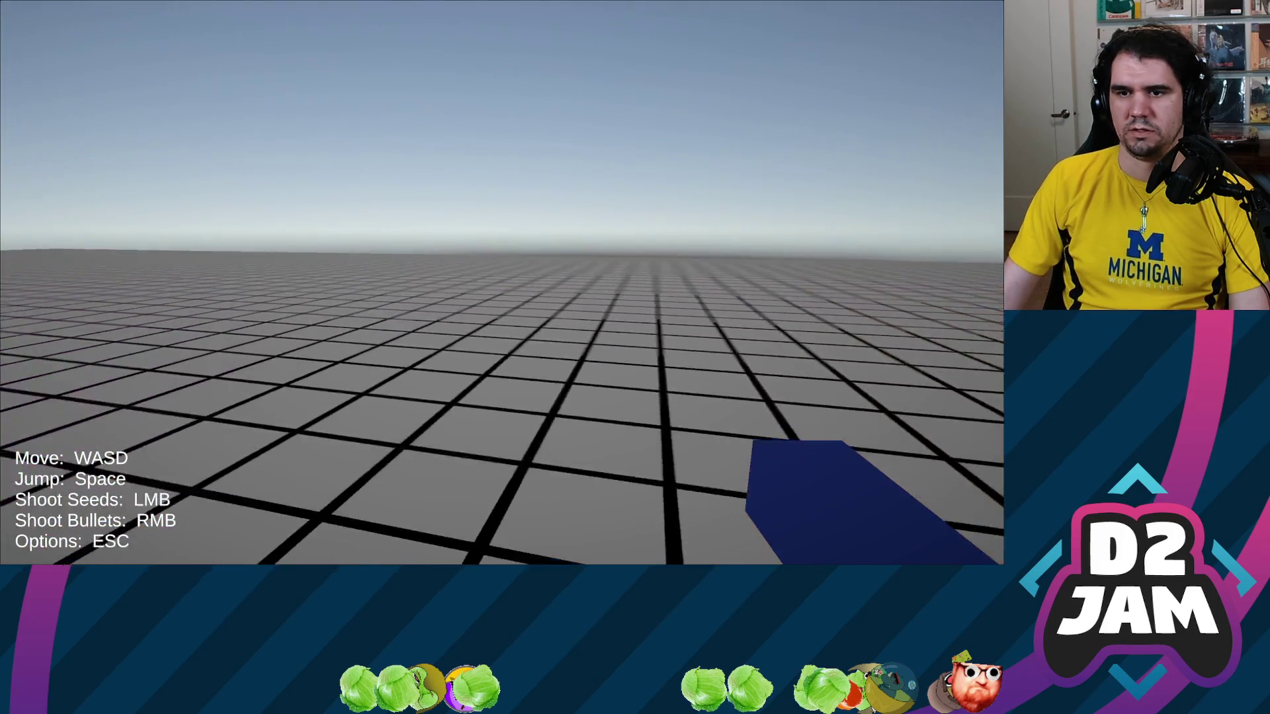
pyautogui.press('w')
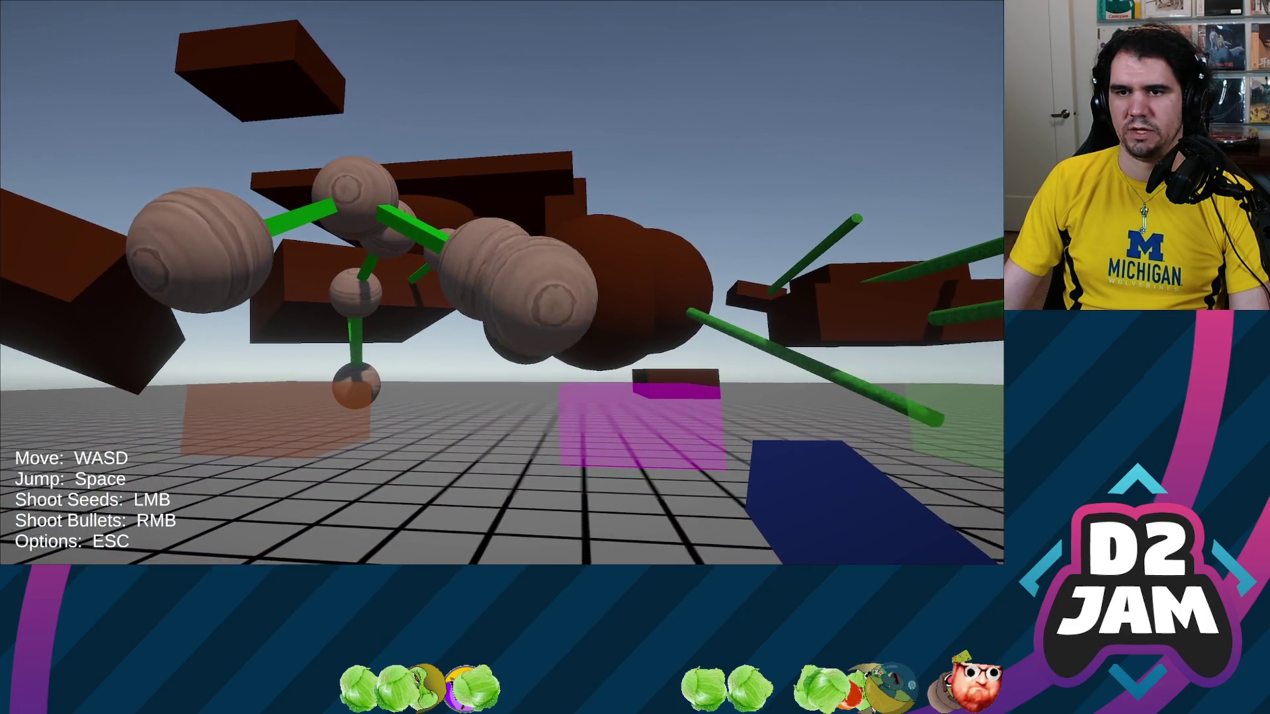
pyautogui.press('w')
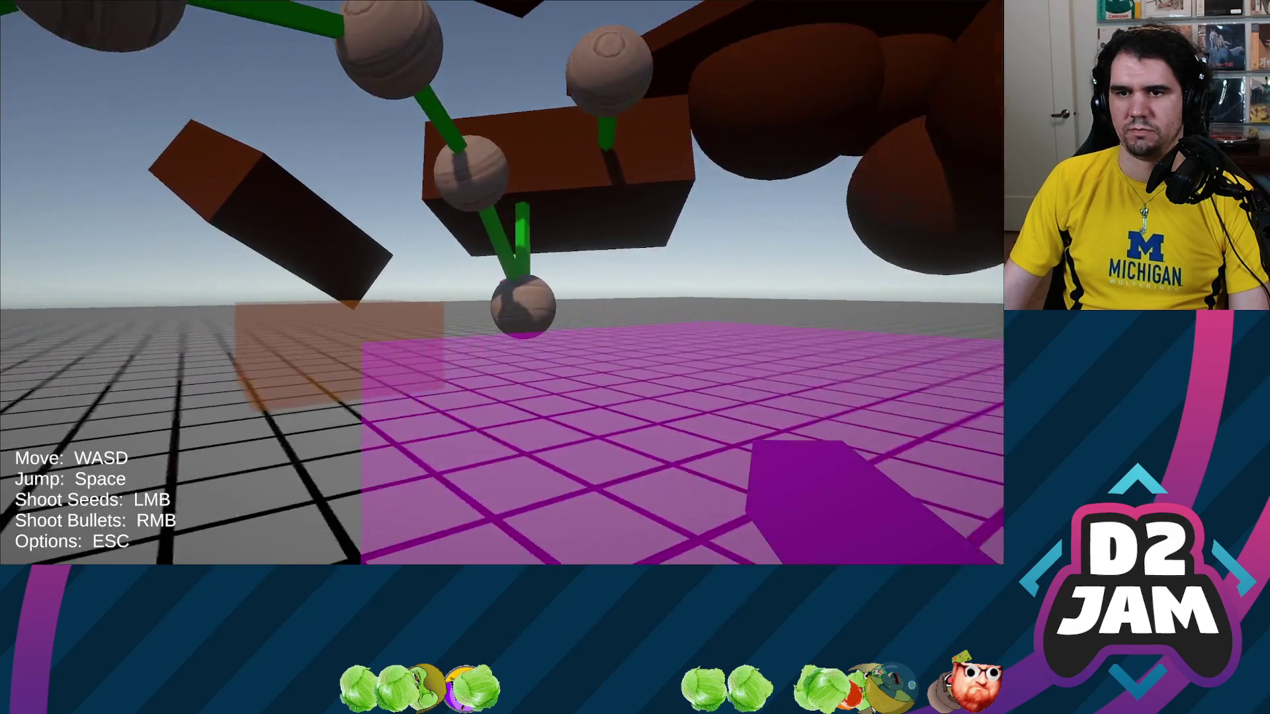
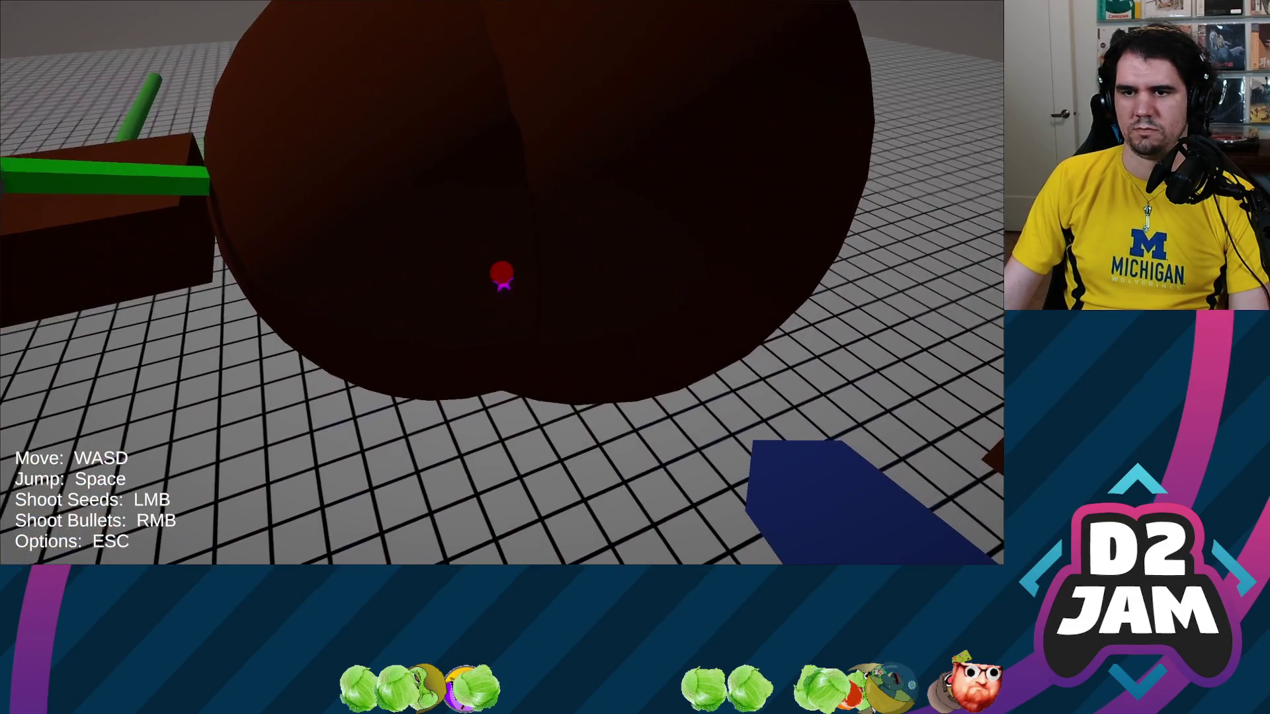
# Walk, jump over the dark hill and fire seeds past the brown boxes, sprouting green vines.
pyautogui.click(503, 282)
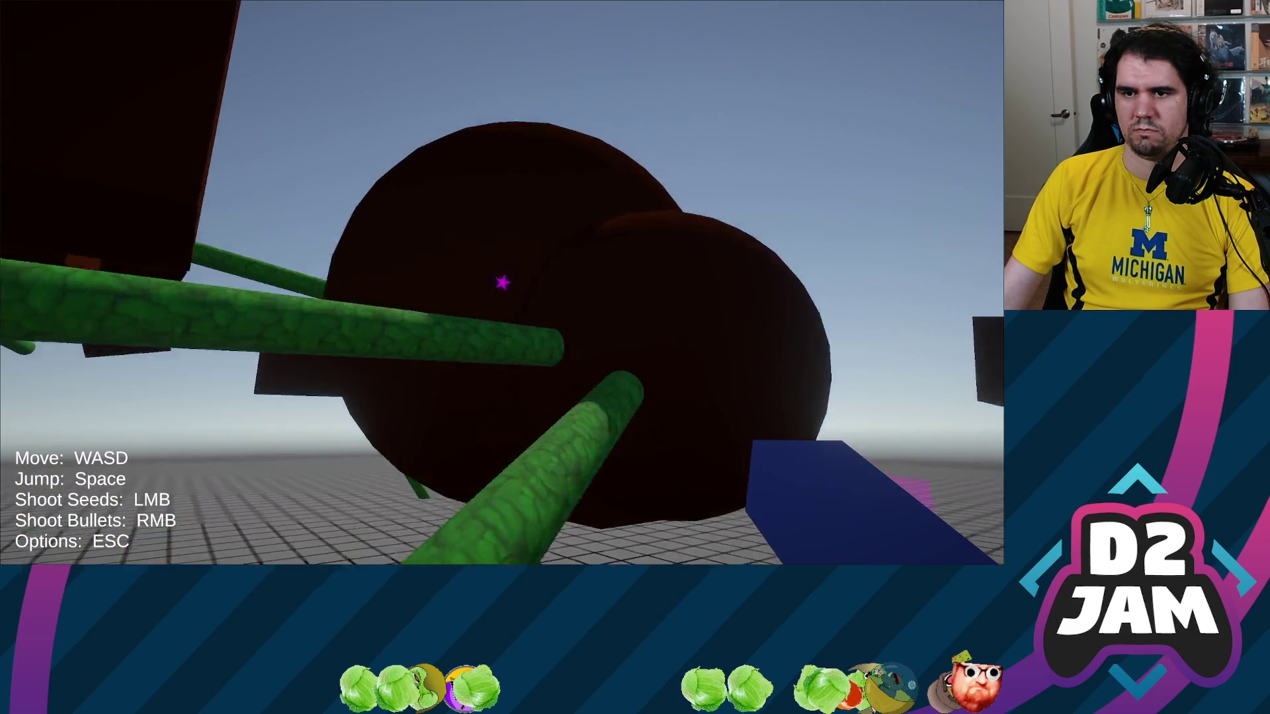
pyautogui.press('w')
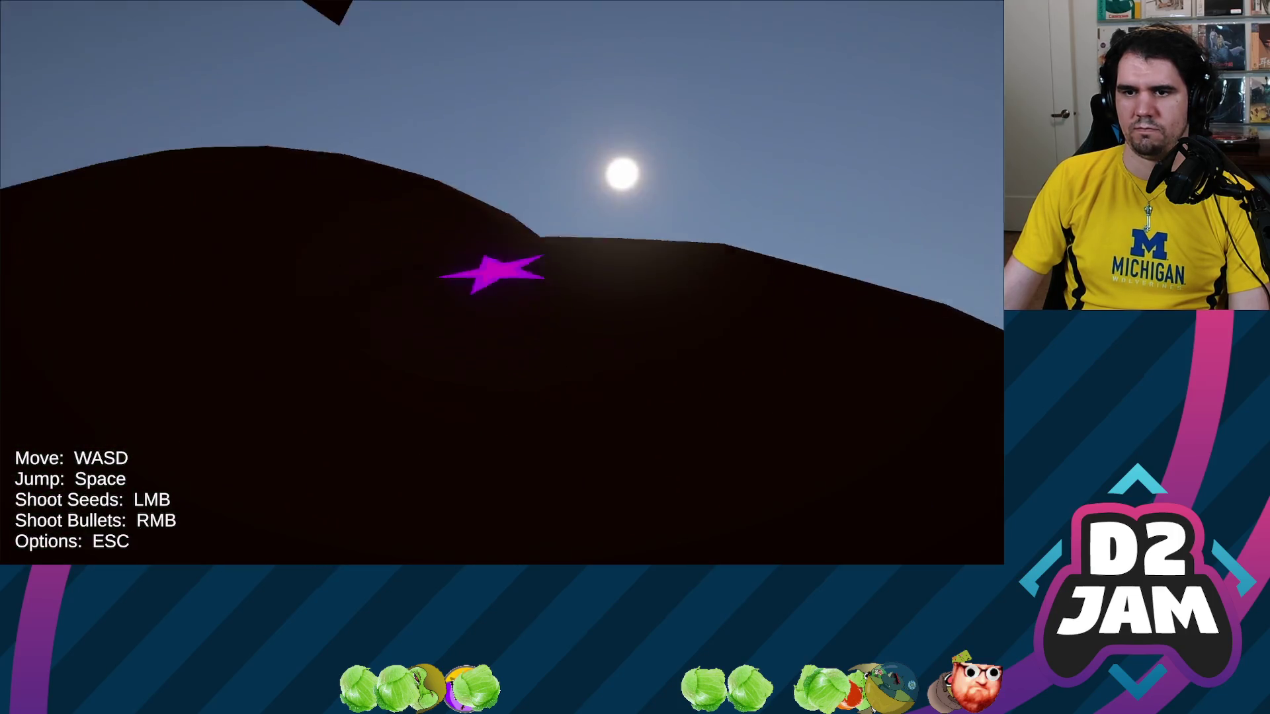
pyautogui.press('space')
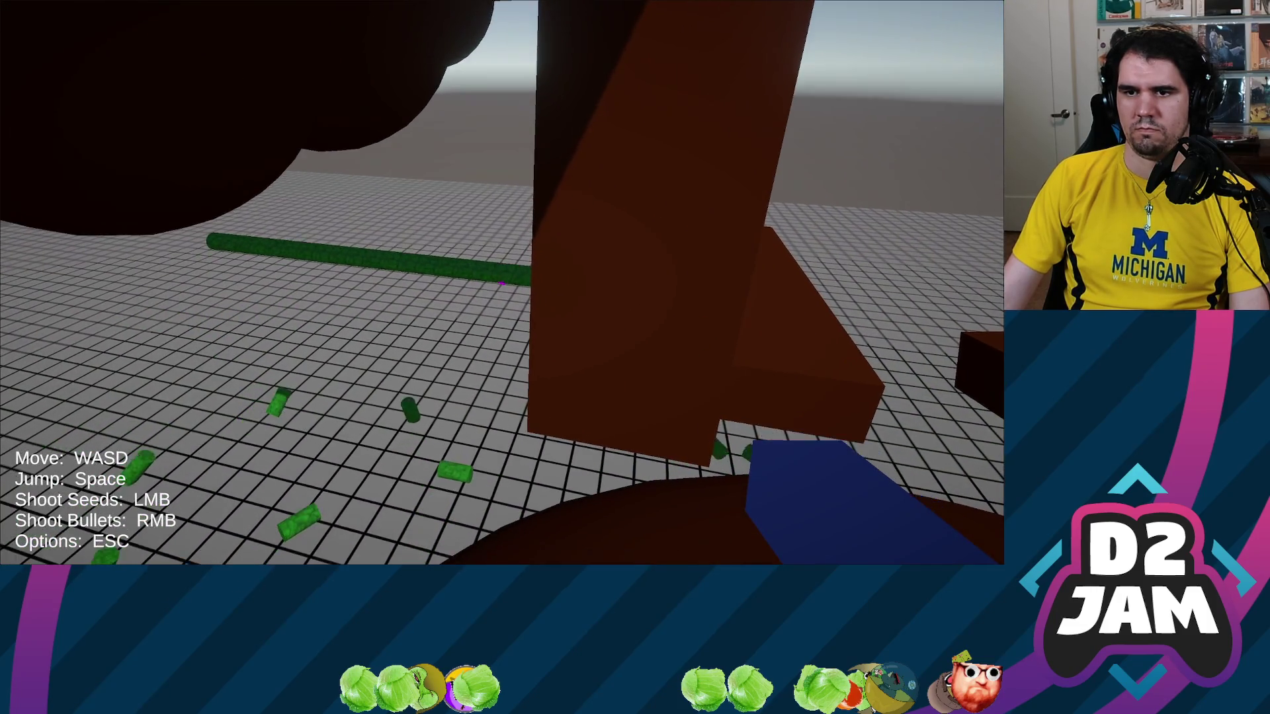
pyautogui.click(501, 282)
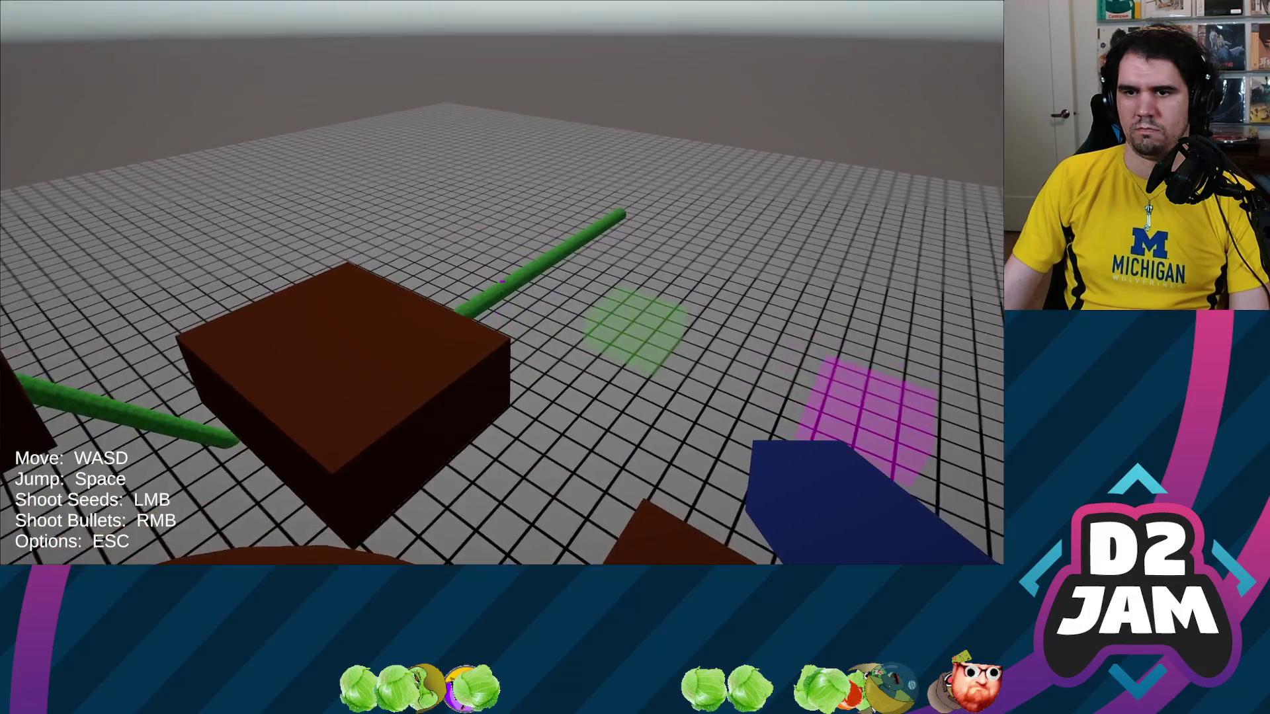
pyautogui.click(501, 282)
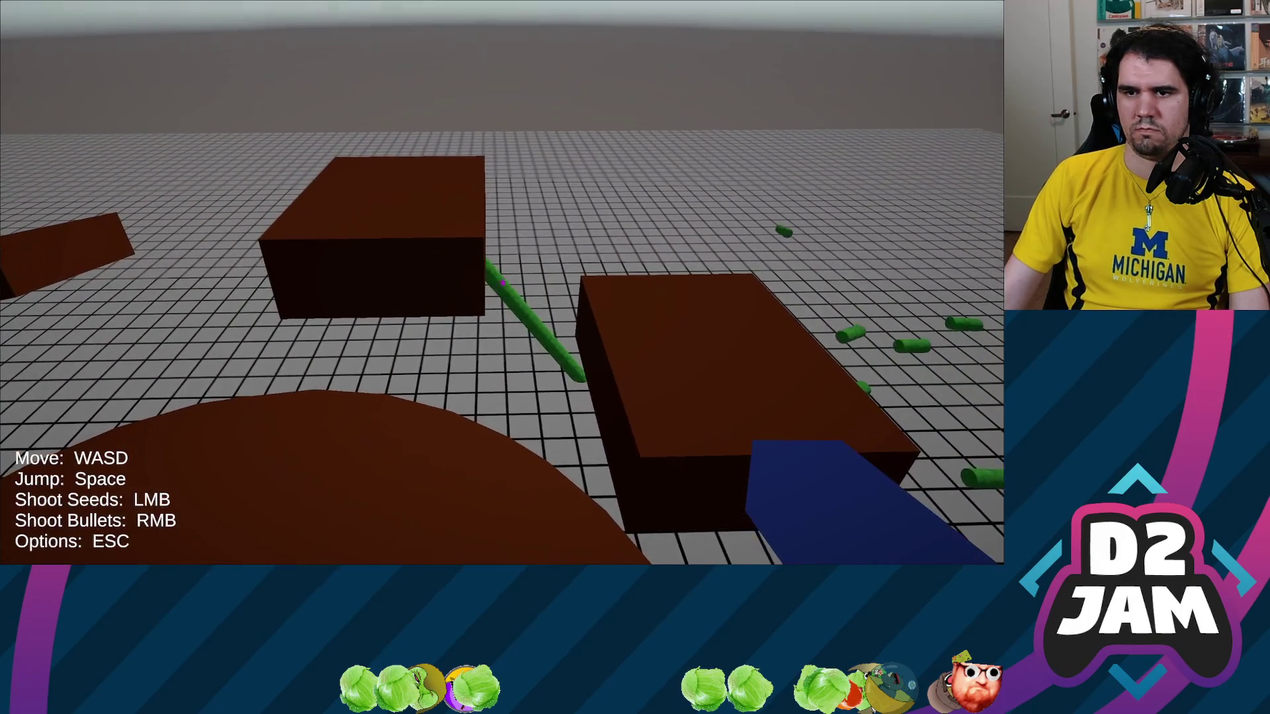
pyautogui.click(501, 282)
pyautogui.click(501, 283)
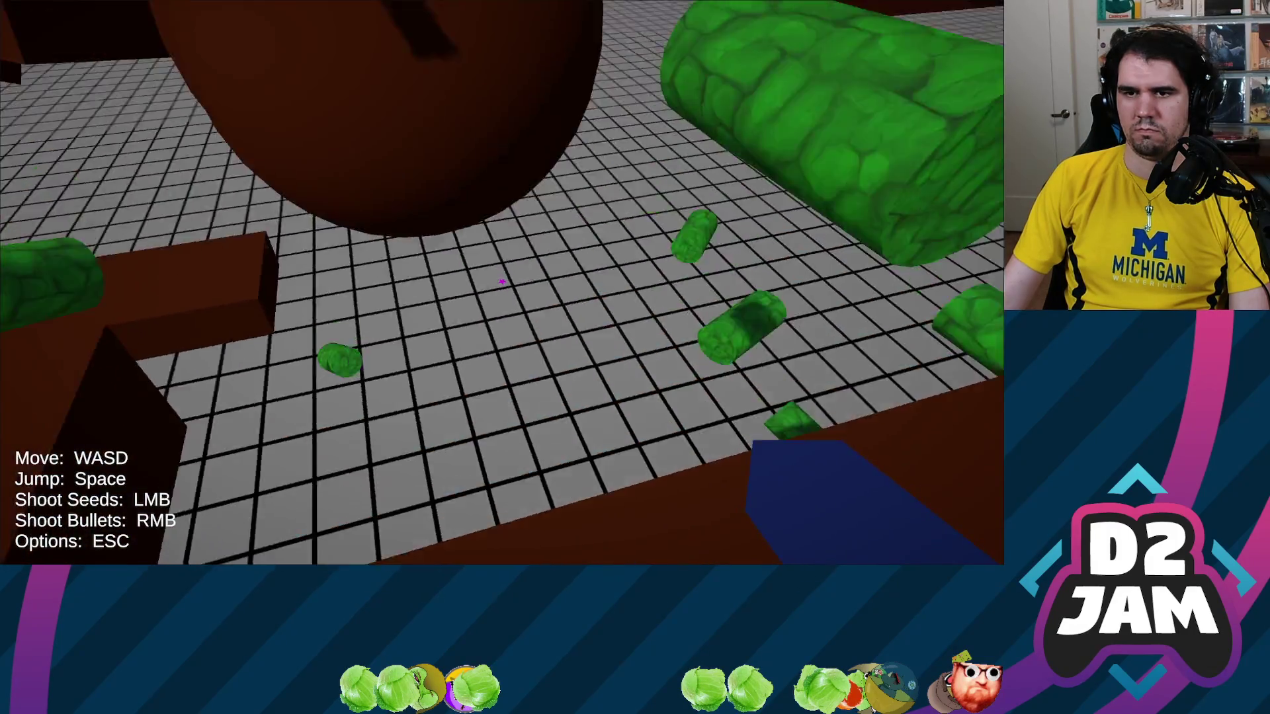
pyautogui.click(501, 282)
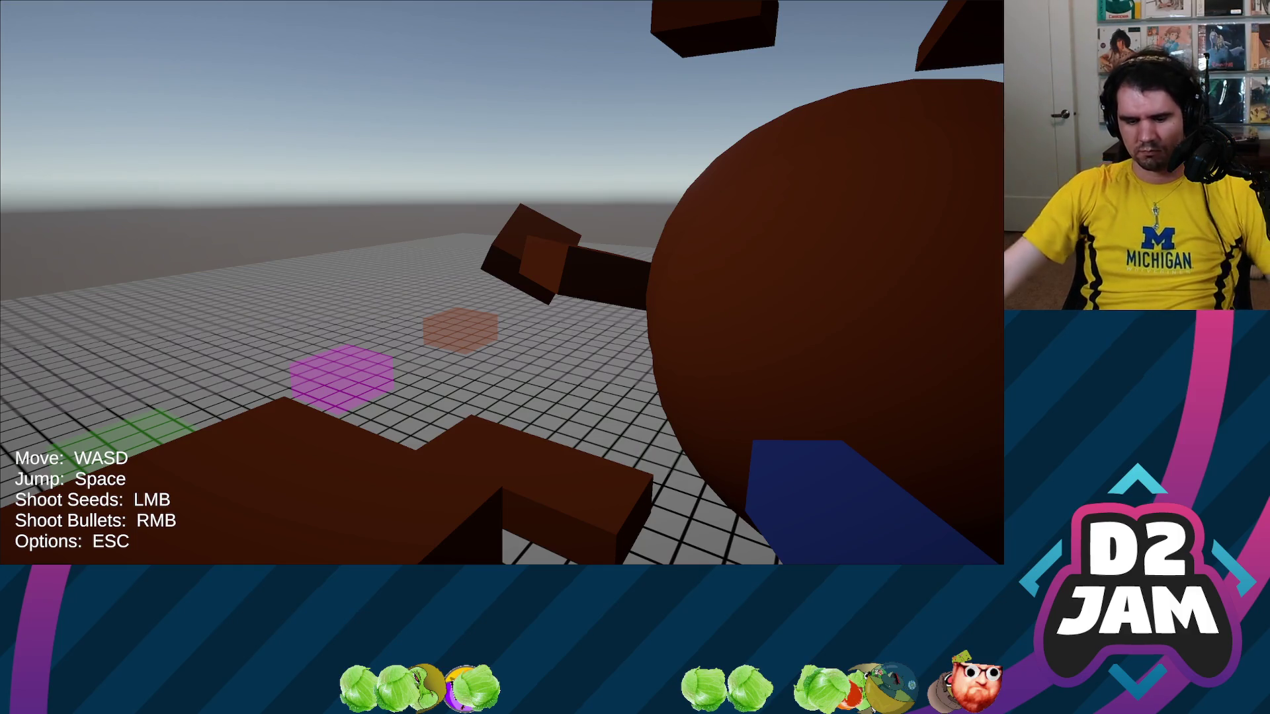
# Shoot the brown cube, then walk across the magenta floor field among the brown blocks.
pyautogui.click(502, 283)
pyautogui.press('w')
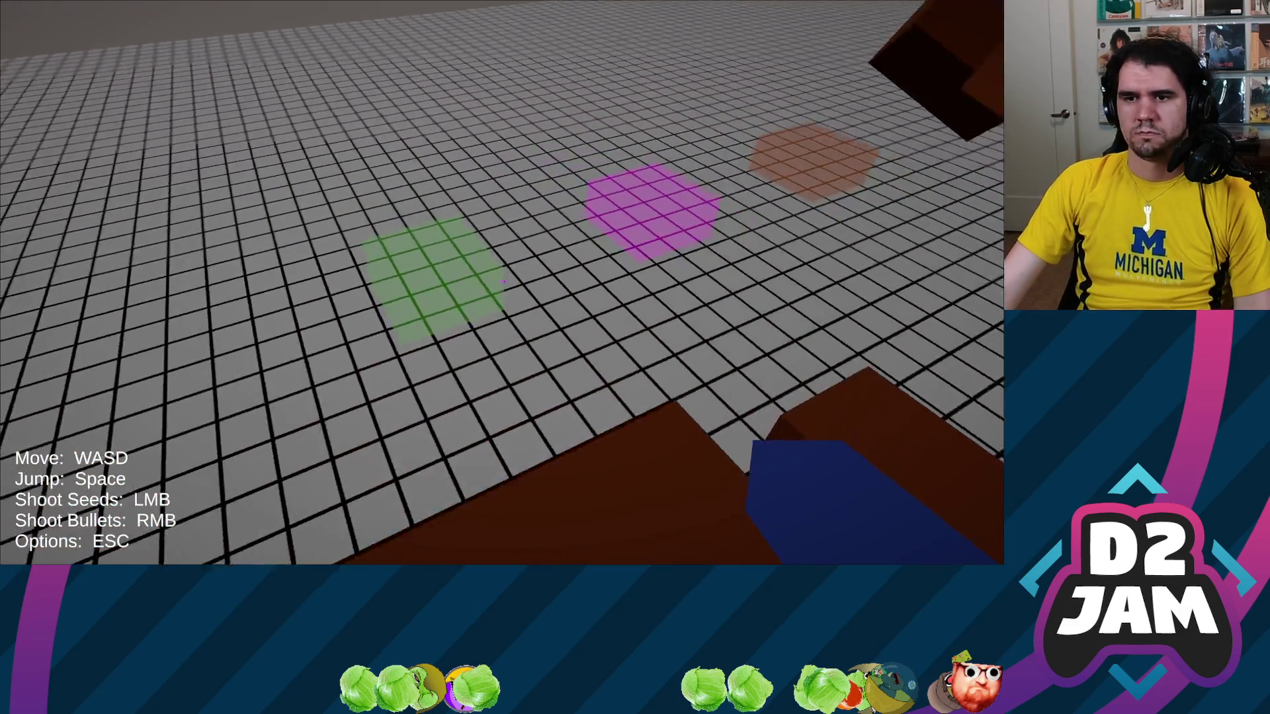
pyautogui.press('w')
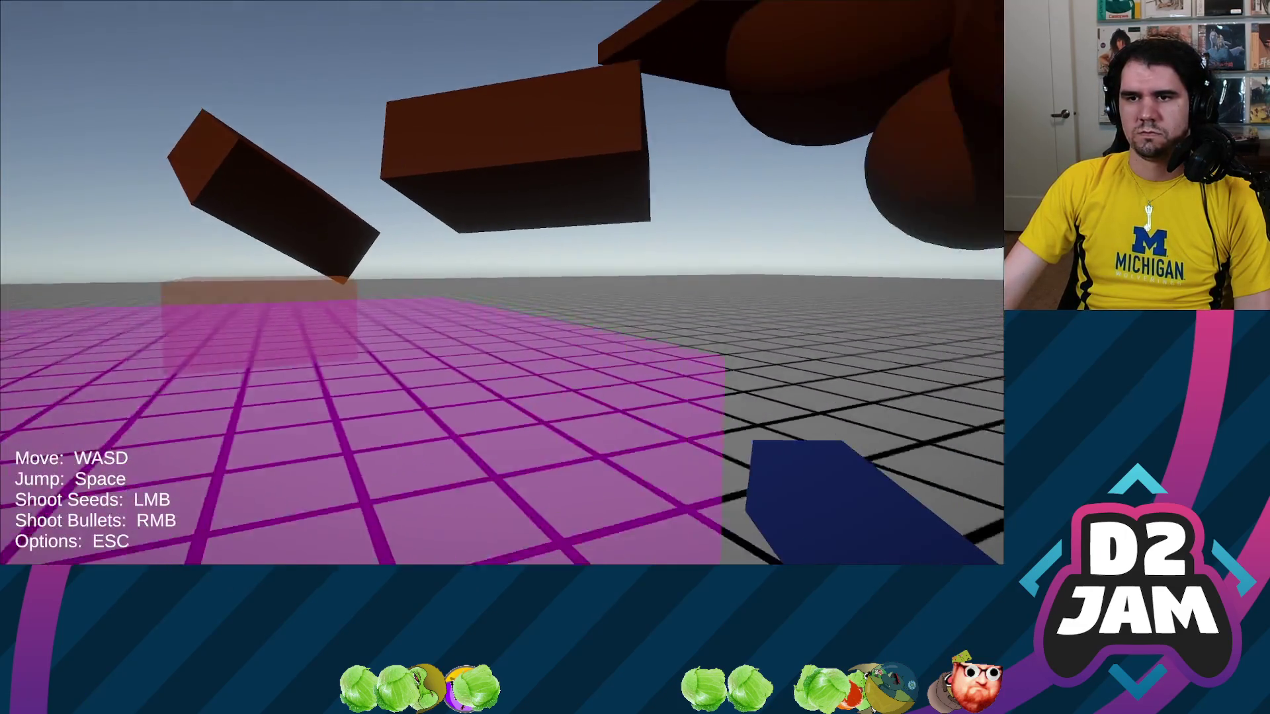
pyautogui.press('w')
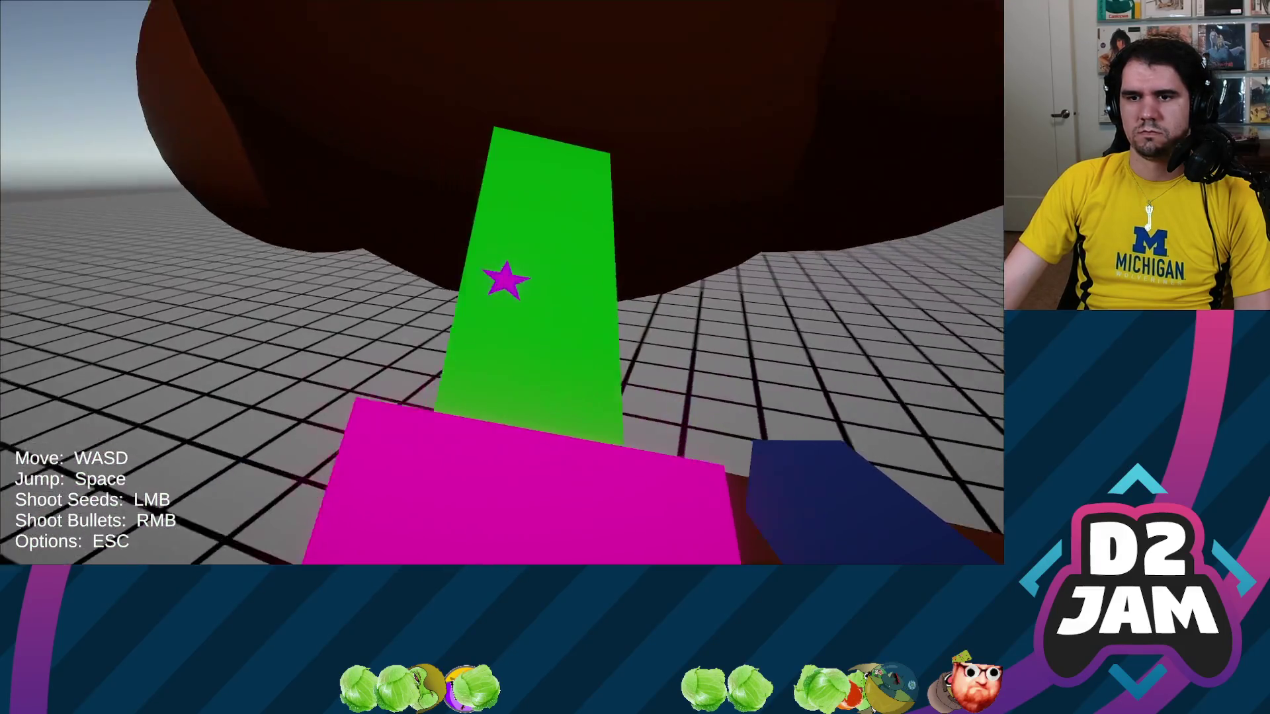
pyautogui.press('w')
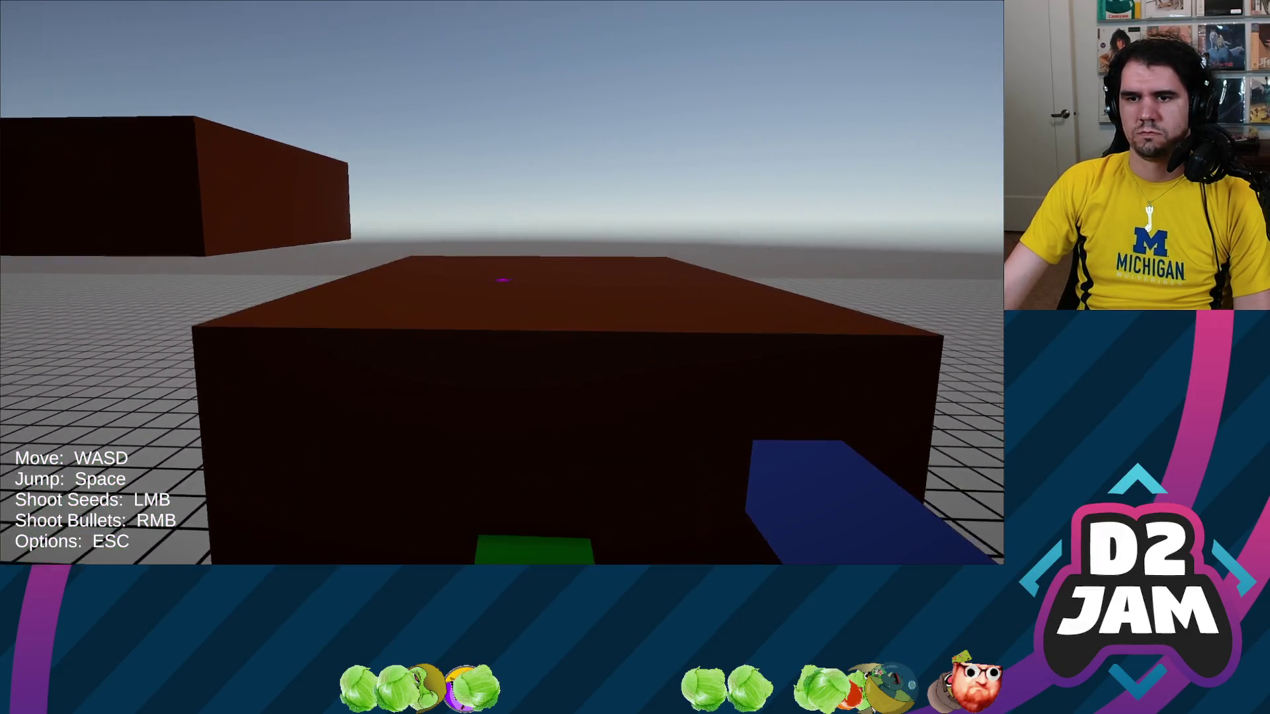
pyautogui.press('w')
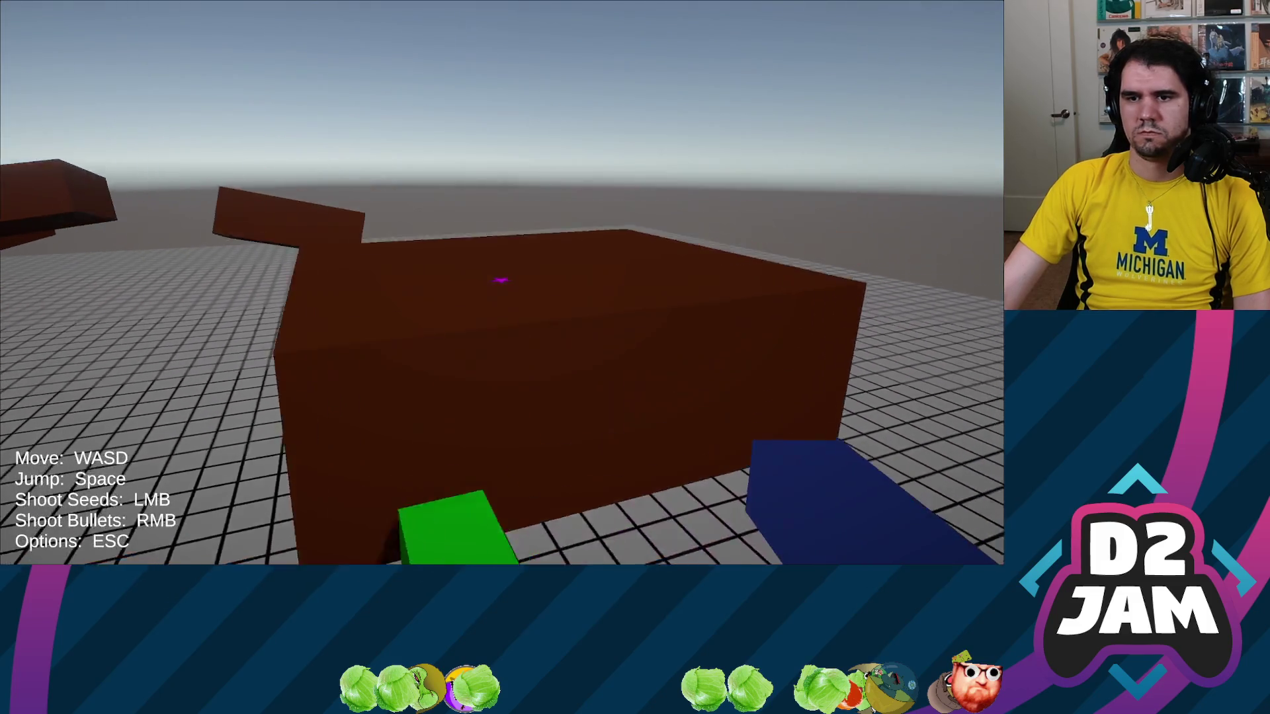
pyautogui.press('w')
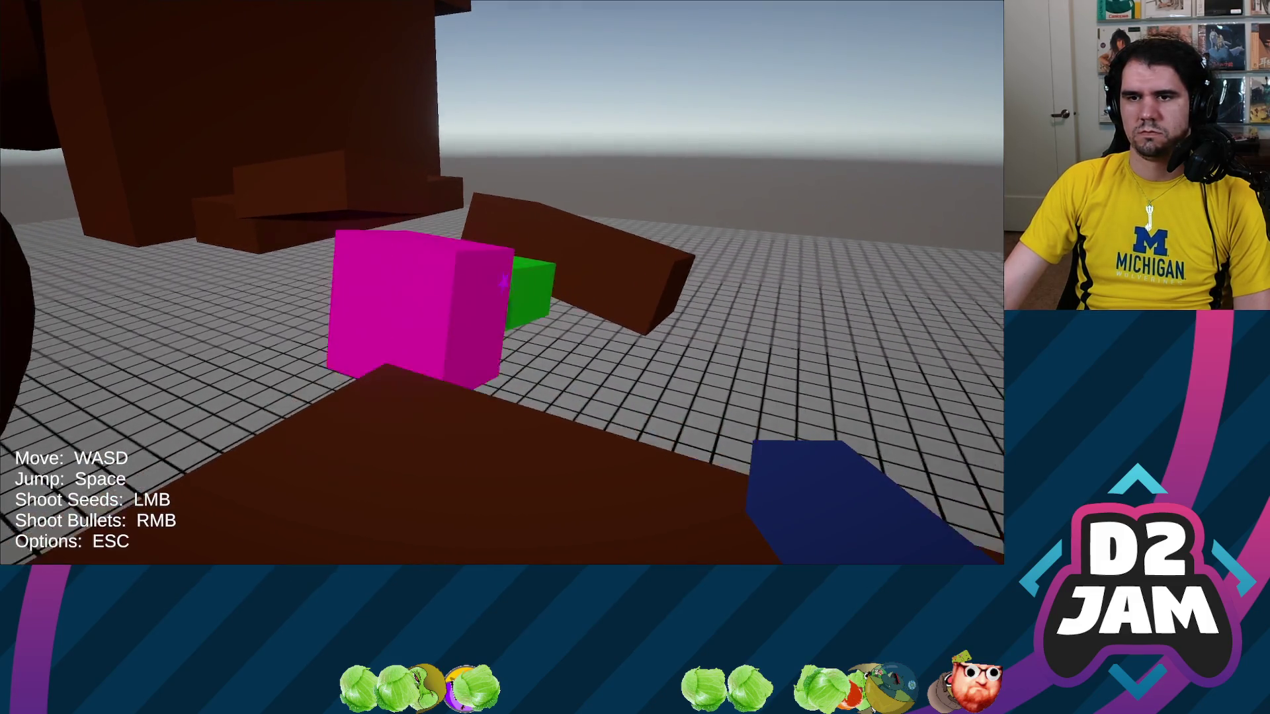
pyautogui.press('w')
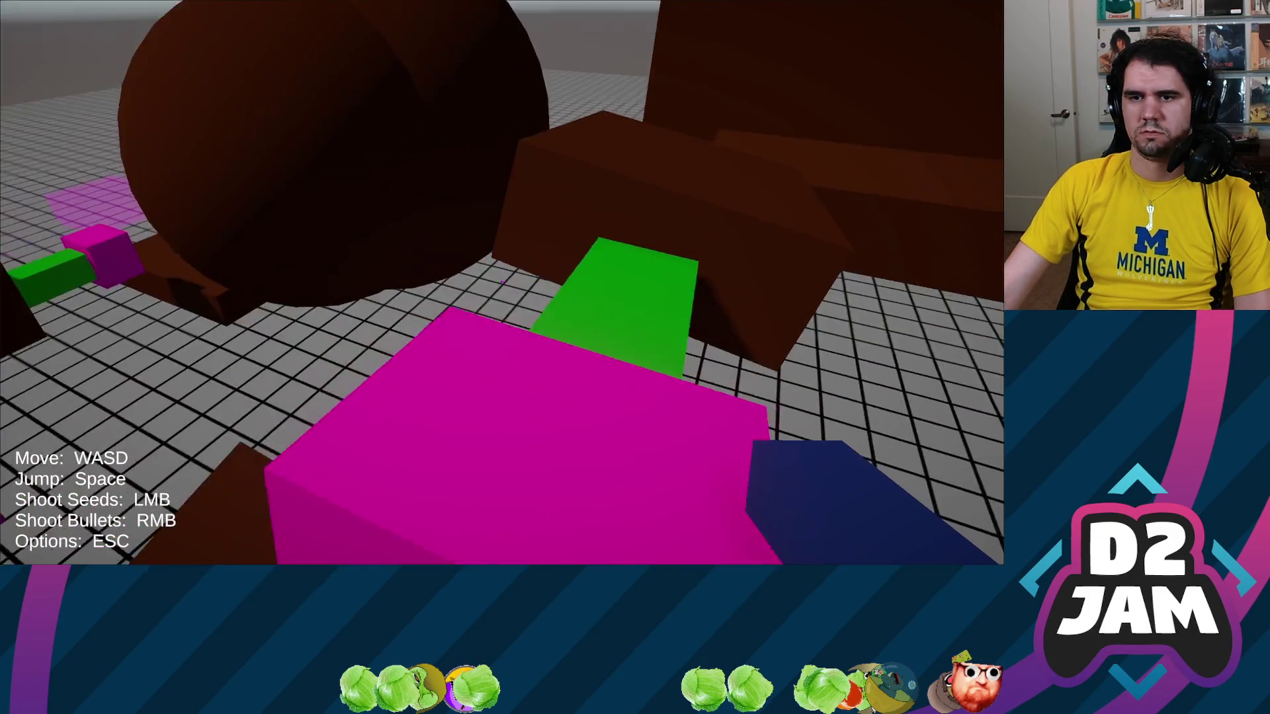
pyautogui.press('w')
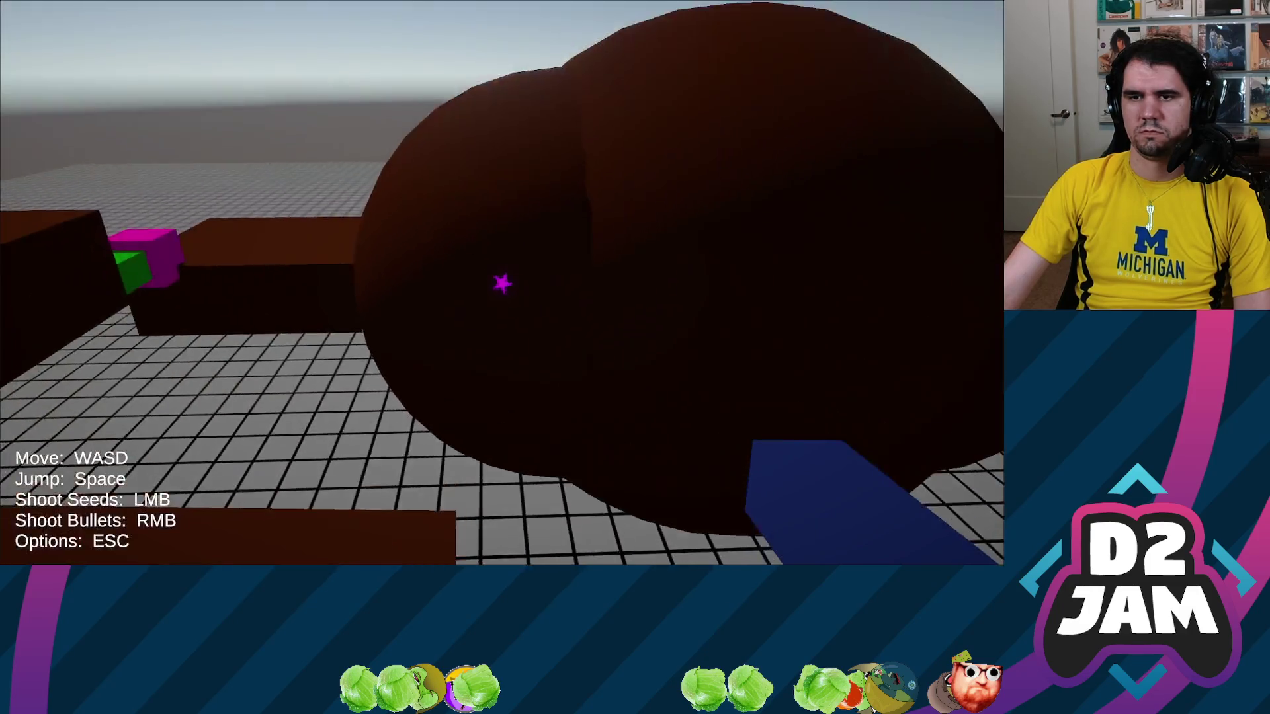
pyautogui.press('w')
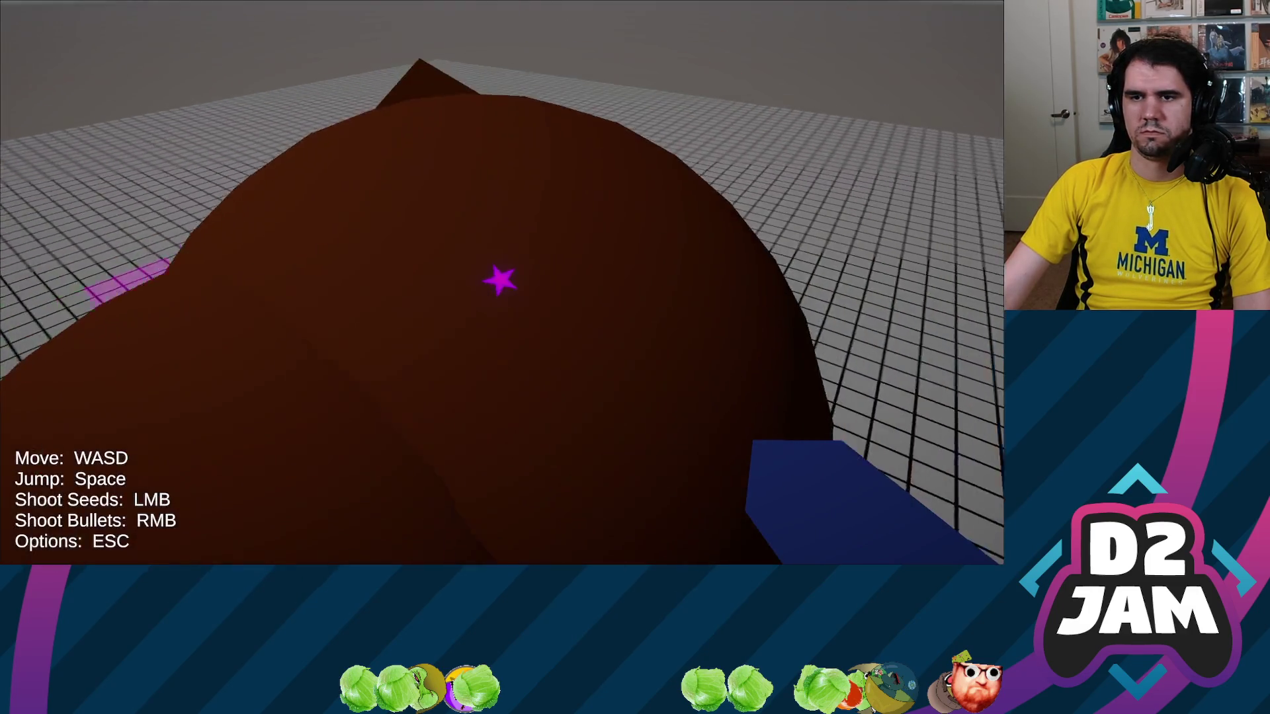
pyautogui.press('w')
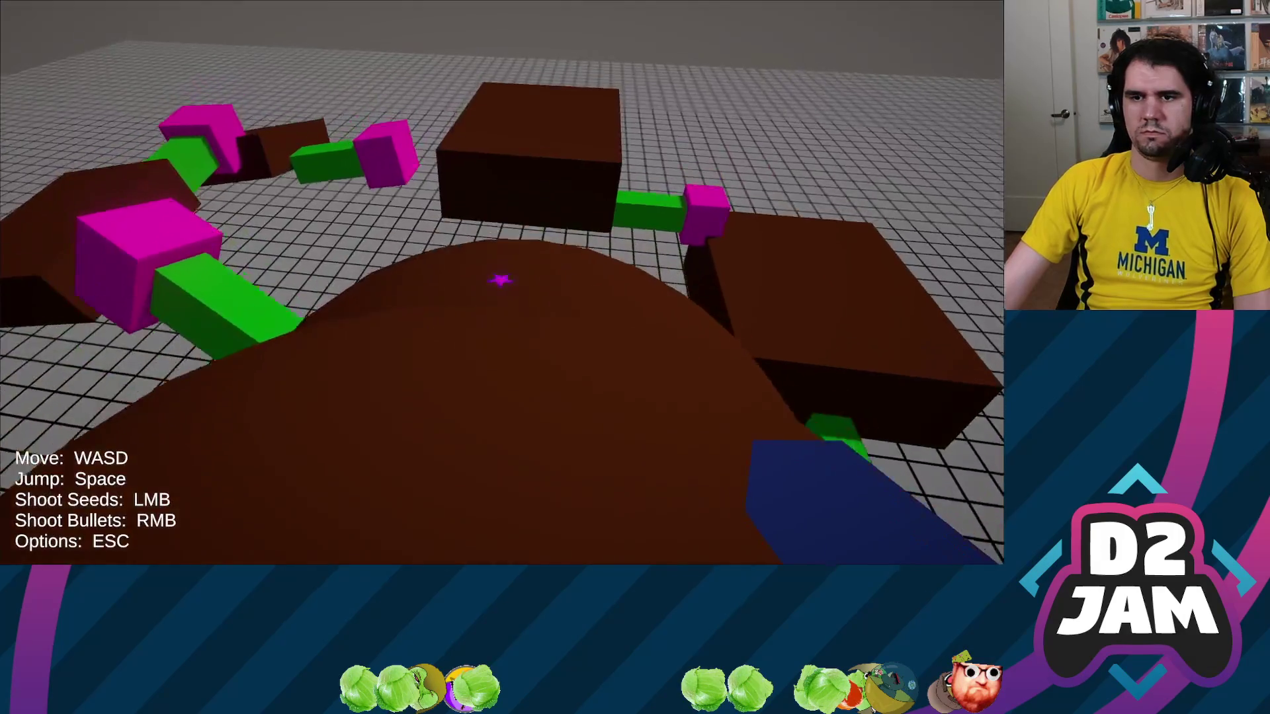
pyautogui.press('w')
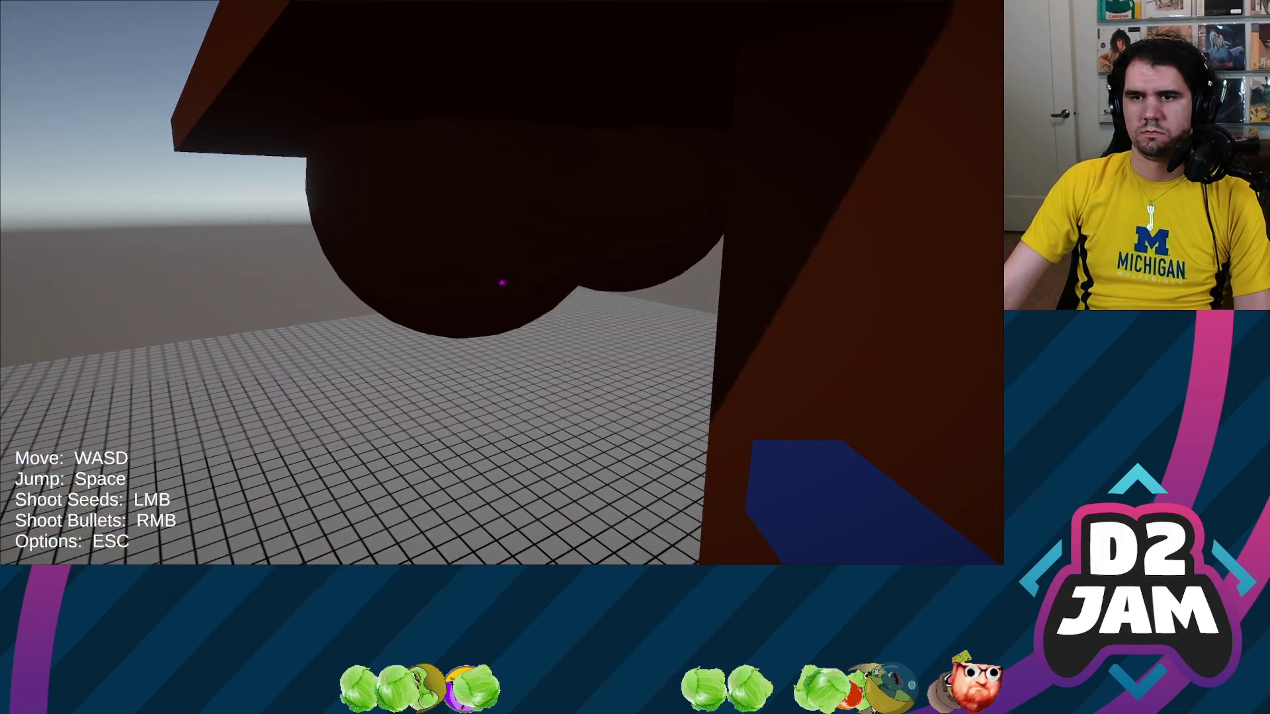
pyautogui.press('w')
pyautogui.press('w')
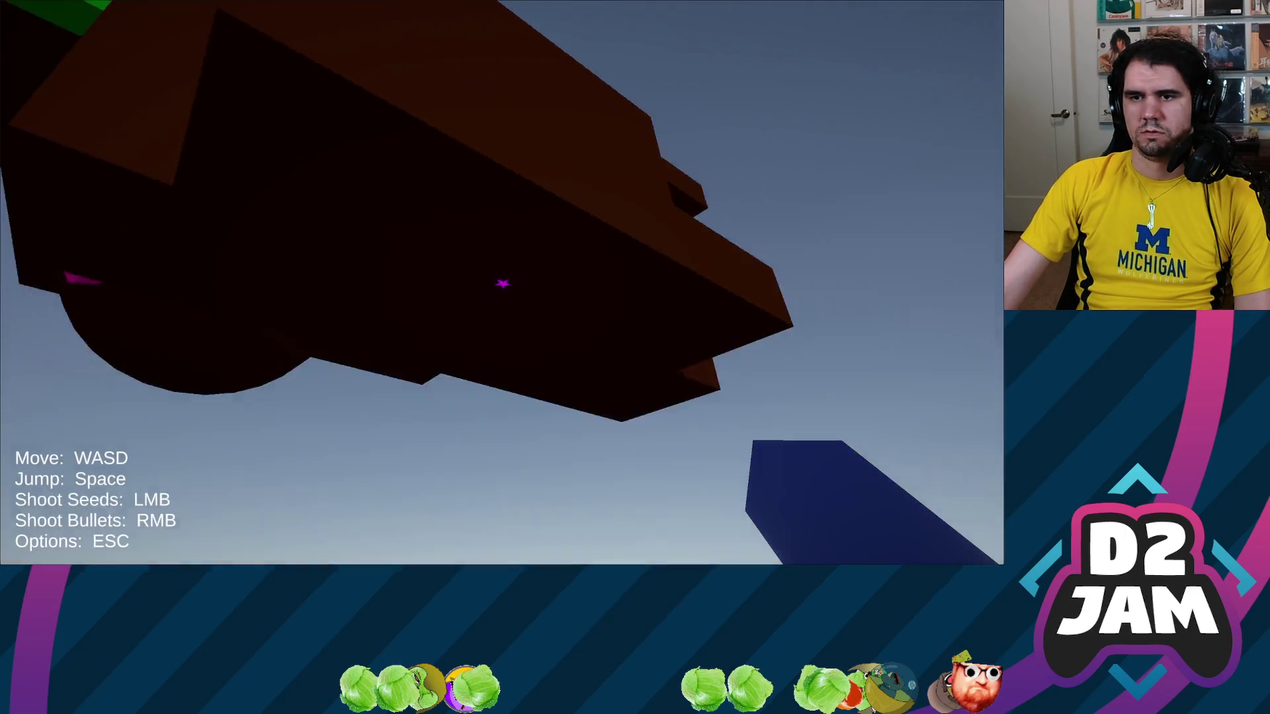
# Jump onto the brown block and walk into the green and magenta cubes, scattering them.
pyautogui.press('s')
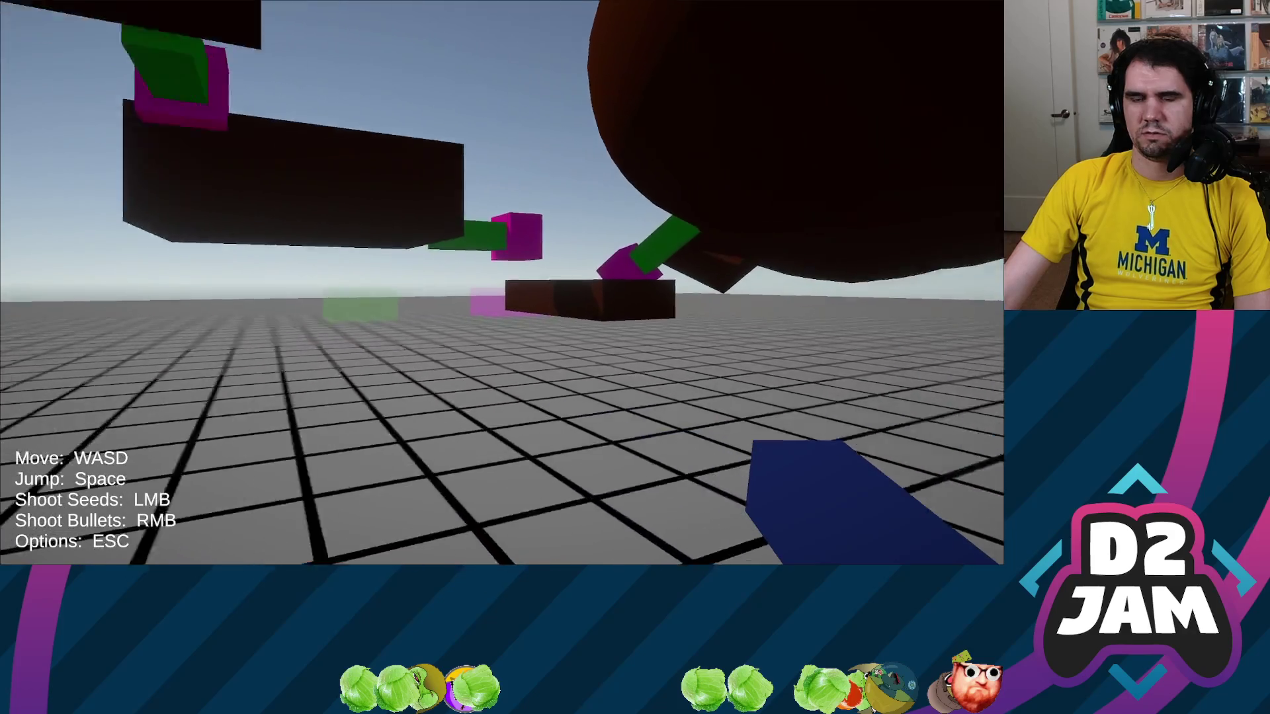
pyautogui.press('w')
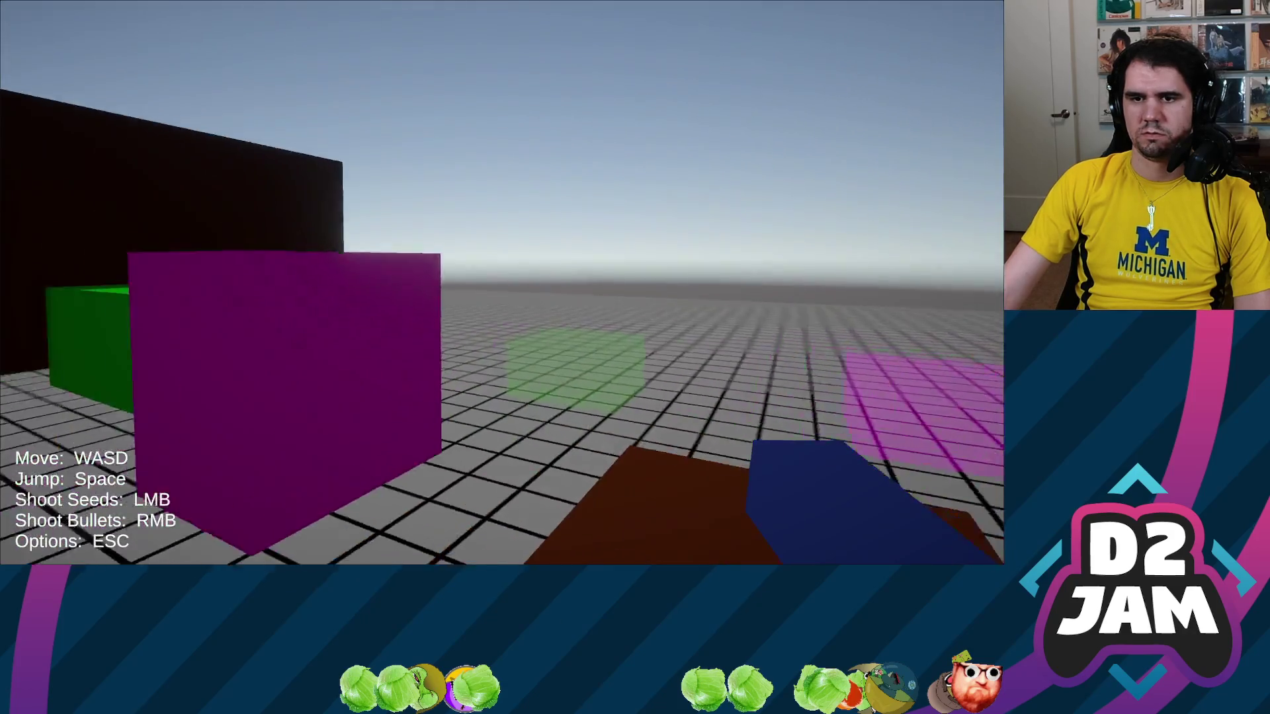
pyautogui.press('space')
pyautogui.press('w')
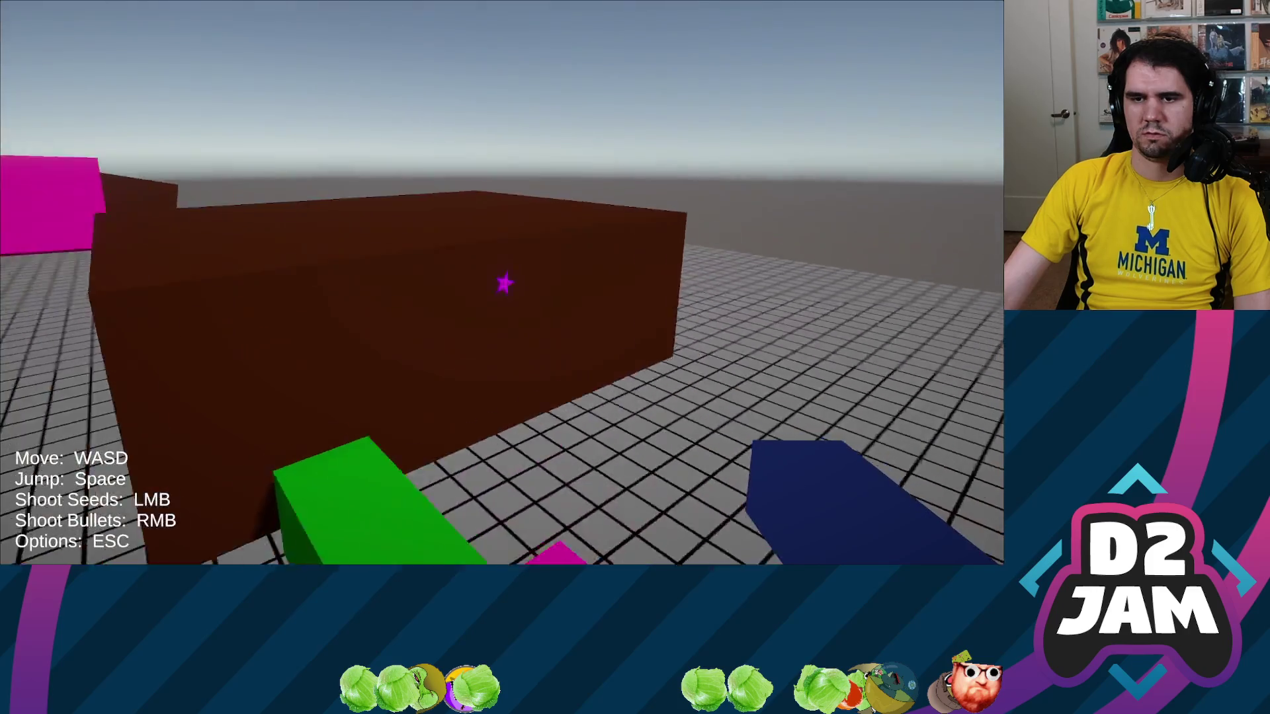
pyautogui.press('w')
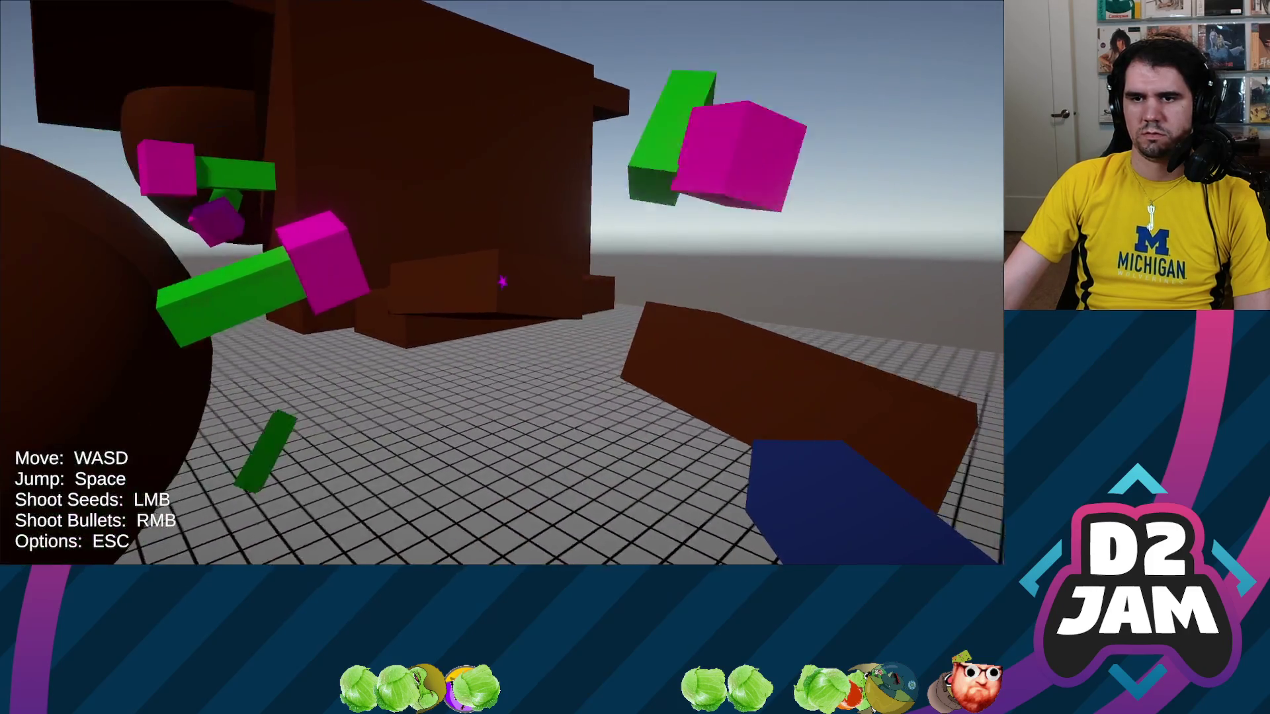
pyautogui.press('w')
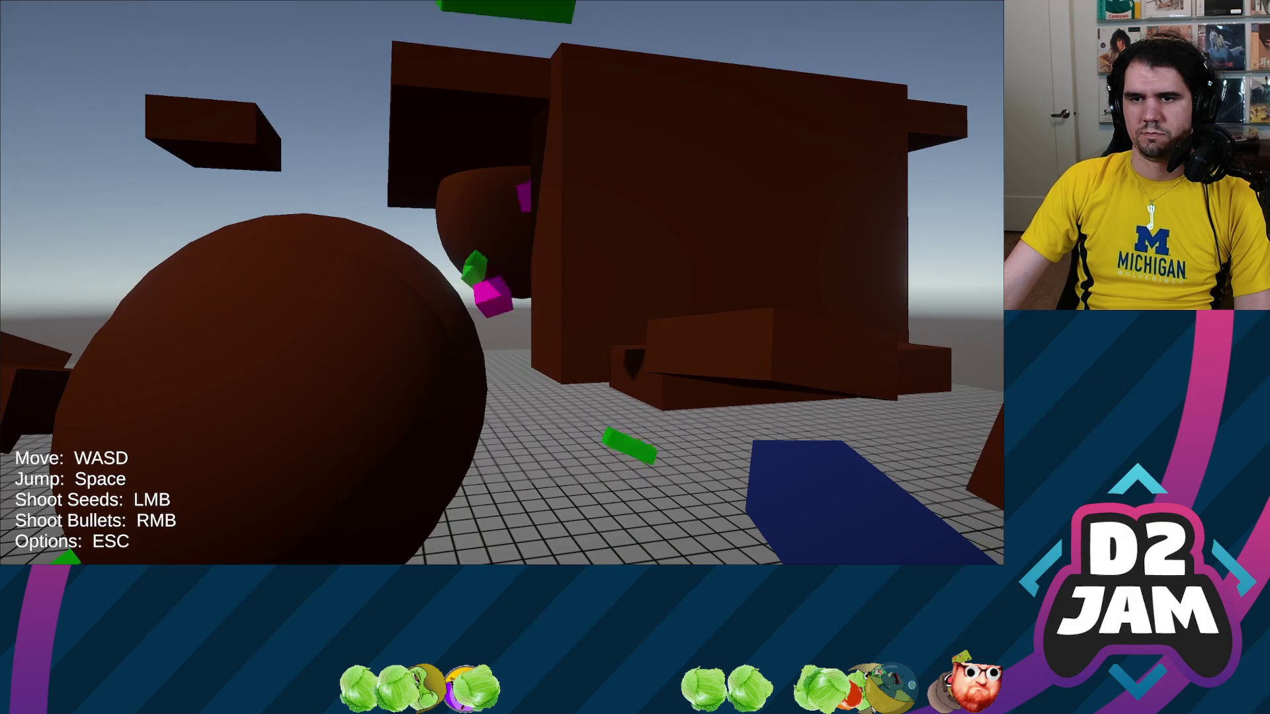
pyautogui.press('space')
pyautogui.press('w')
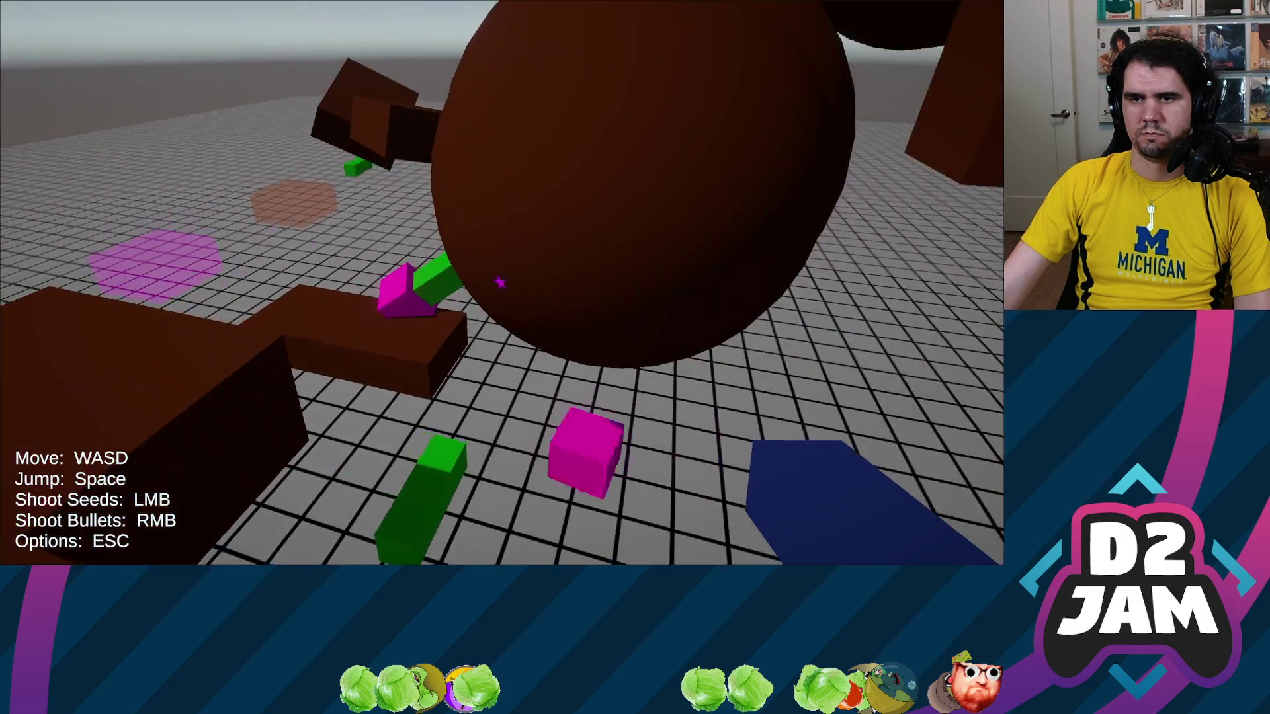
pyautogui.press('w')
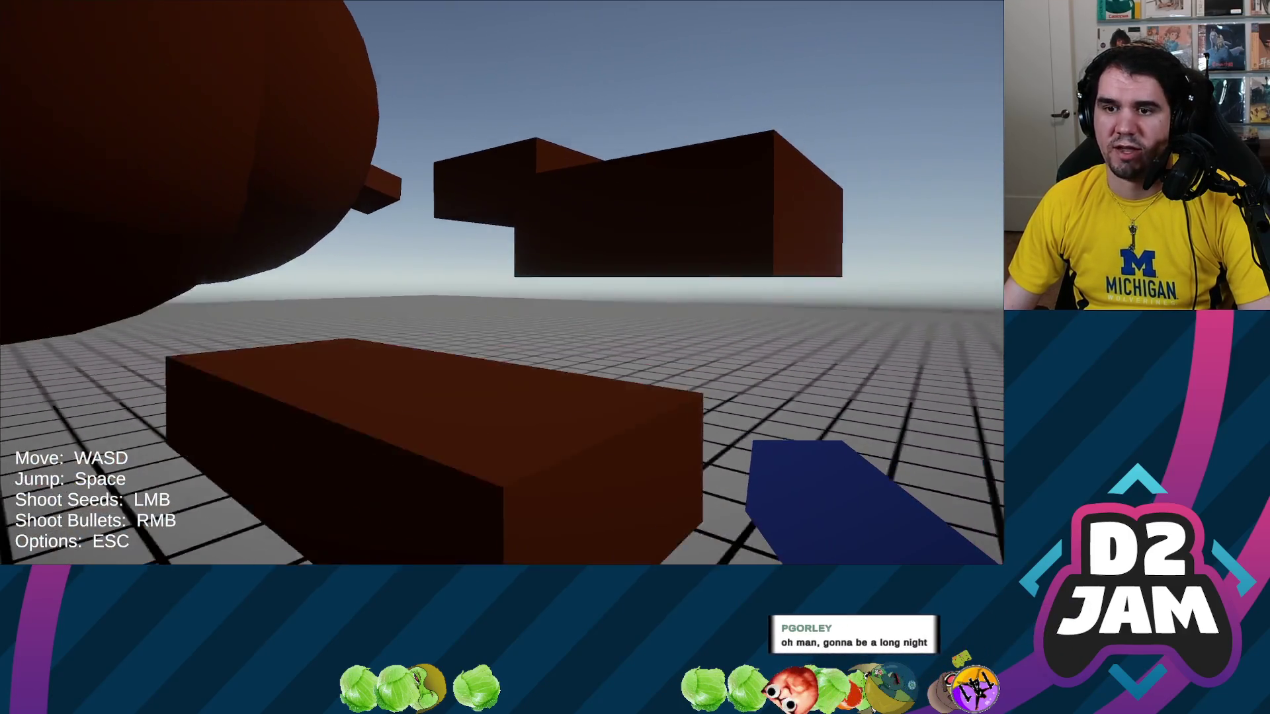
# Fire shots at the floating boxes and dark wall, jump, and walk toward the brown block.
pyautogui.click(508, 283)
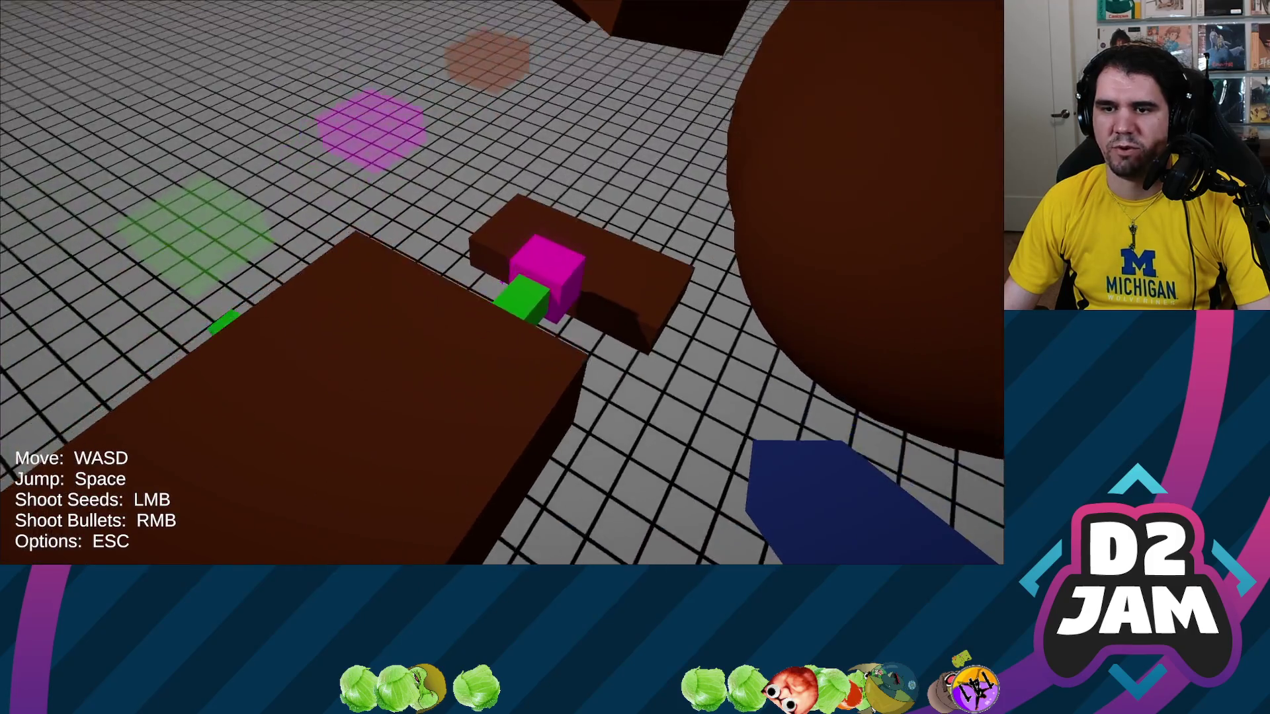
pyautogui.press('space')
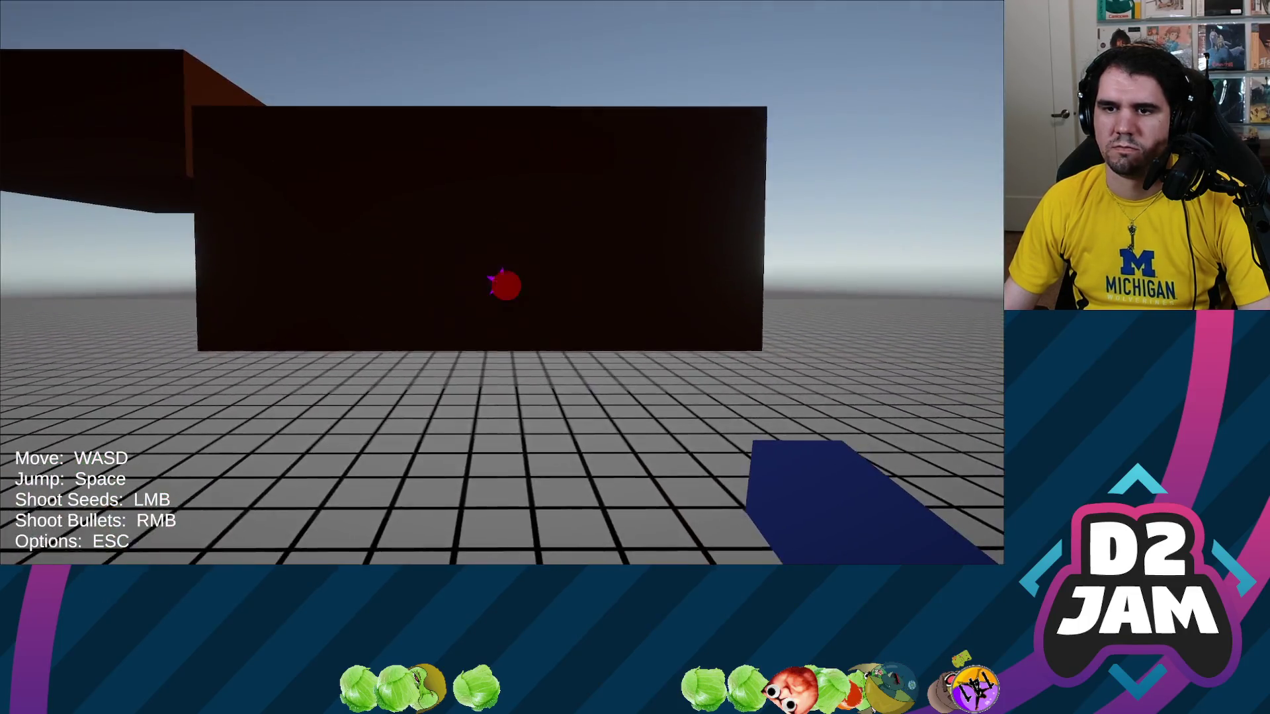
pyautogui.click(502, 285)
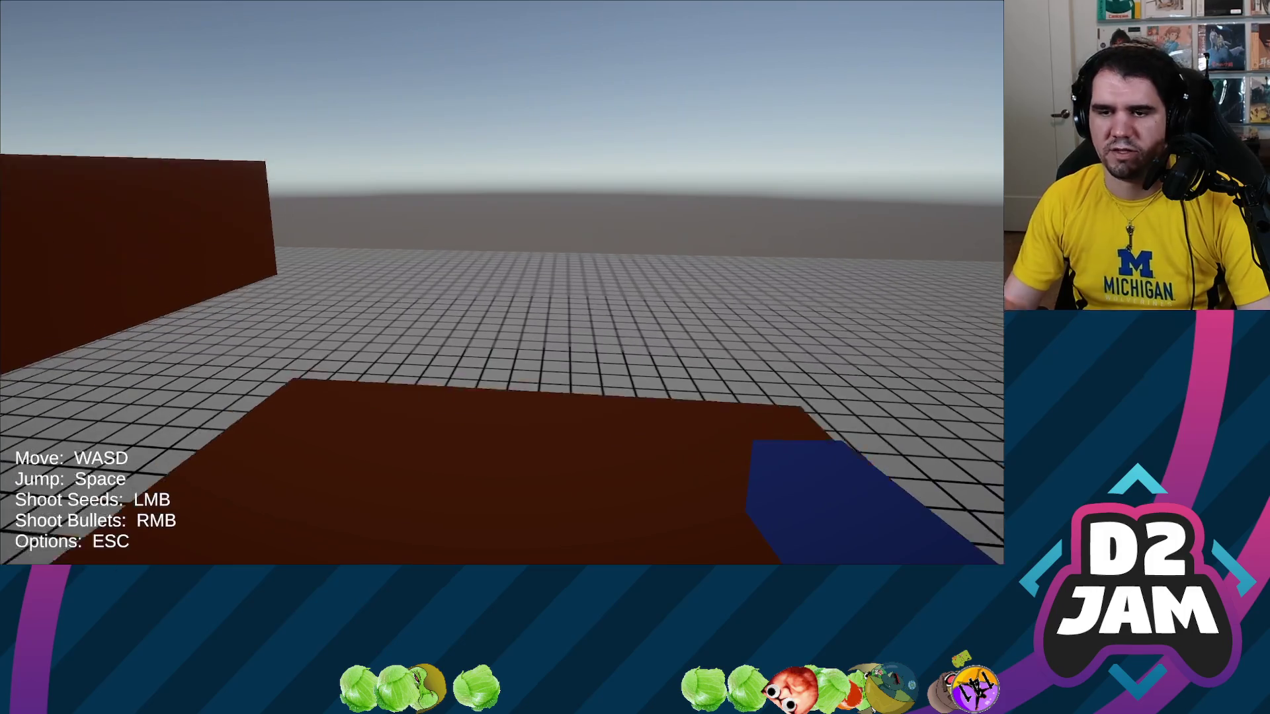
pyautogui.press('w')
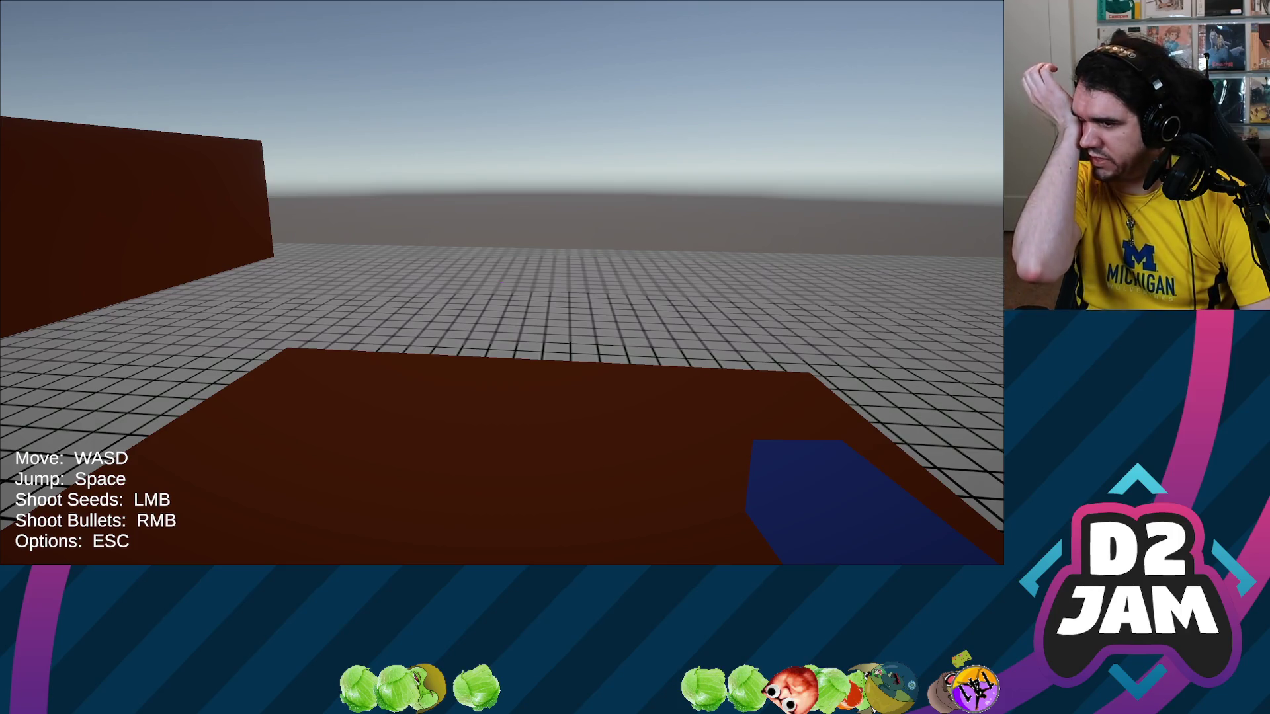
# Fire a seed at the brown wall and a bullet at the dark boxes, then climb the brown platform.
pyautogui.press('w')
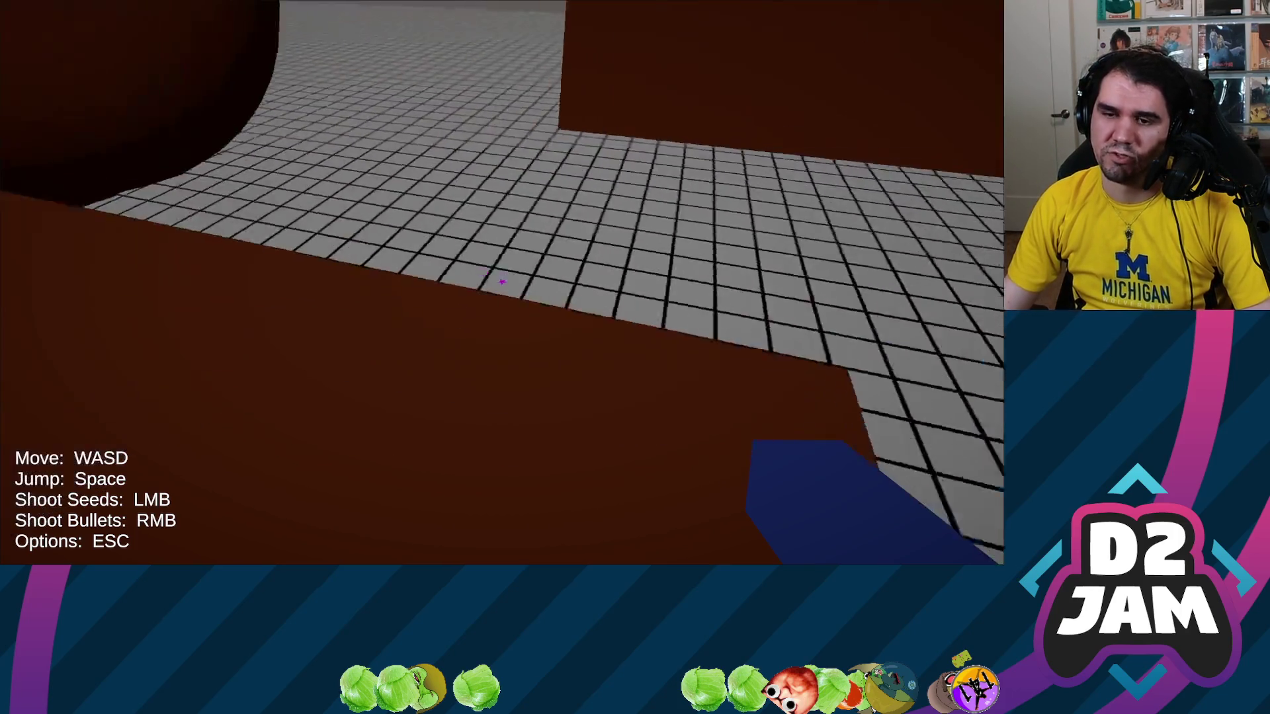
pyautogui.click(502, 281)
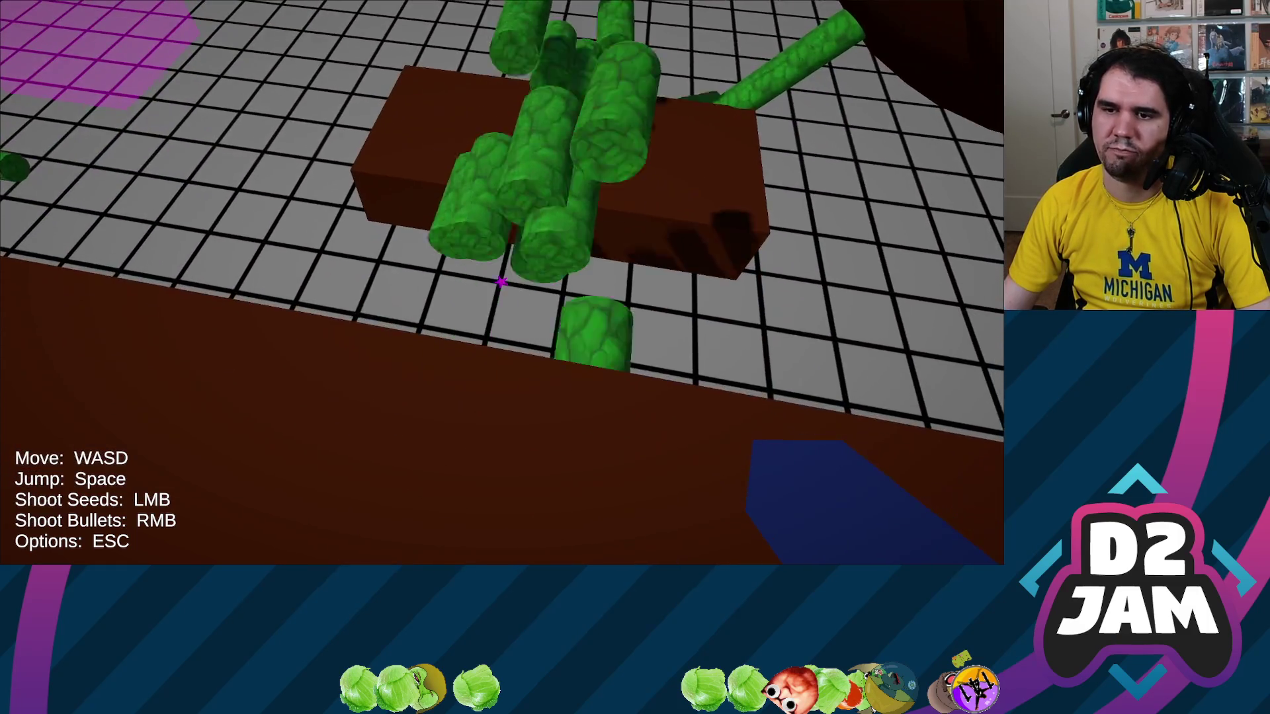
pyautogui.press('w')
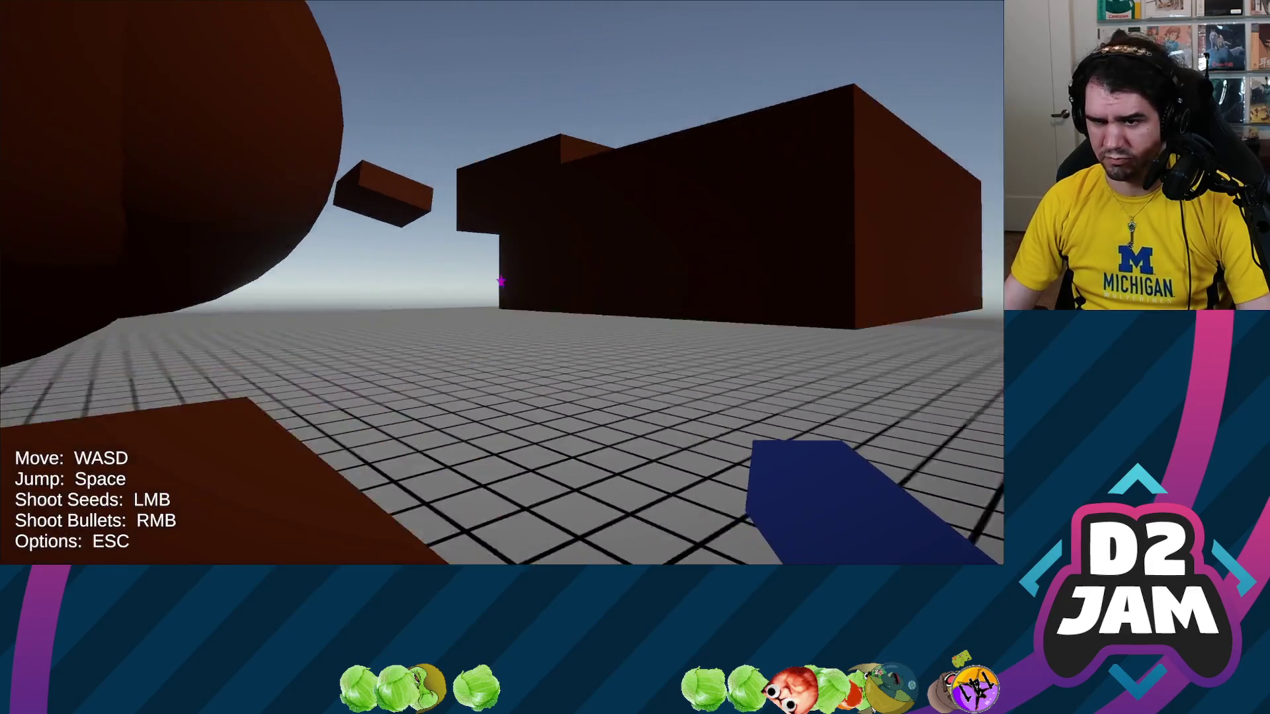
pyautogui.rightClick(502, 282)
pyautogui.press('s')
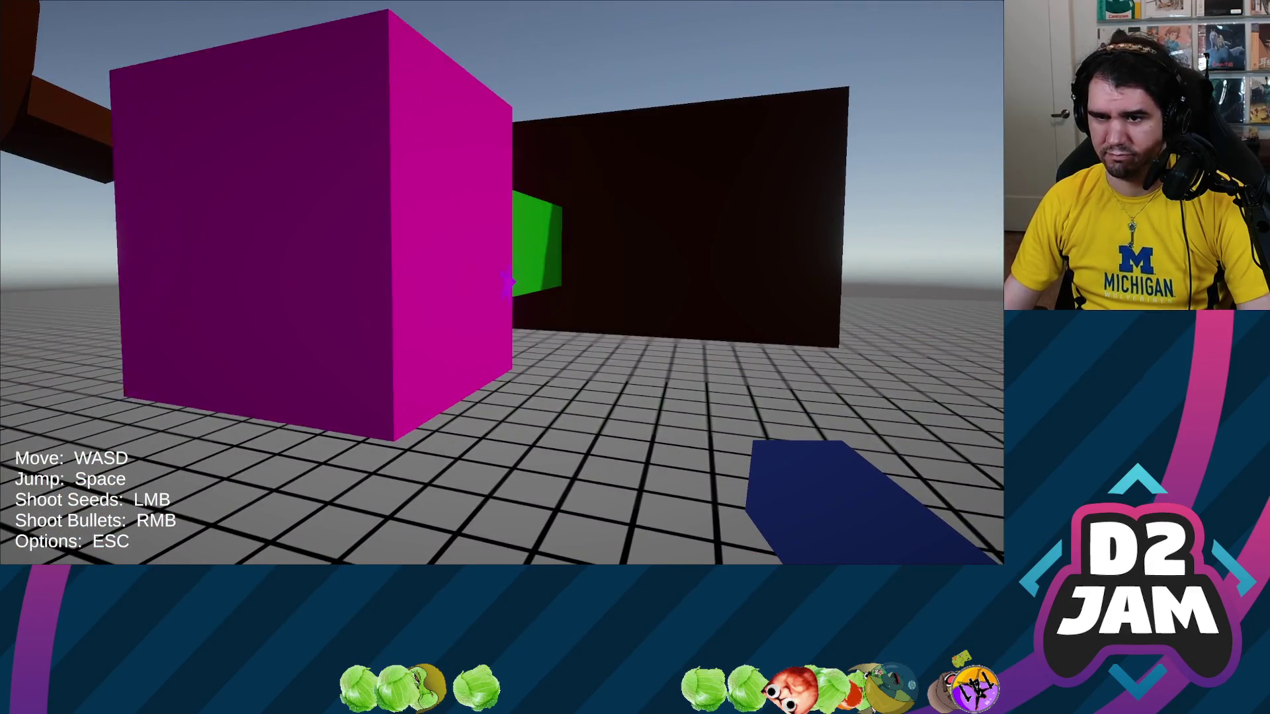
pyautogui.press('w')
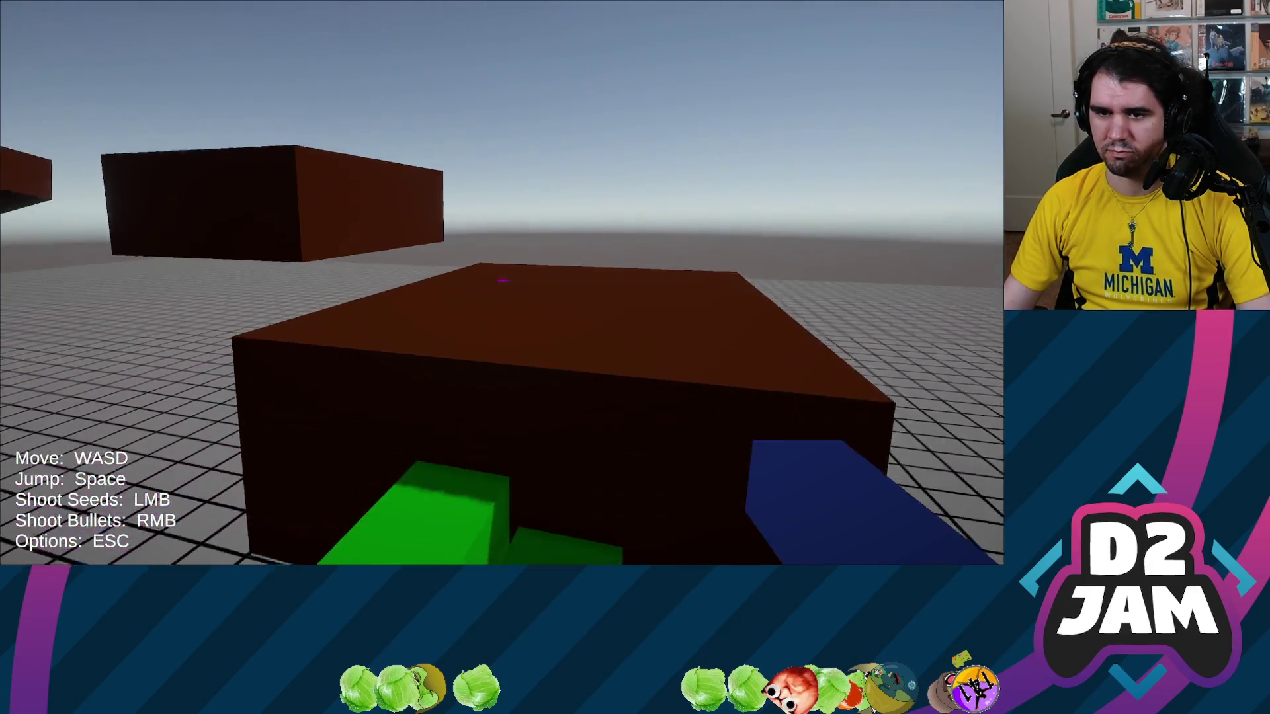
pyautogui.press('space')
pyautogui.press('w')
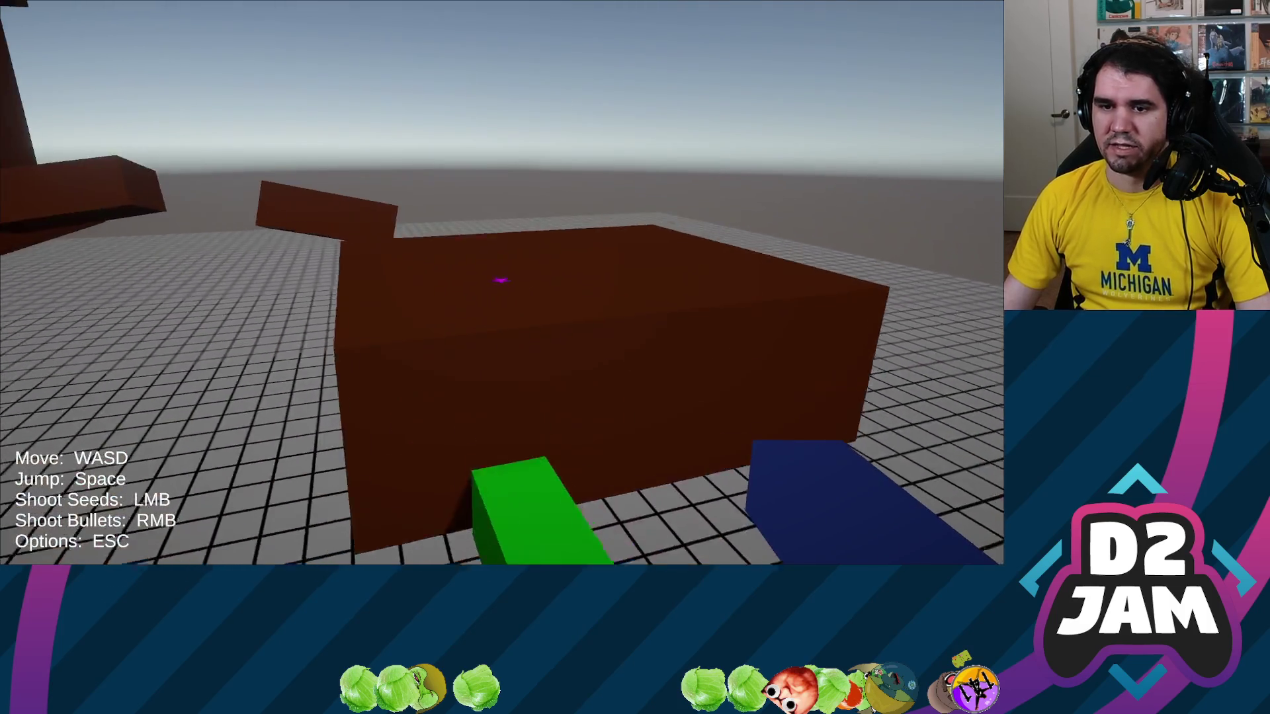
pyautogui.press('w')
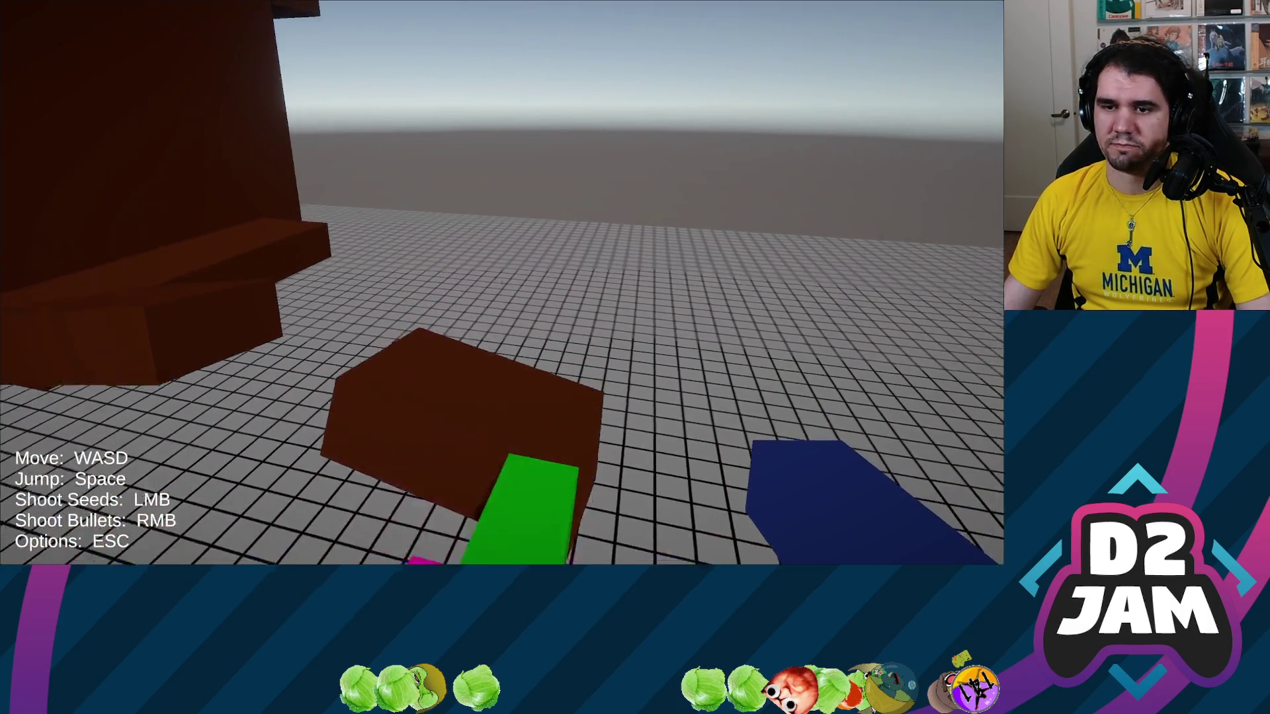
pyautogui.press('w')
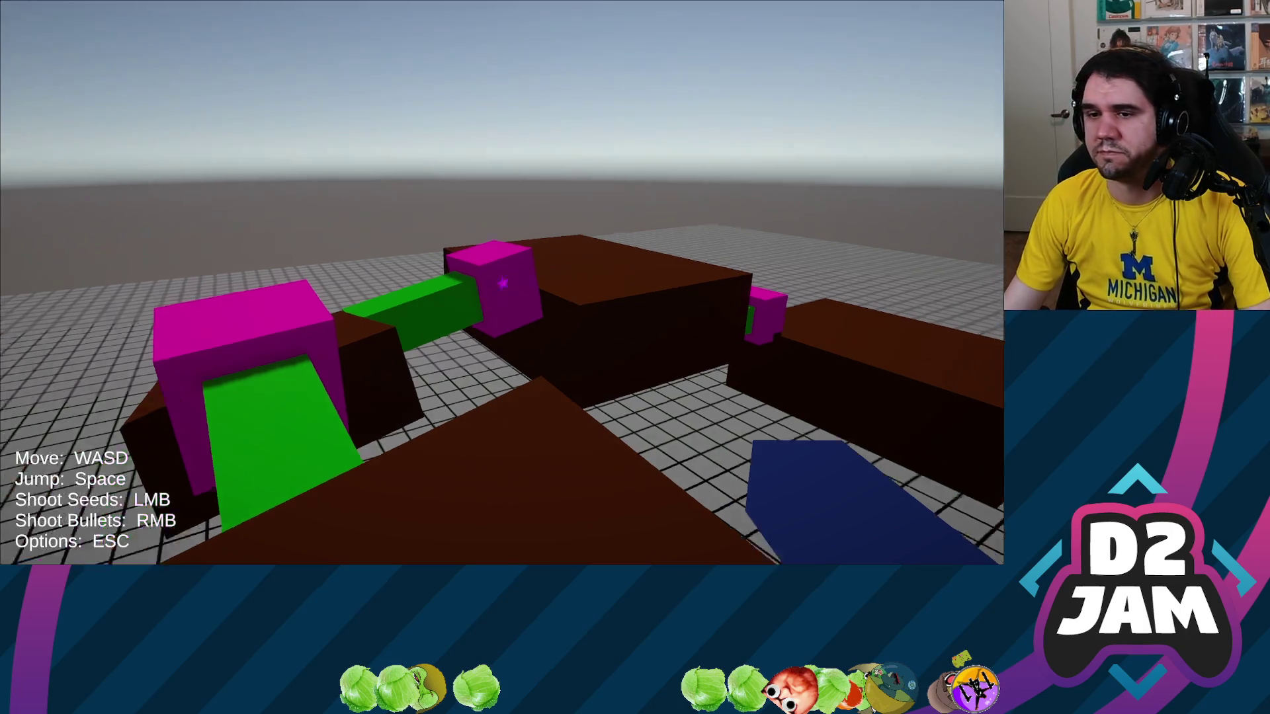
# Plant seedlings on the brown slope and box, jumping on and off the box.
pyautogui.click(502, 283)
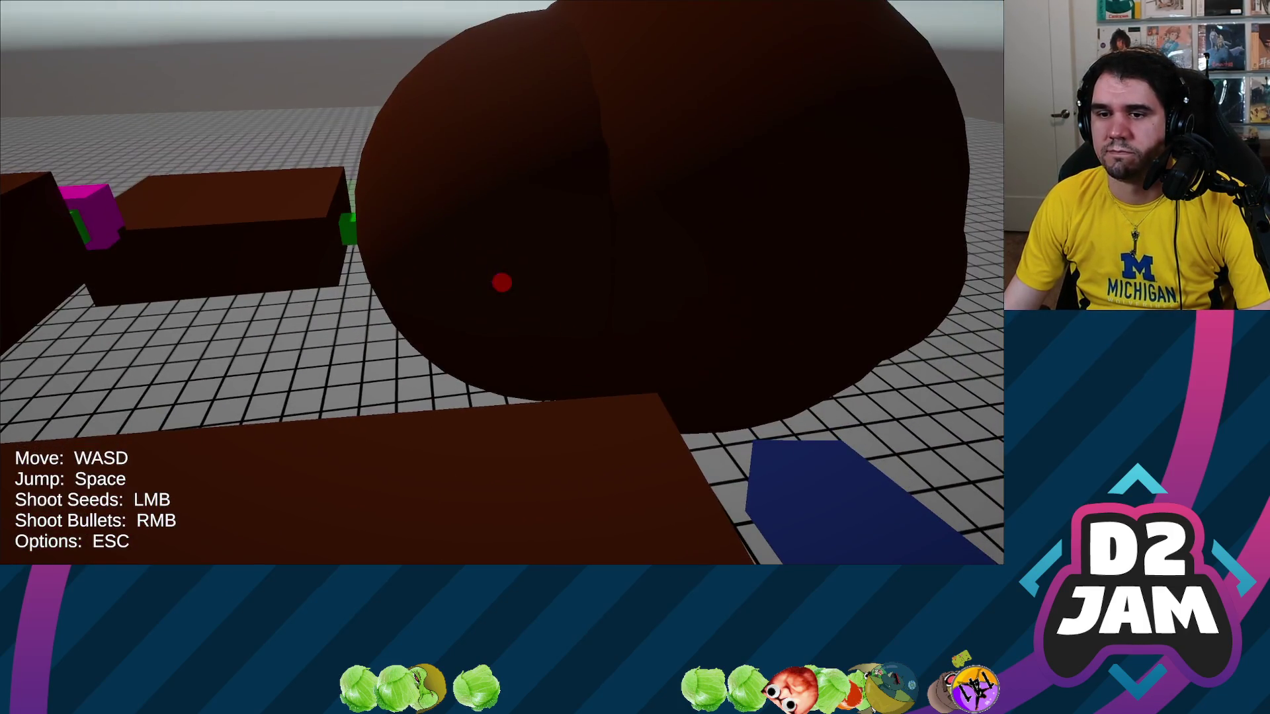
pyautogui.click(502, 283)
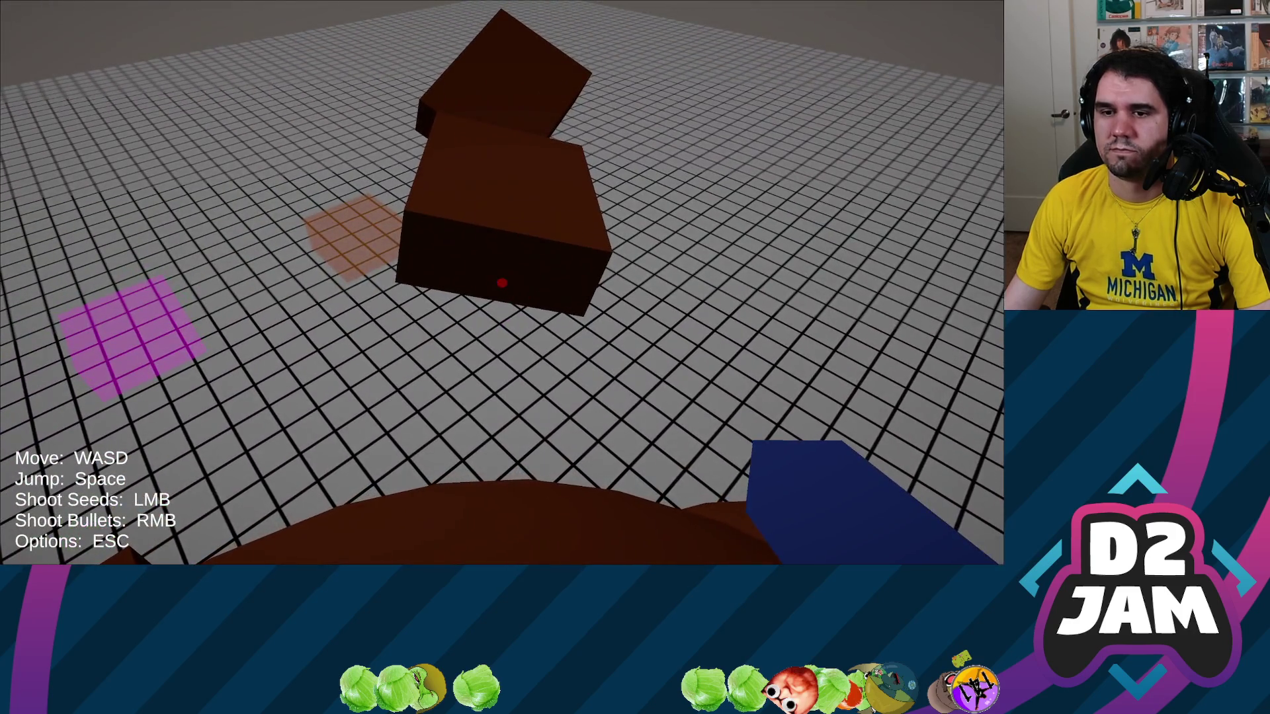
pyautogui.click(501, 283)
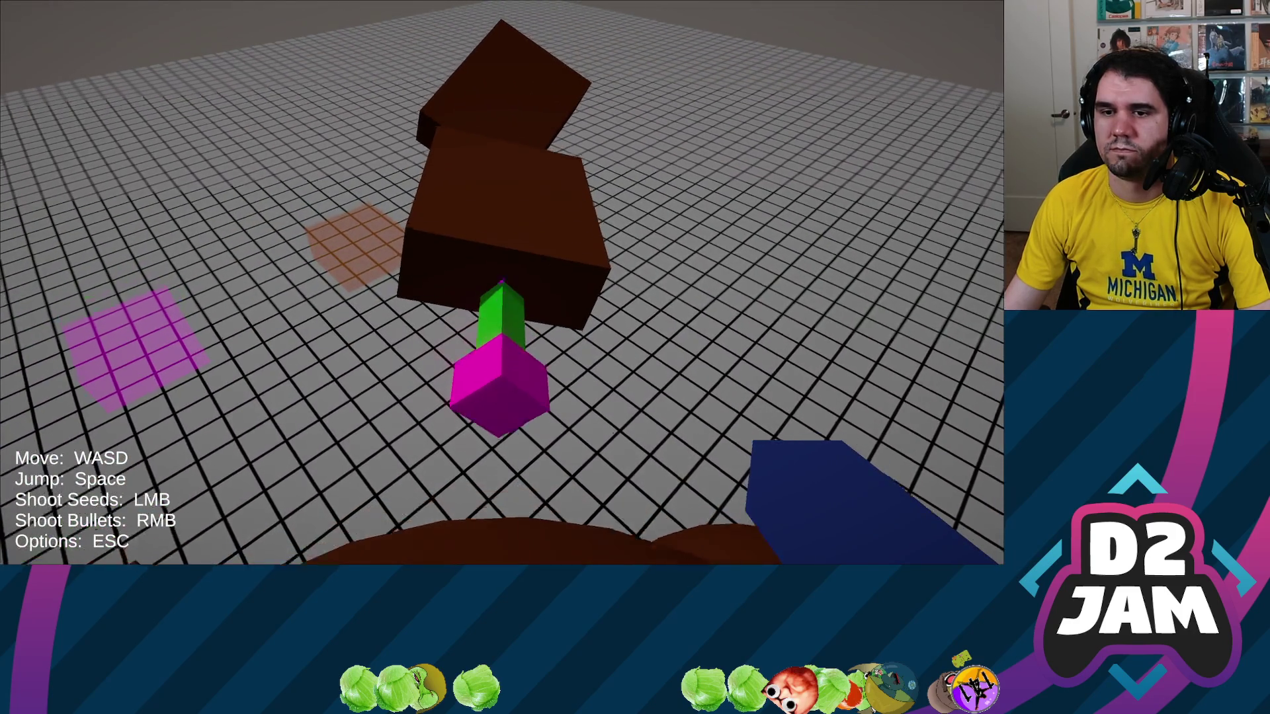
pyautogui.press('w')
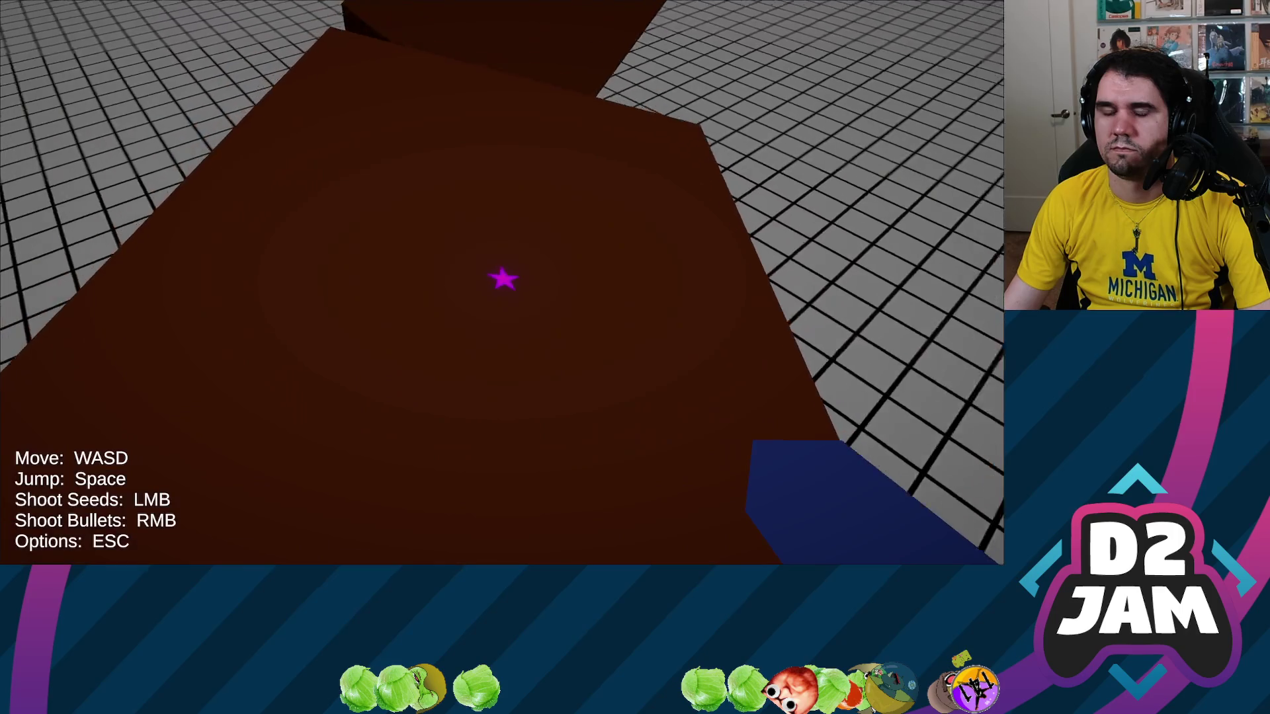
pyautogui.press('s')
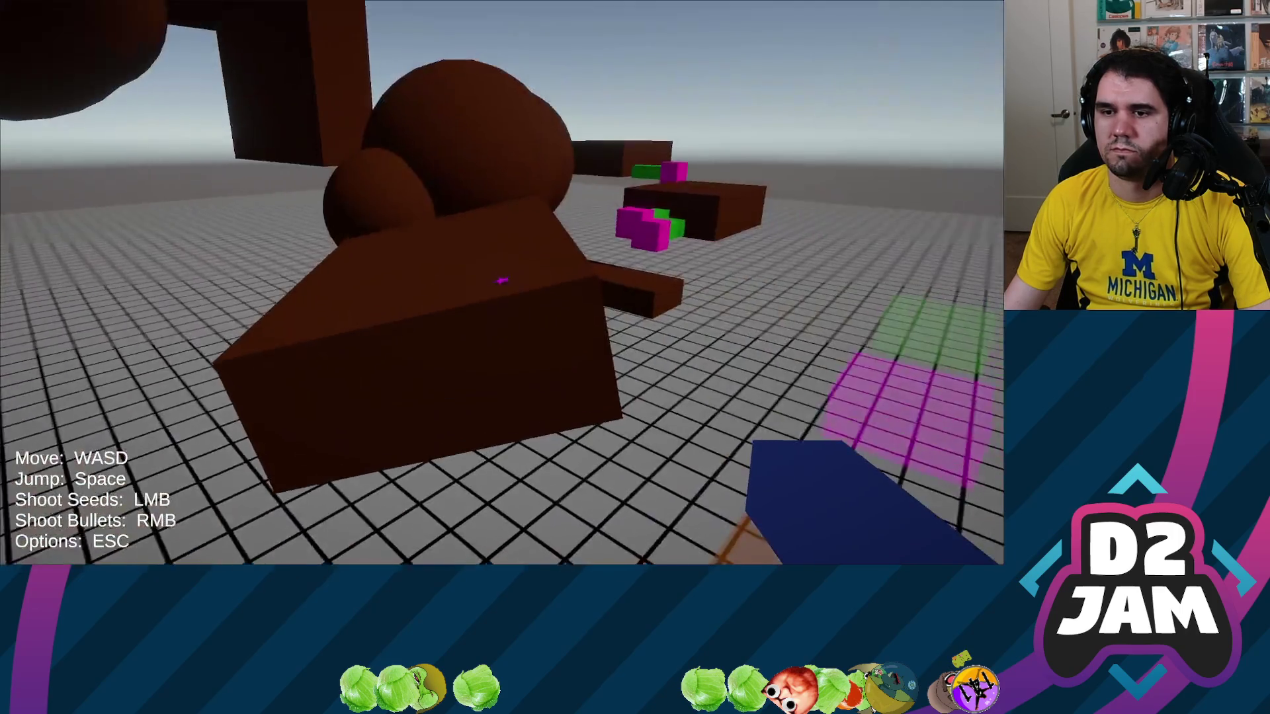
pyautogui.press('w')
pyautogui.click(501, 281)
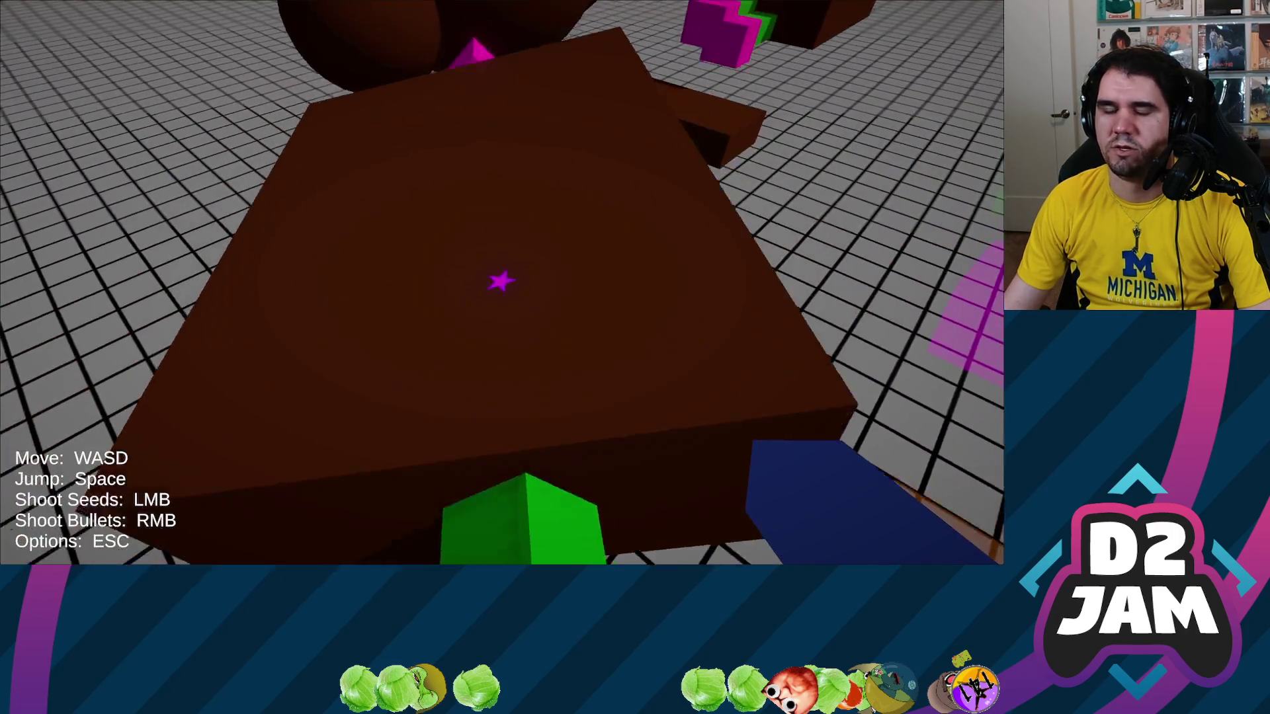
pyautogui.press('s')
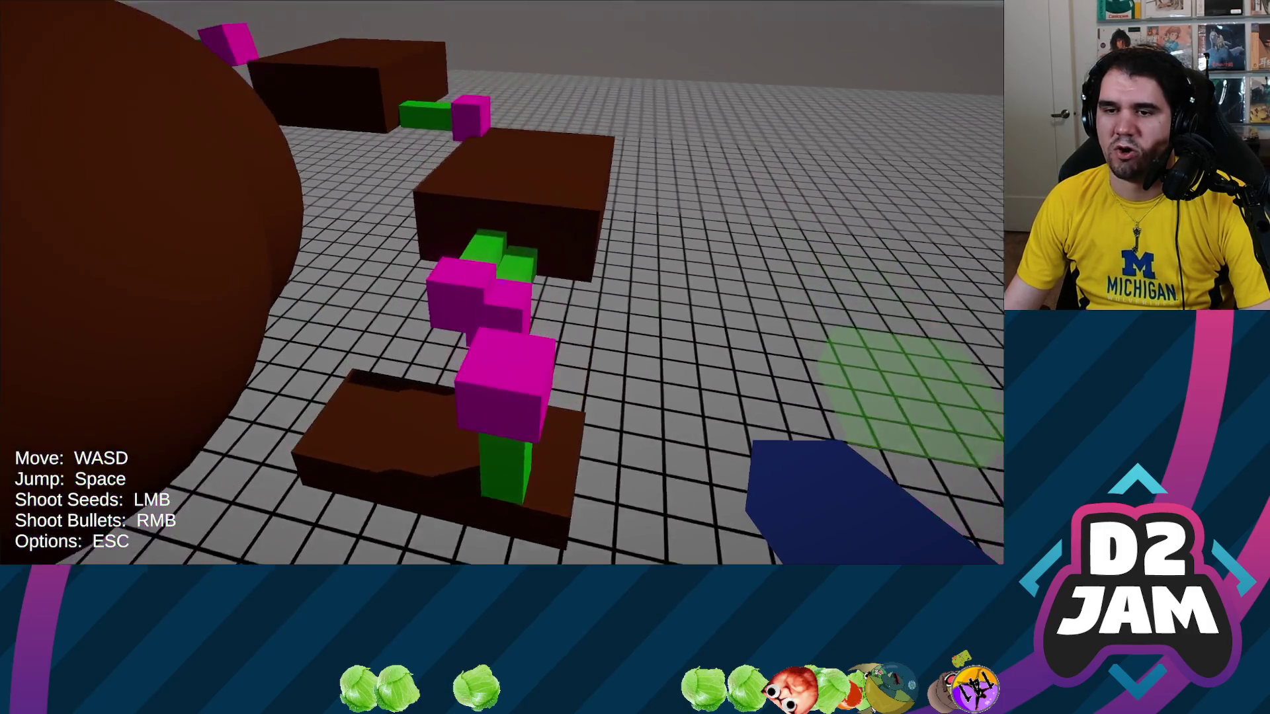
pyautogui.press('w')
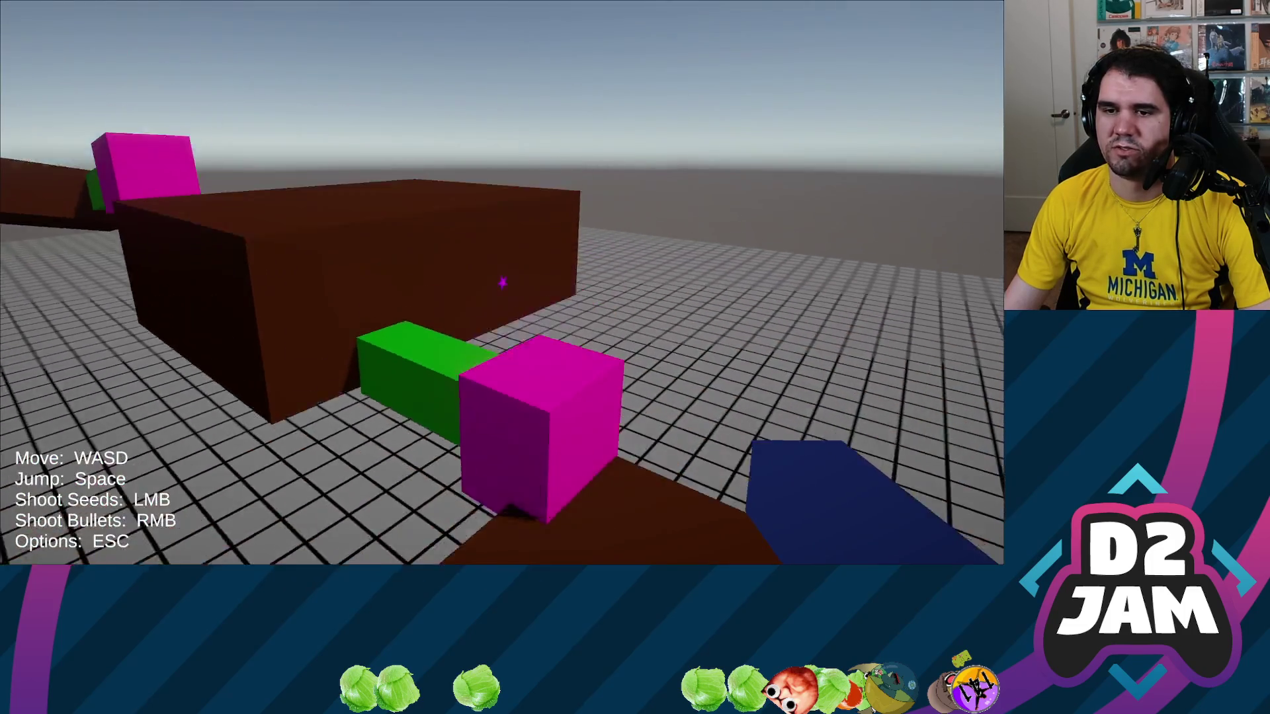
pyautogui.press('w')
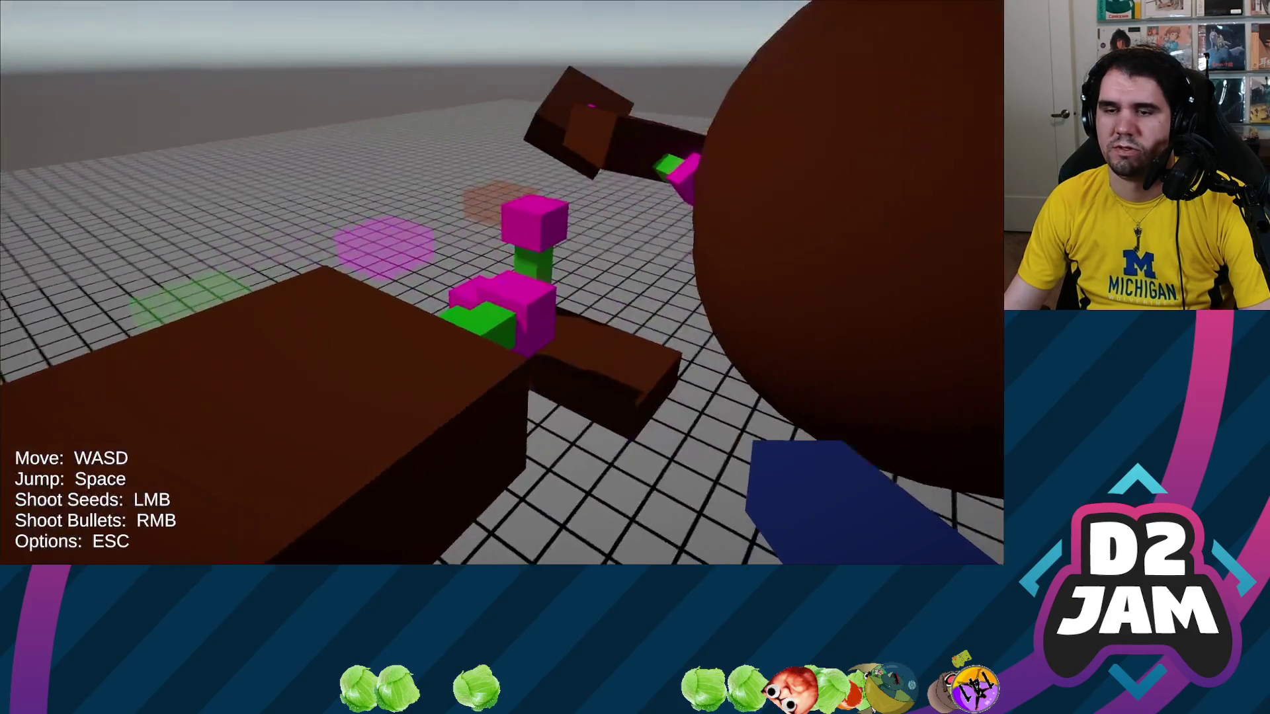
# Walk among the seedlings, under the floating brown boxes, to the round-headed figure.
pyautogui.press('w')
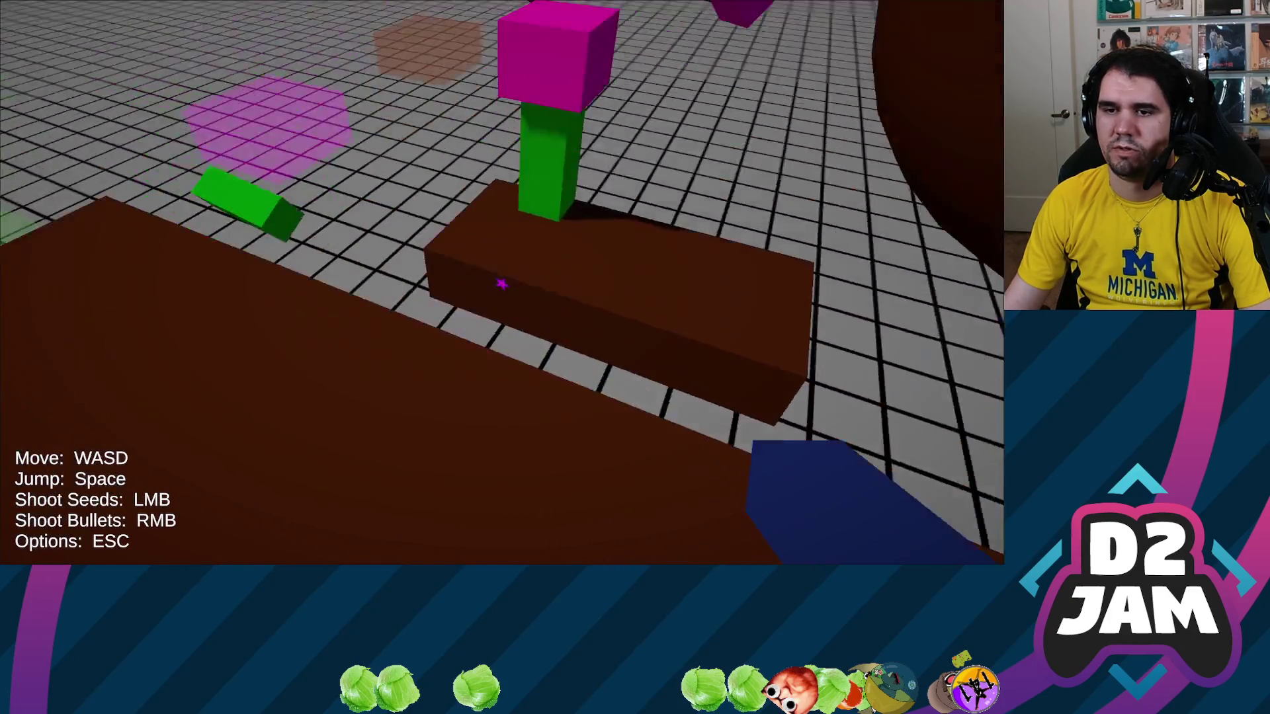
pyautogui.press('w')
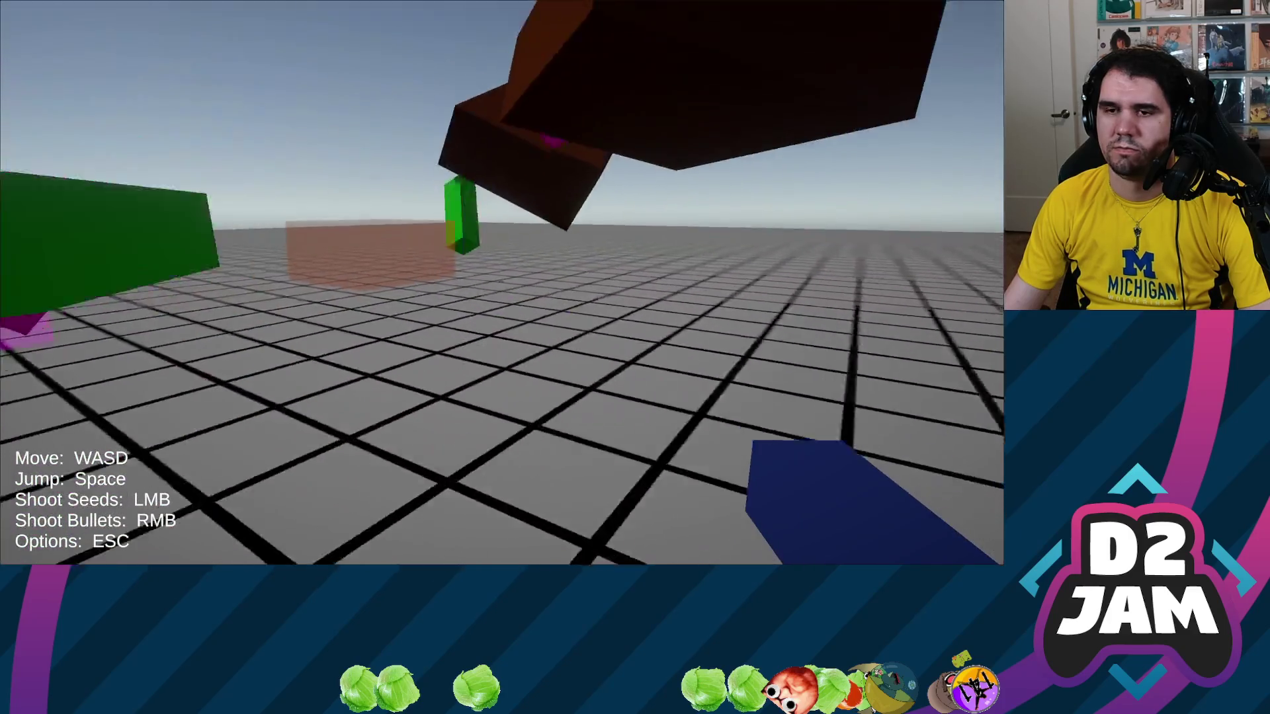
pyautogui.press('w')
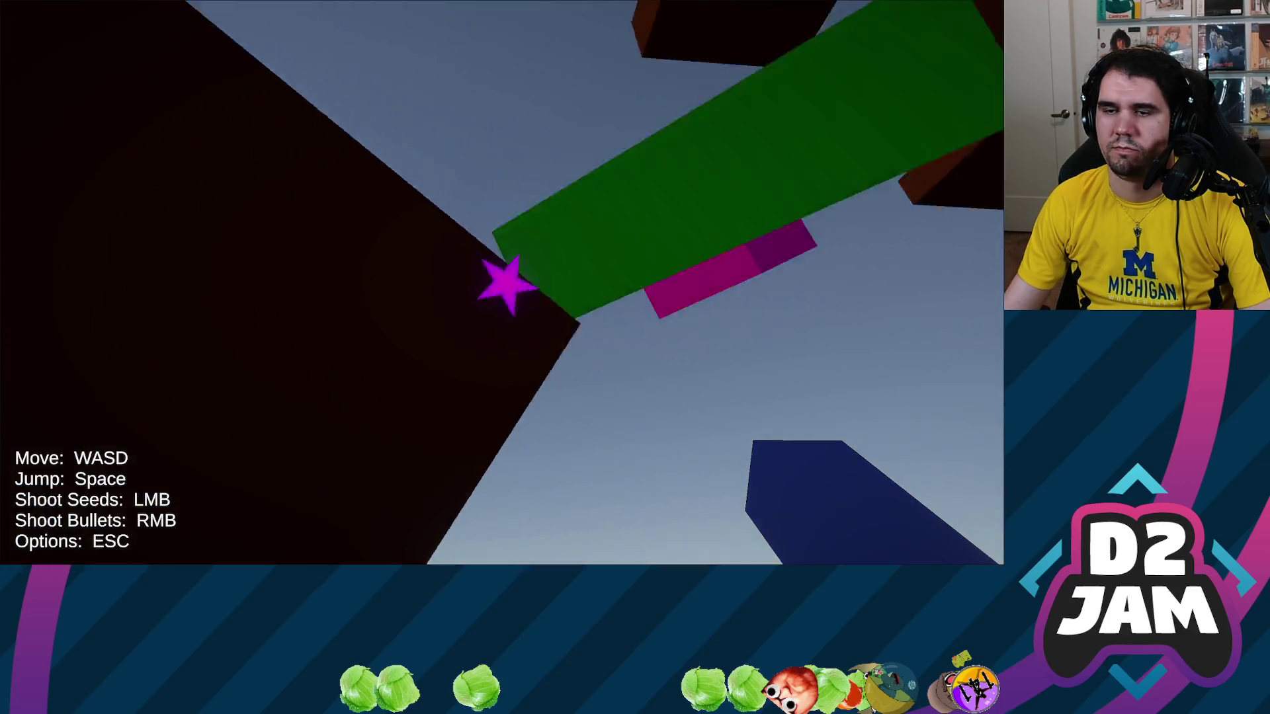
pyautogui.press('w')
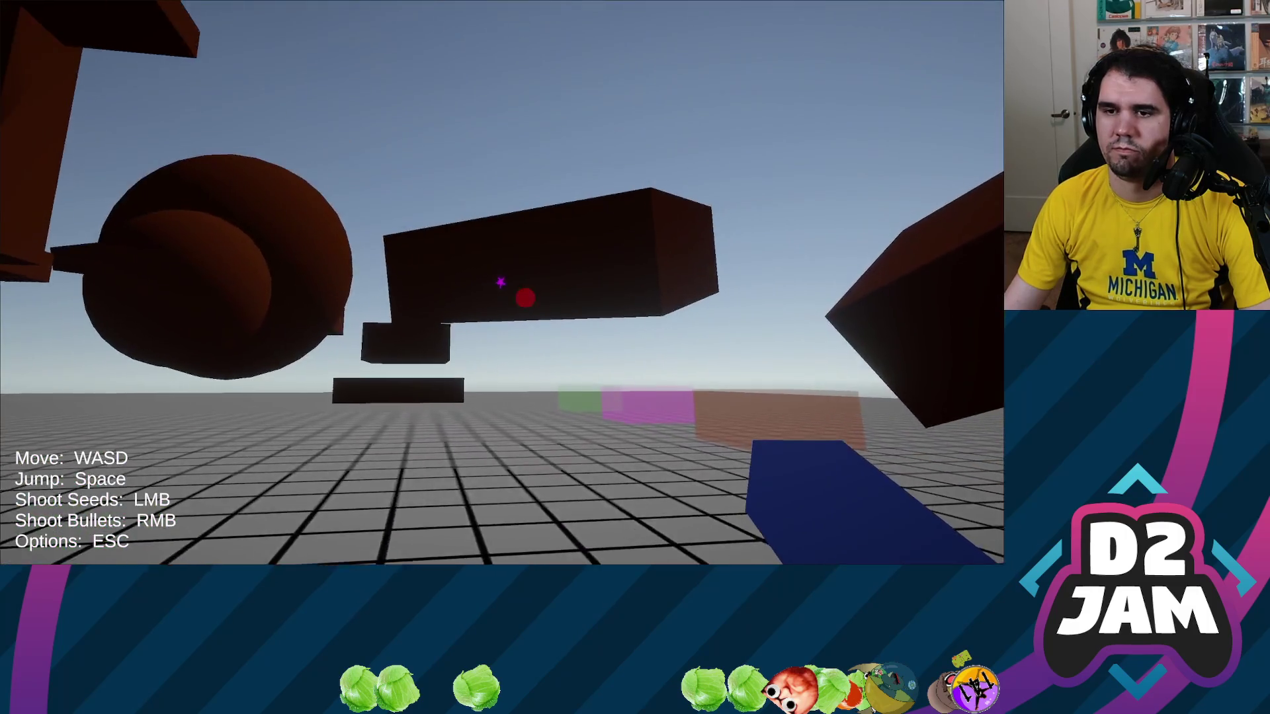
pyautogui.press('w')
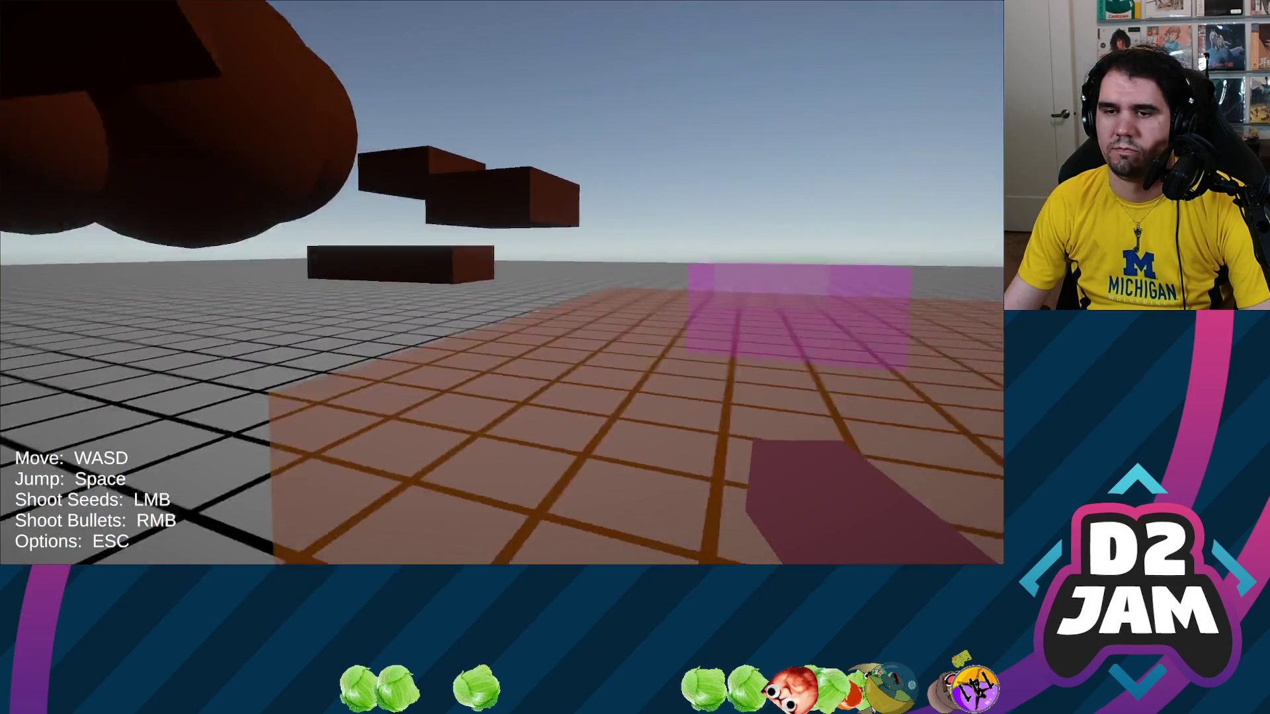
pyautogui.press('s')
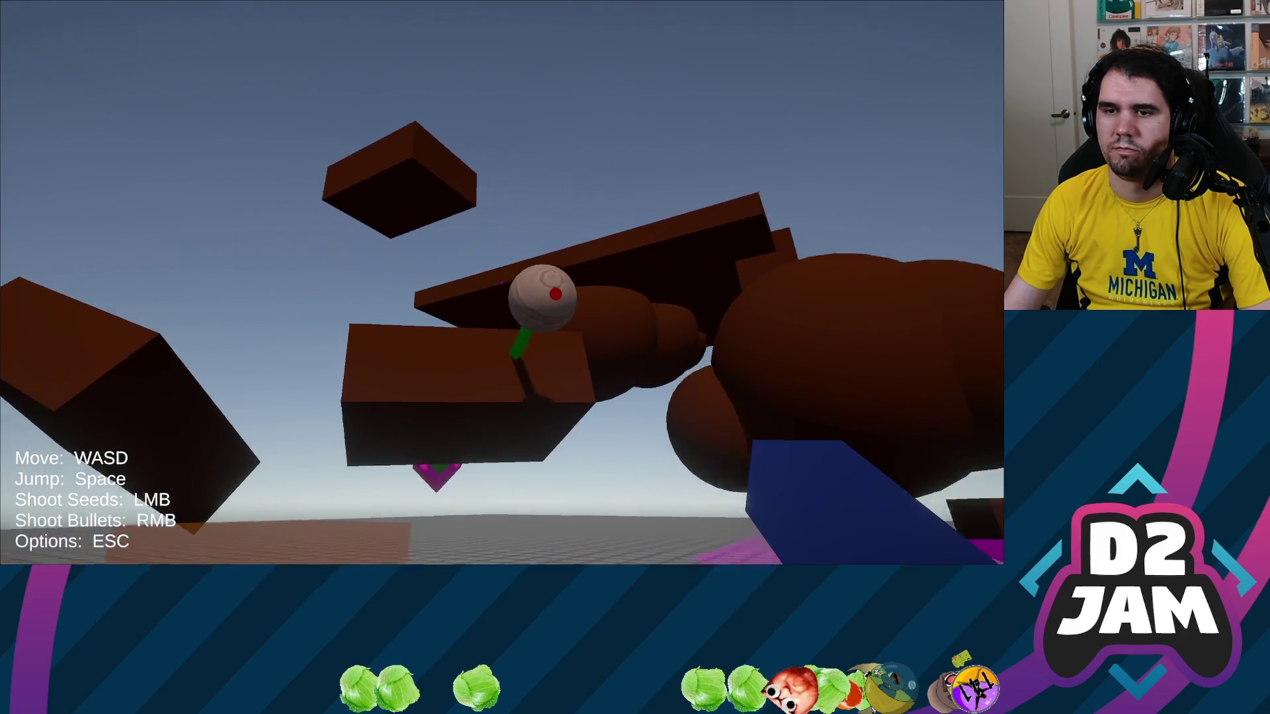
pyautogui.press('s')
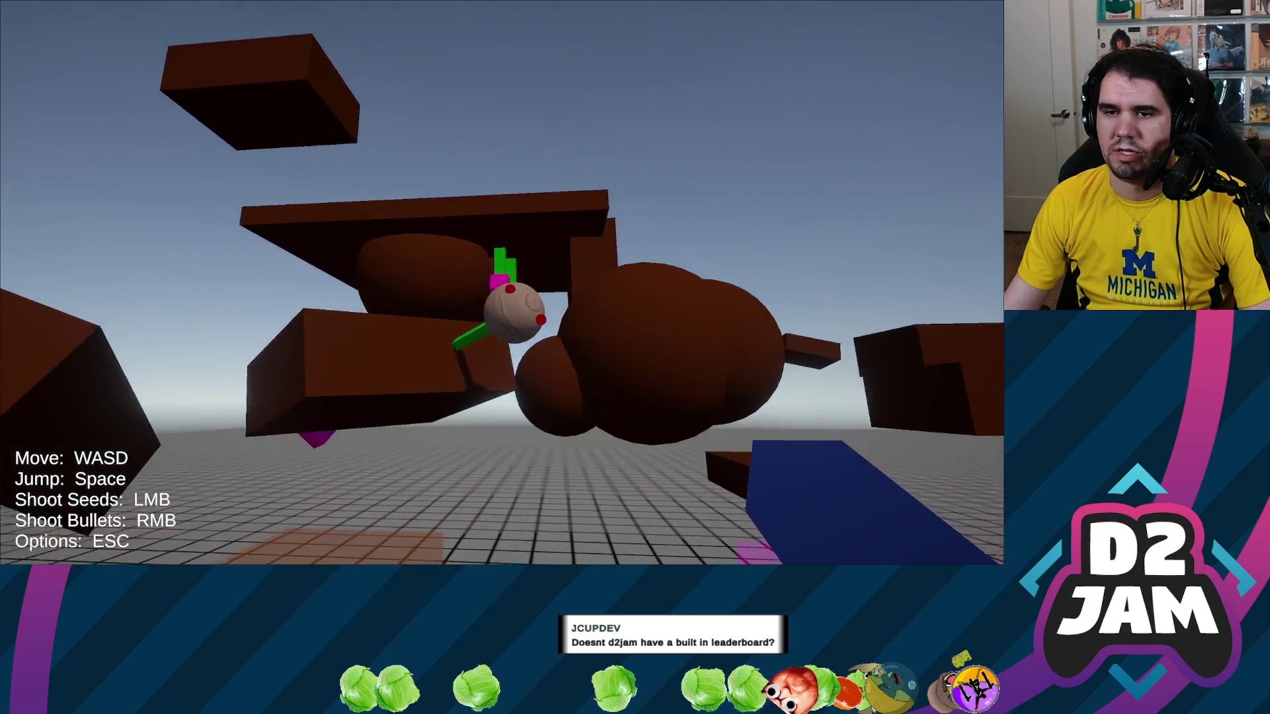
pyautogui.press('w')
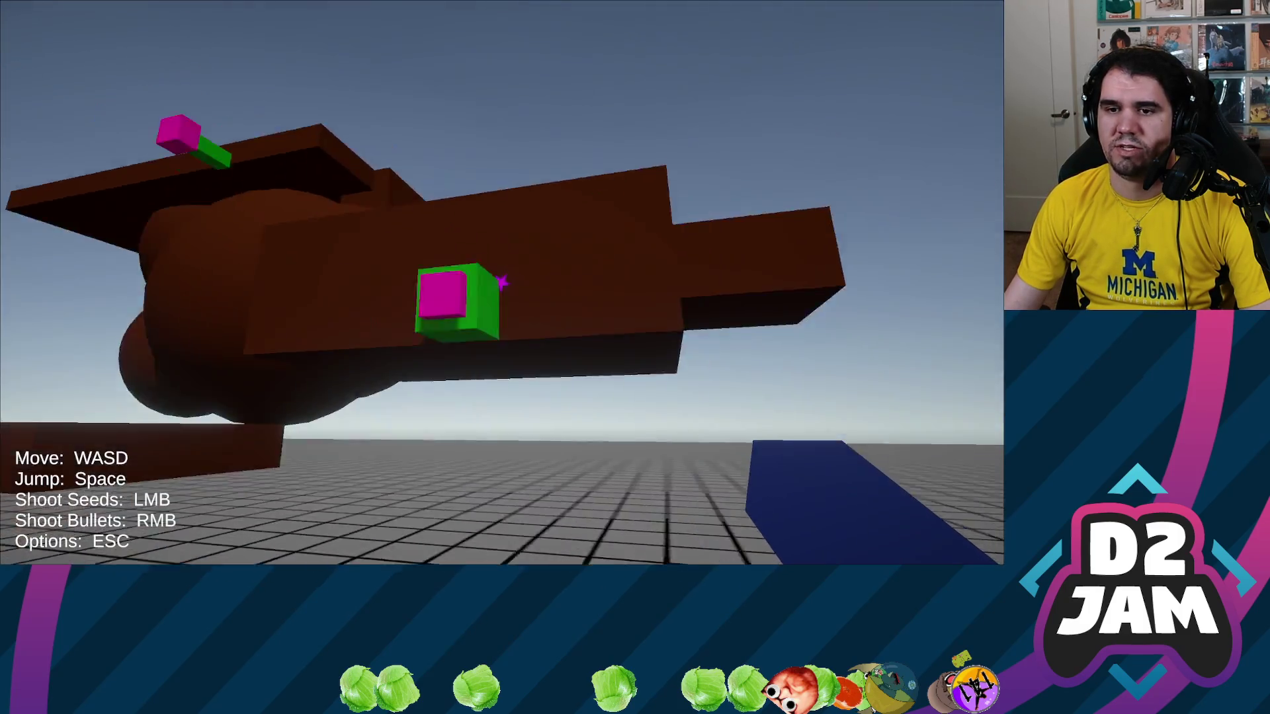
# Blast the floating brown blocks with bullets and vine seeds, then exit fullscreen back to the Unity Editor.
pyautogui.rightClick(503, 282)
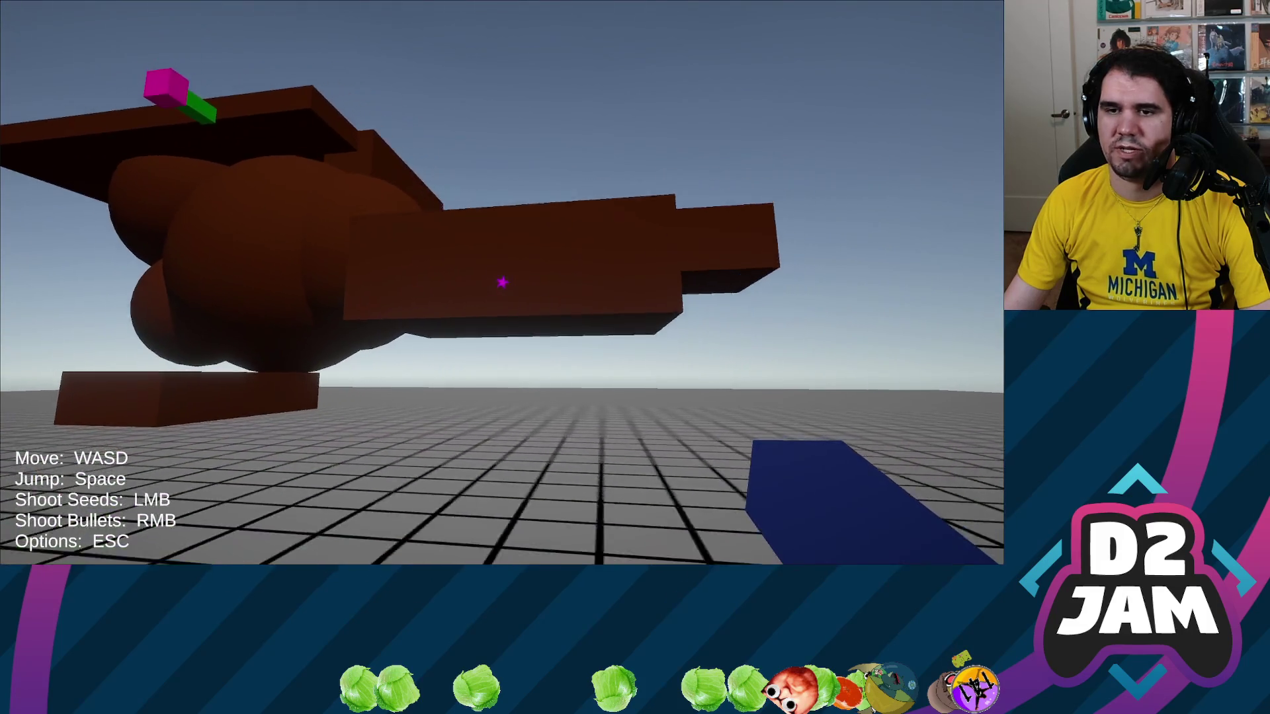
pyautogui.click(502, 283)
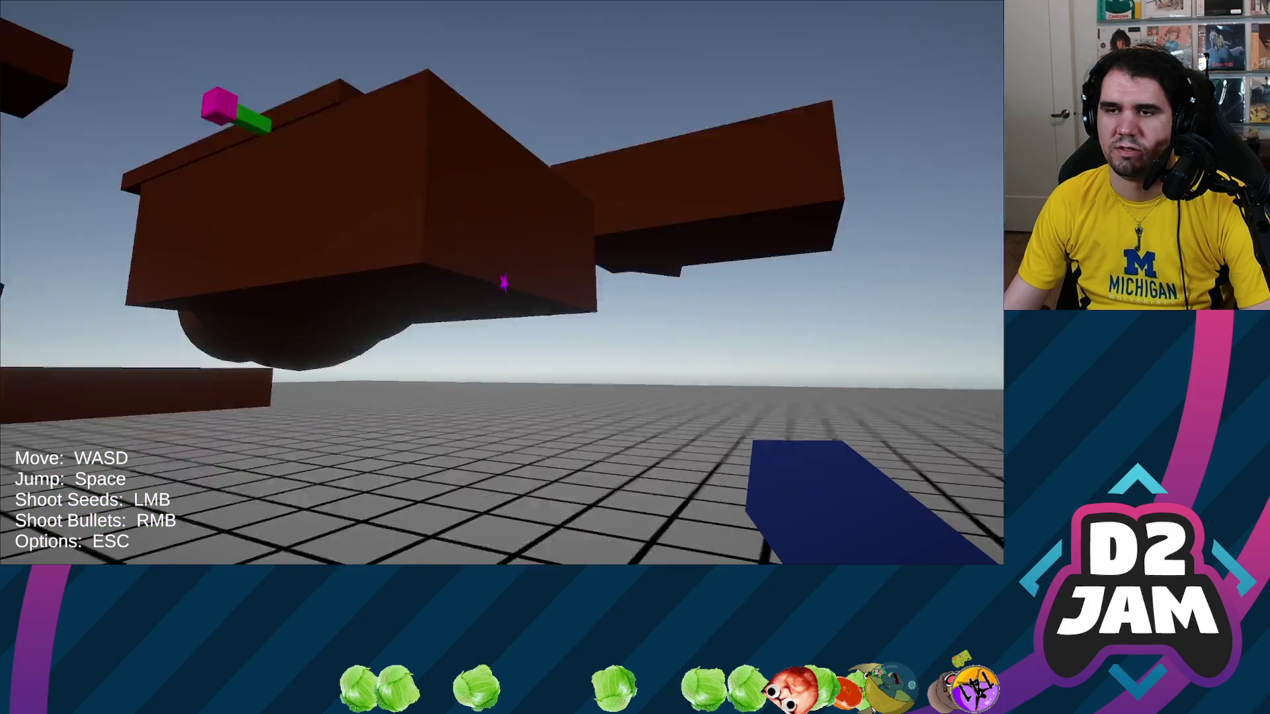
pyautogui.rightClick(501, 283)
pyautogui.click(501, 283)
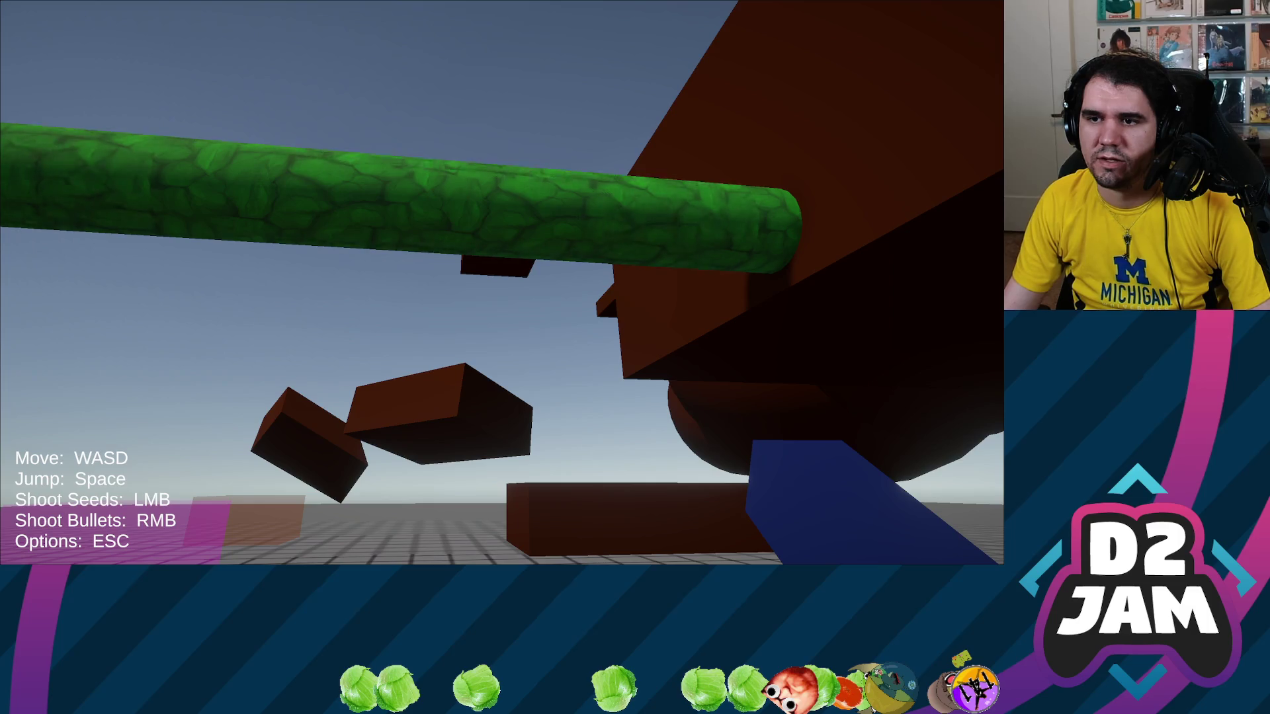
pyautogui.press('Escape')
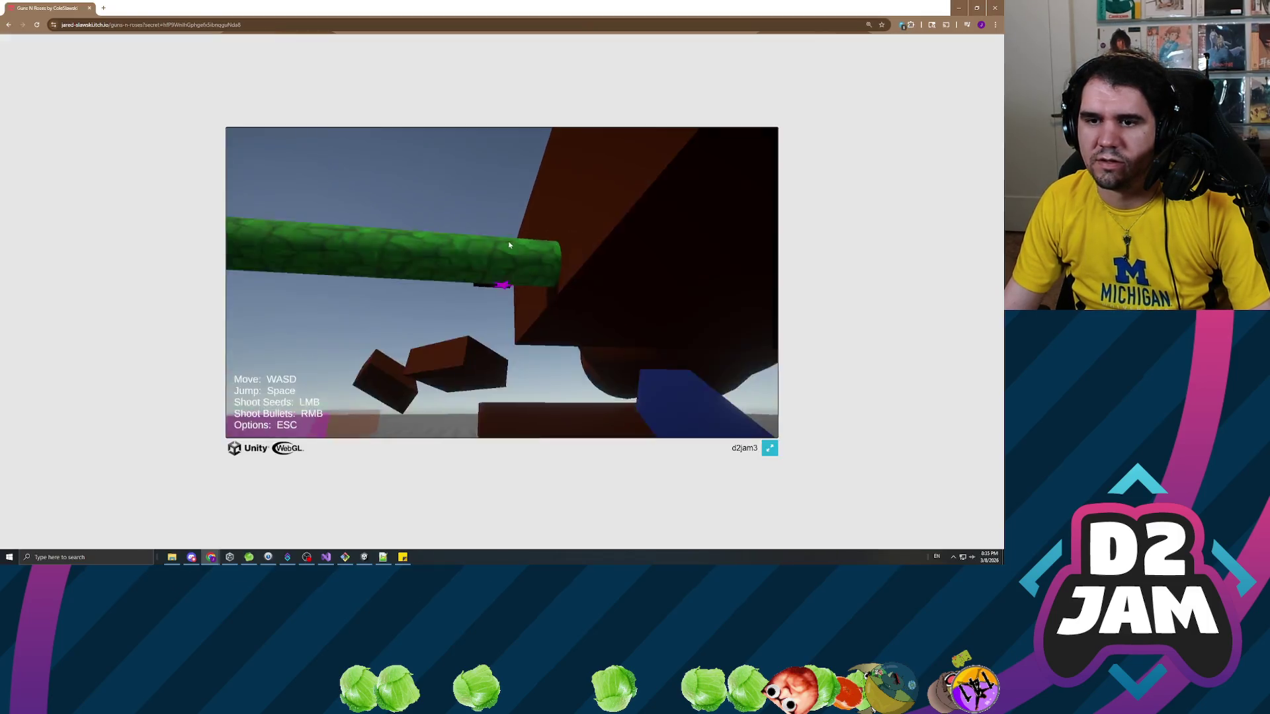
pyautogui.click(365, 560)
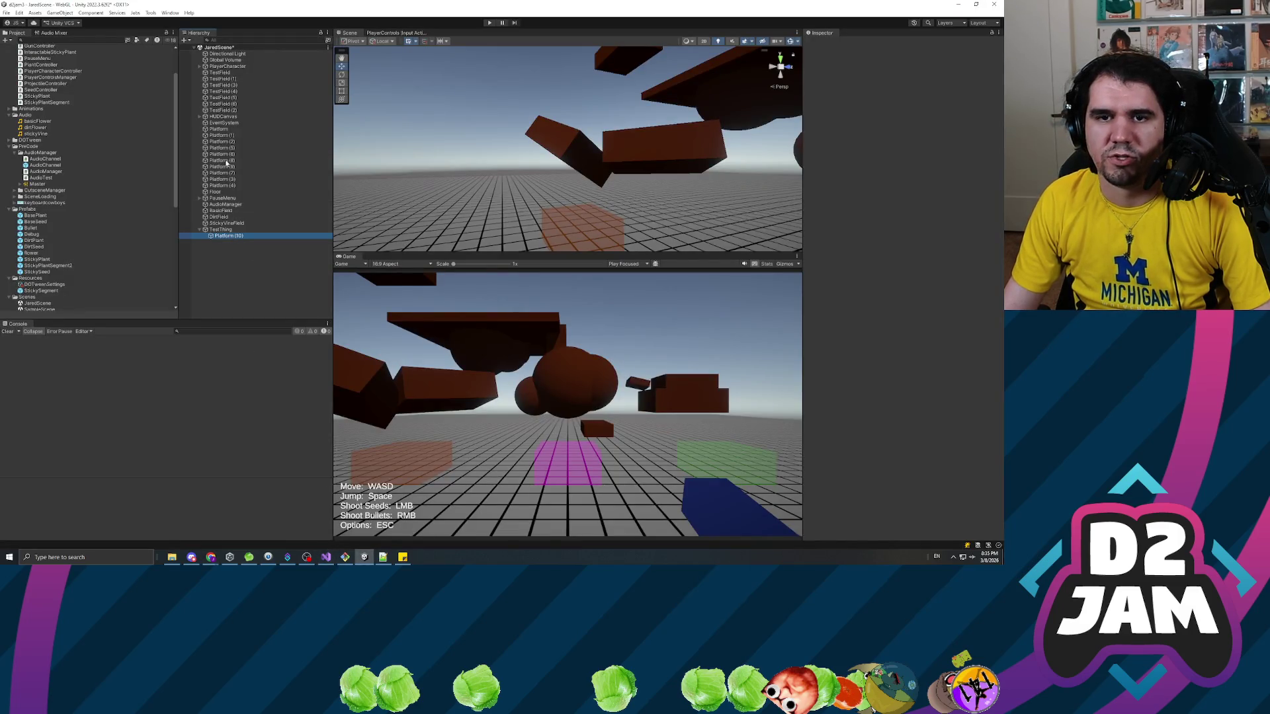
# Play the scene in the editor, pause with Esc, and select the grown plant's green stem.
pyautogui.click(490, 23)
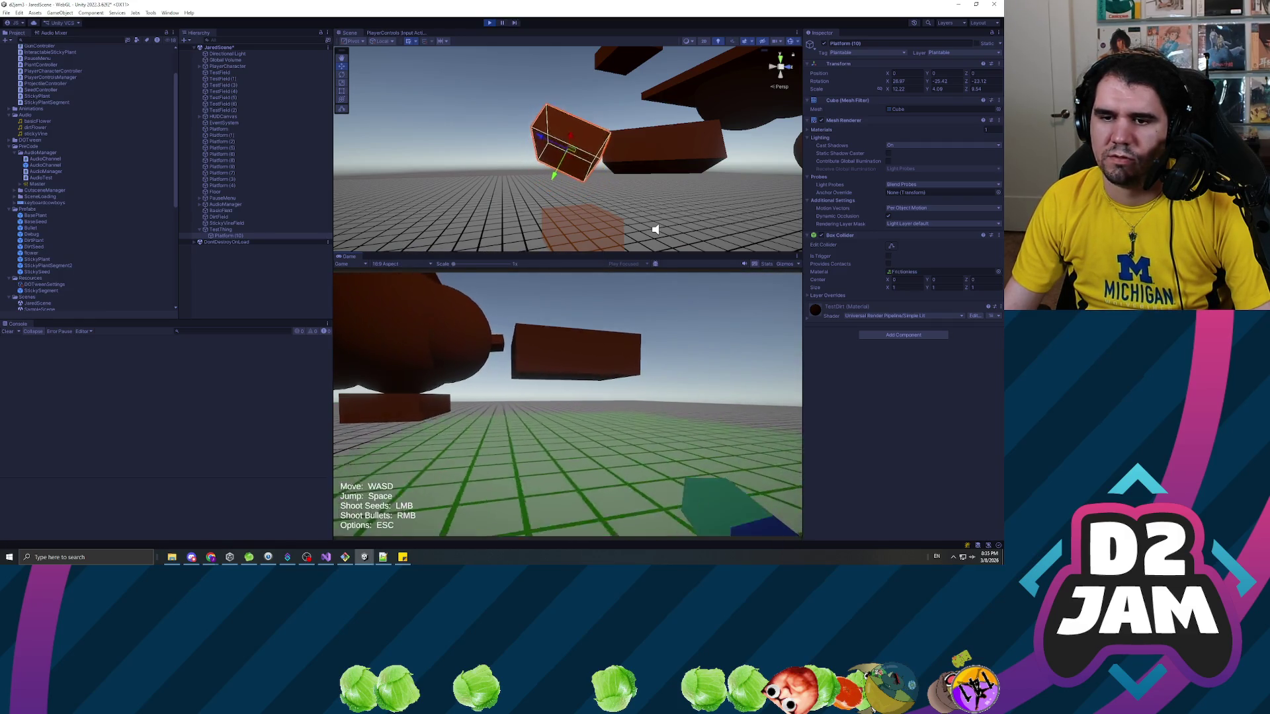
pyautogui.press('Escape')
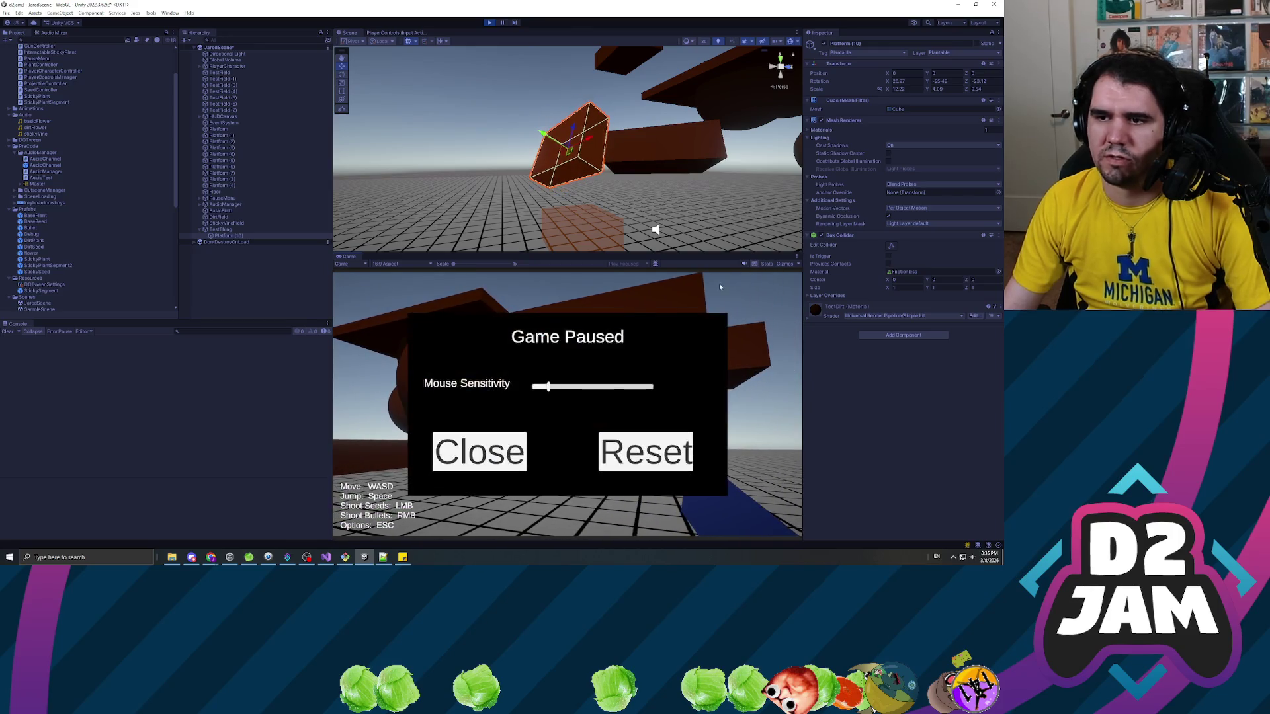
pyautogui.click(483, 451)
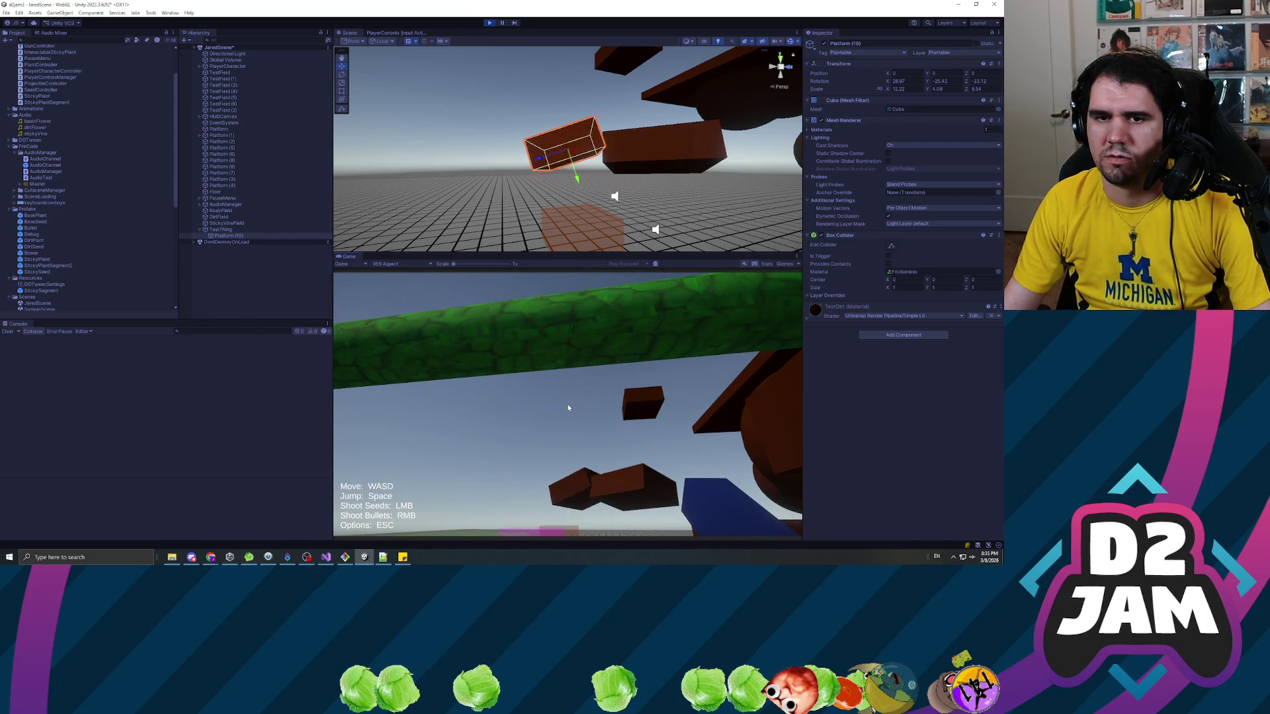
pyautogui.press('Escape')
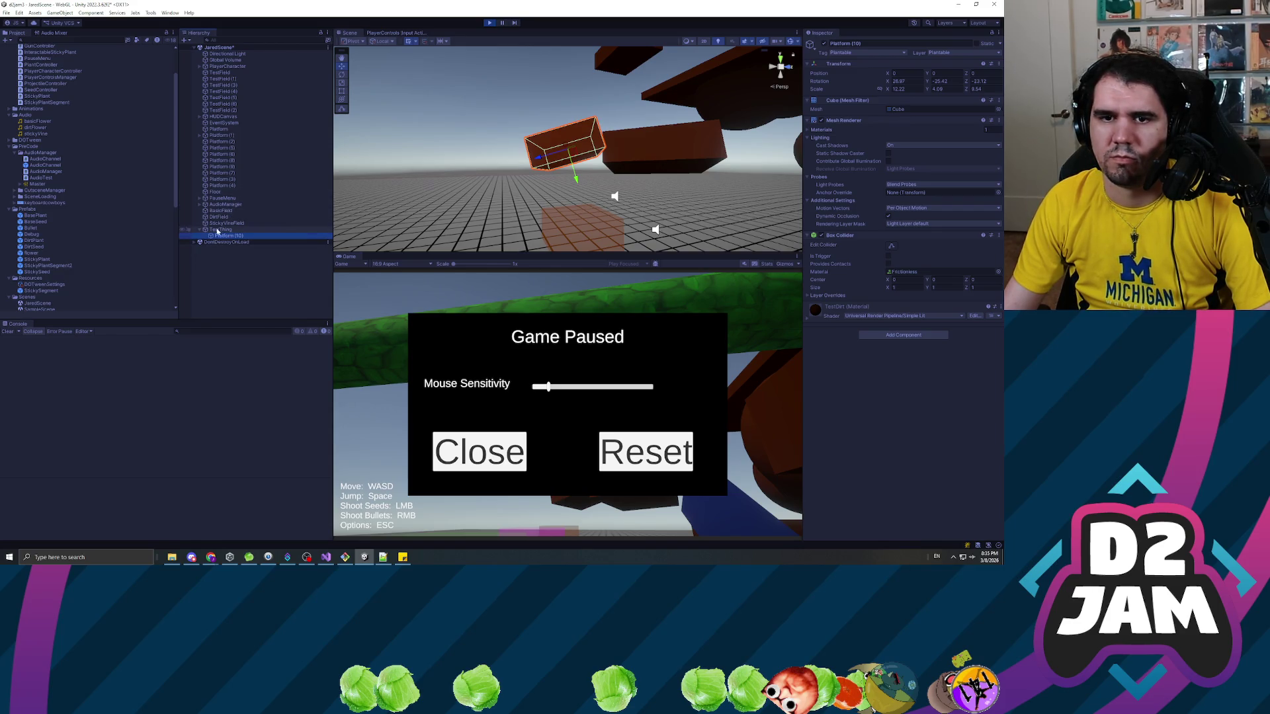
pyautogui.scroll(-5, 673, 200)
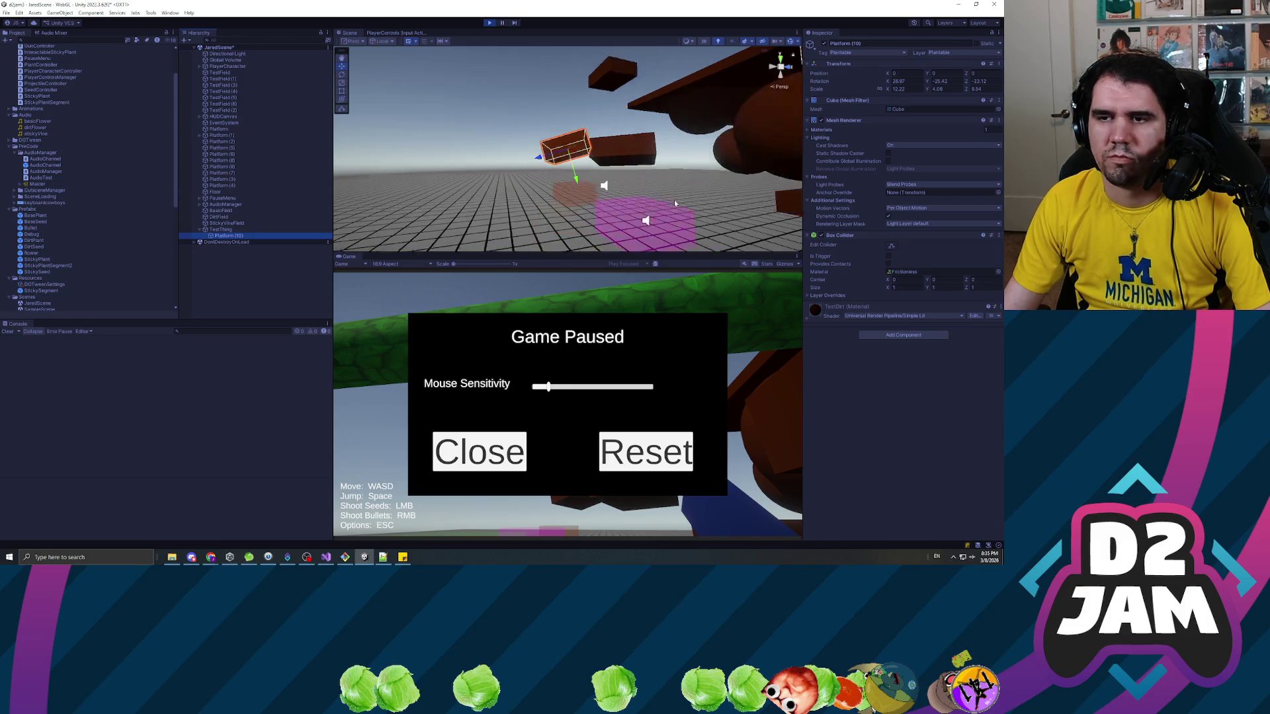
pyautogui.click(733, 159)
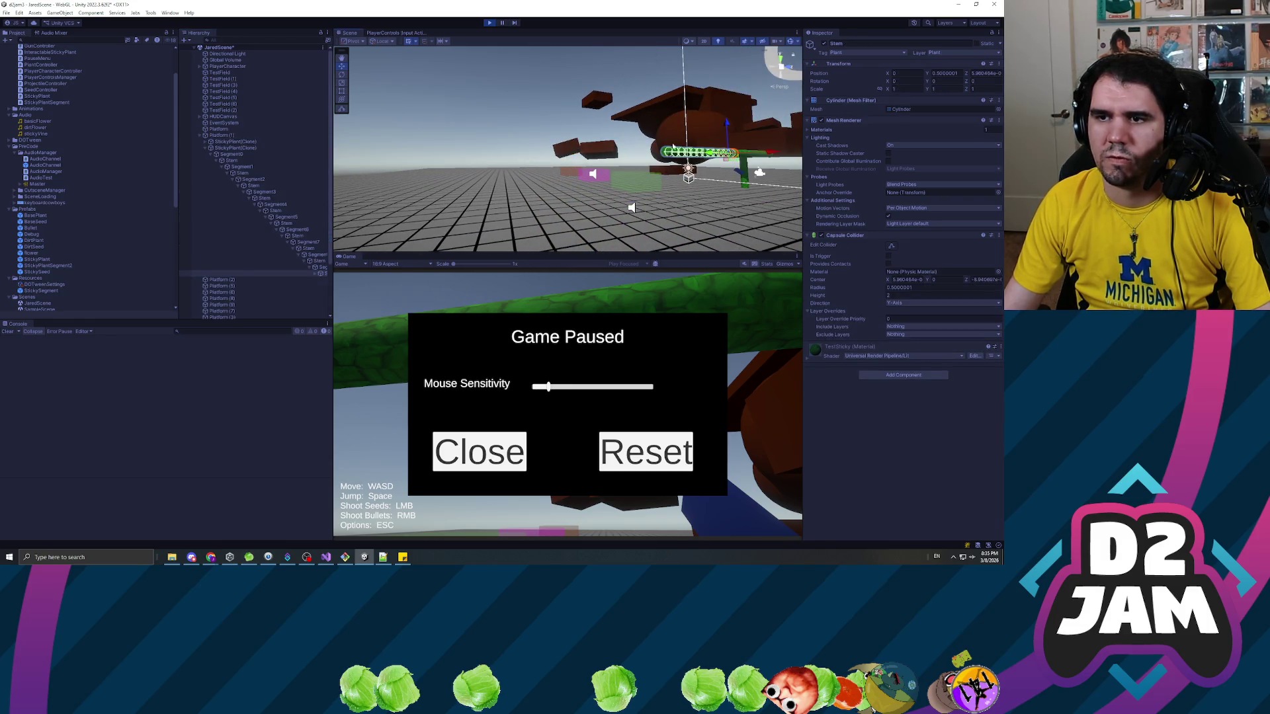
# Frame and orbit around the stem, then select Segment1 and step up to its parent Stem.
pyautogui.press('f')
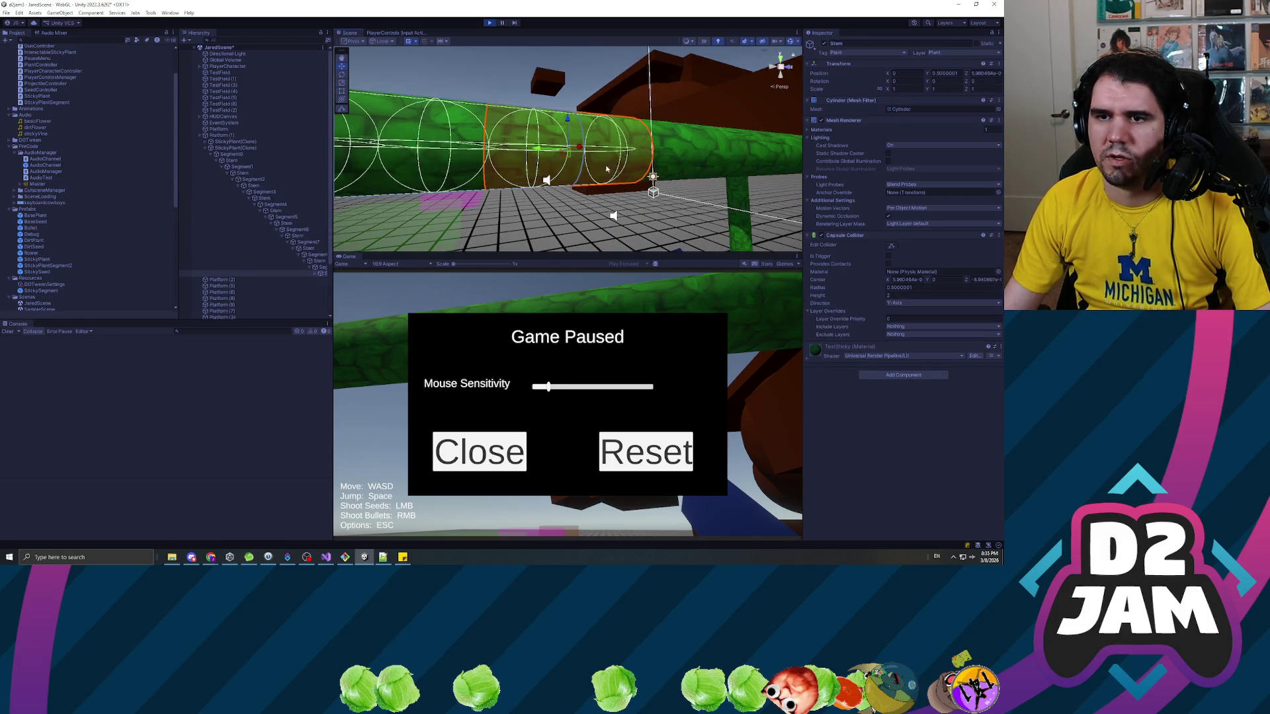
pyautogui.moveTo(606, 169); pyautogui.dragTo(560, 159)
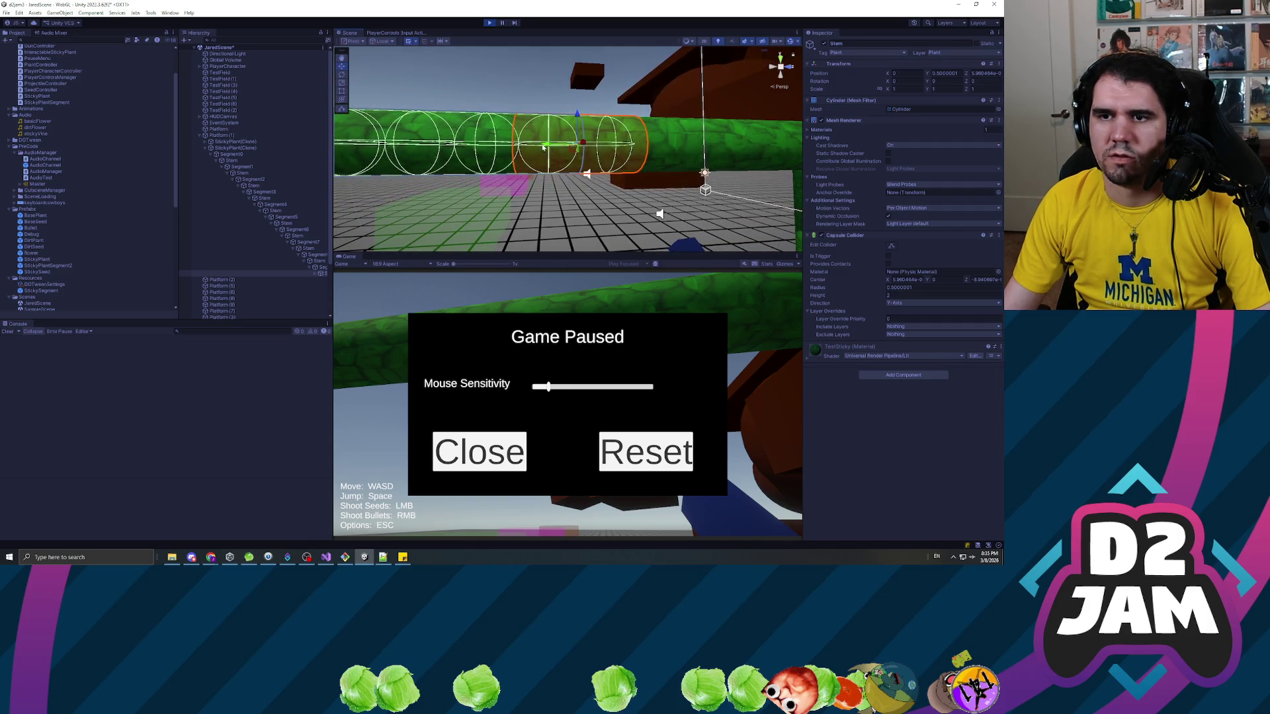
pyautogui.click(283, 166)
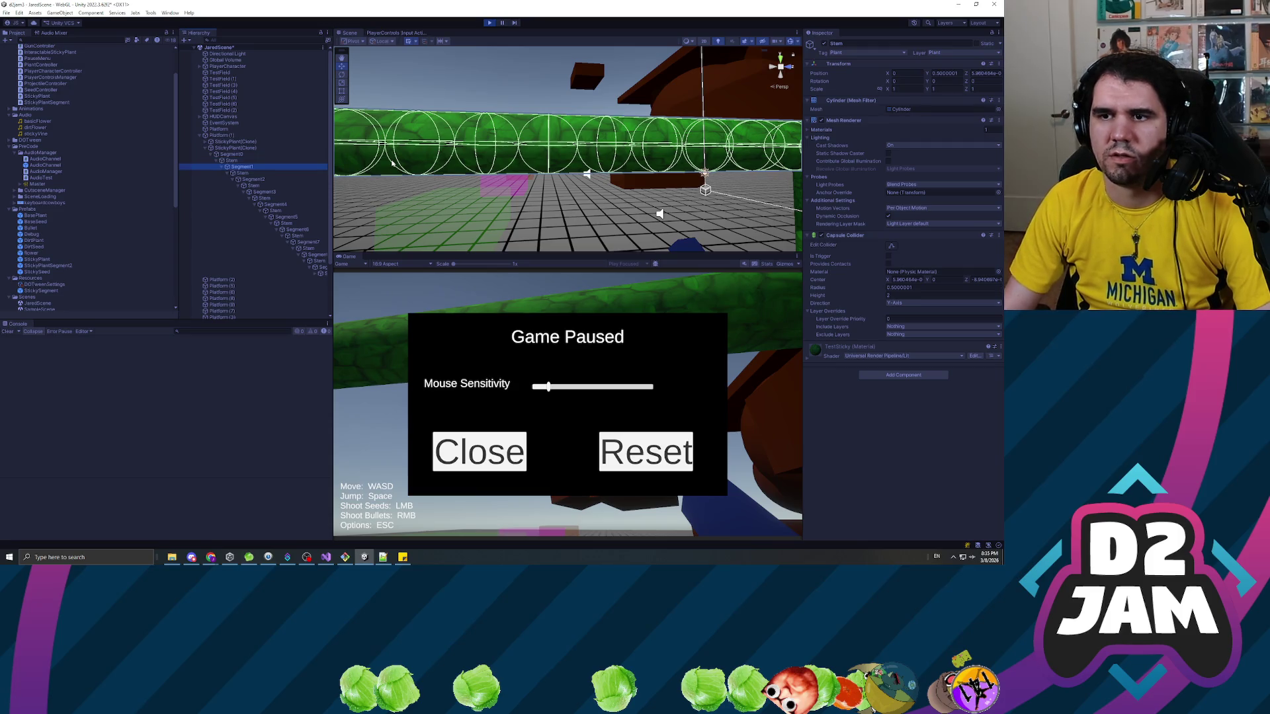
pyautogui.press('Down')
pyautogui.press('Down')
pyautogui.press('Up')
pyautogui.press('Up')
pyautogui.press('Up')
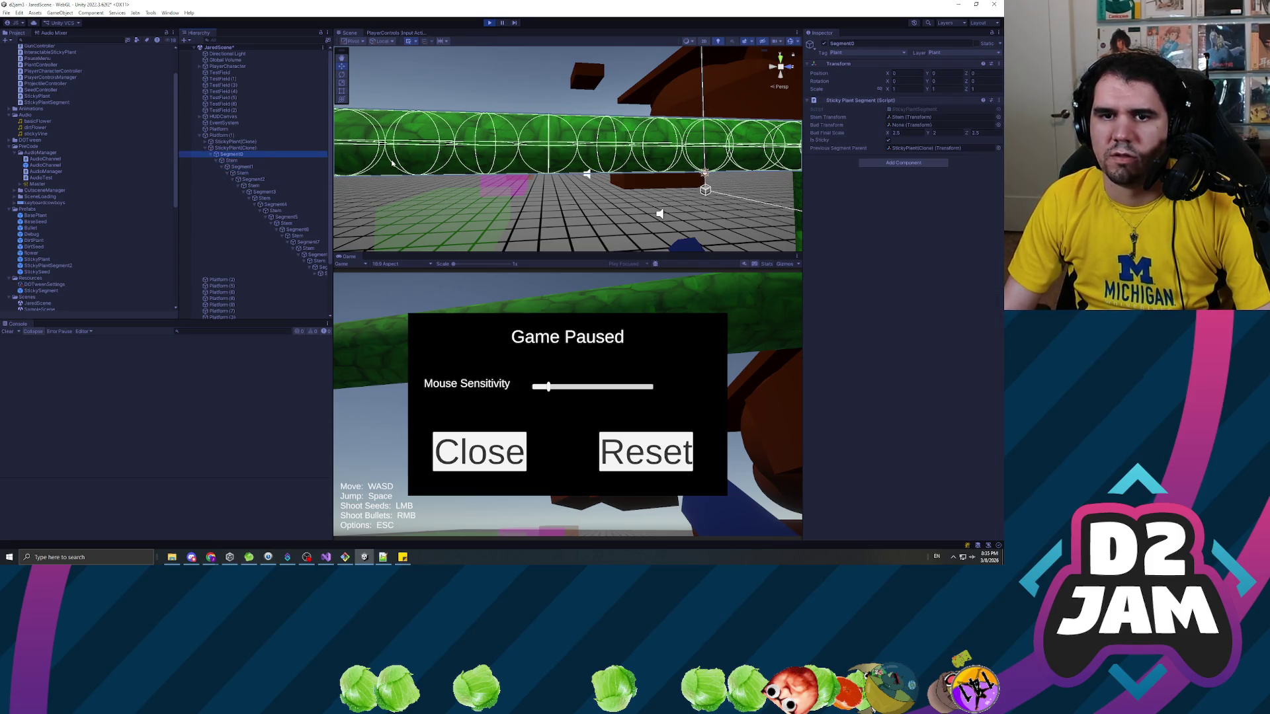
pyautogui.press('Up')
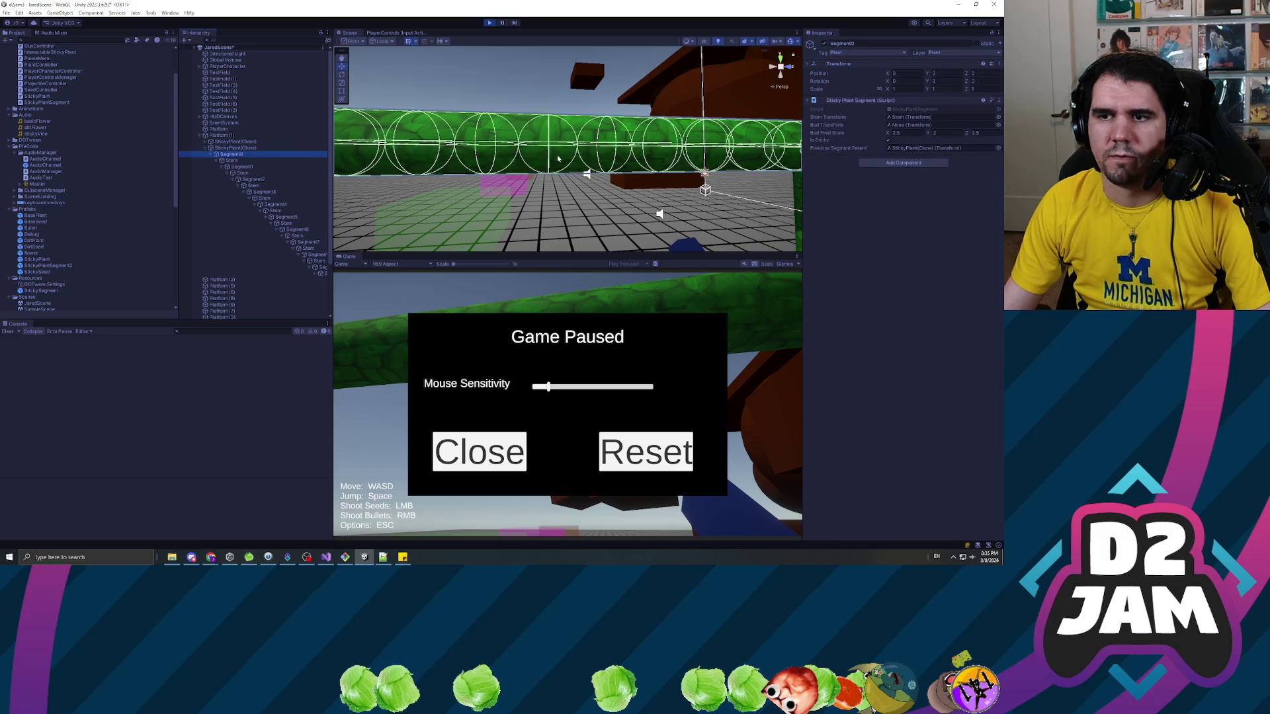
pyautogui.scroll(-3, 607, 162)
pyautogui.scroll(3, 607, 162)
# Step through the nested Segment objects from Segment1 down to Segment9, then switch to Visual Studio.
pyautogui.click(327, 167)
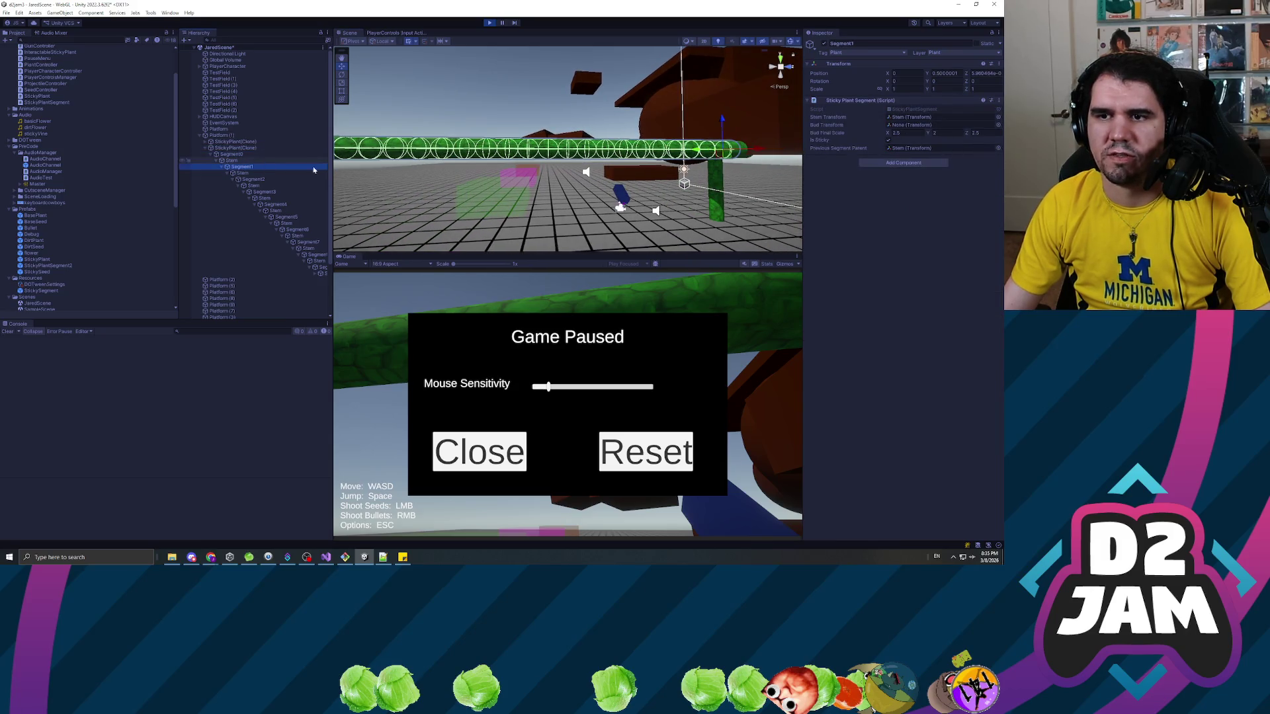
pyautogui.press('Up')
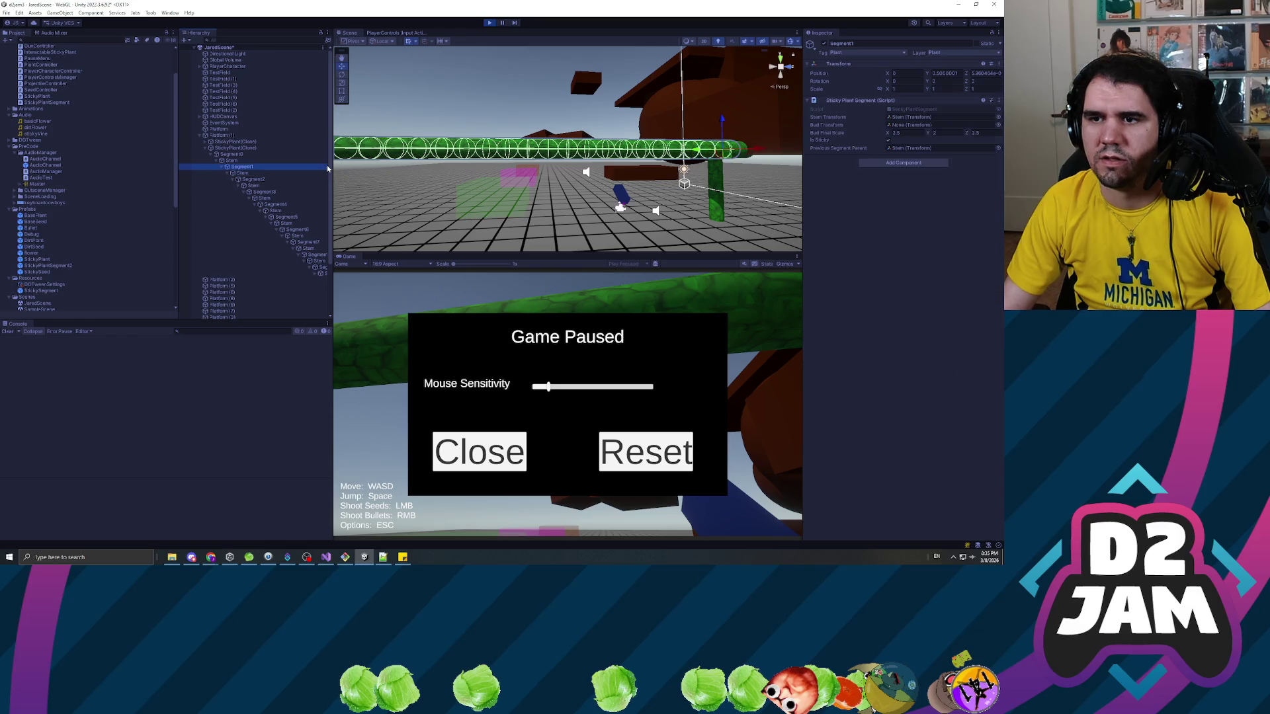
pyautogui.press('Down')
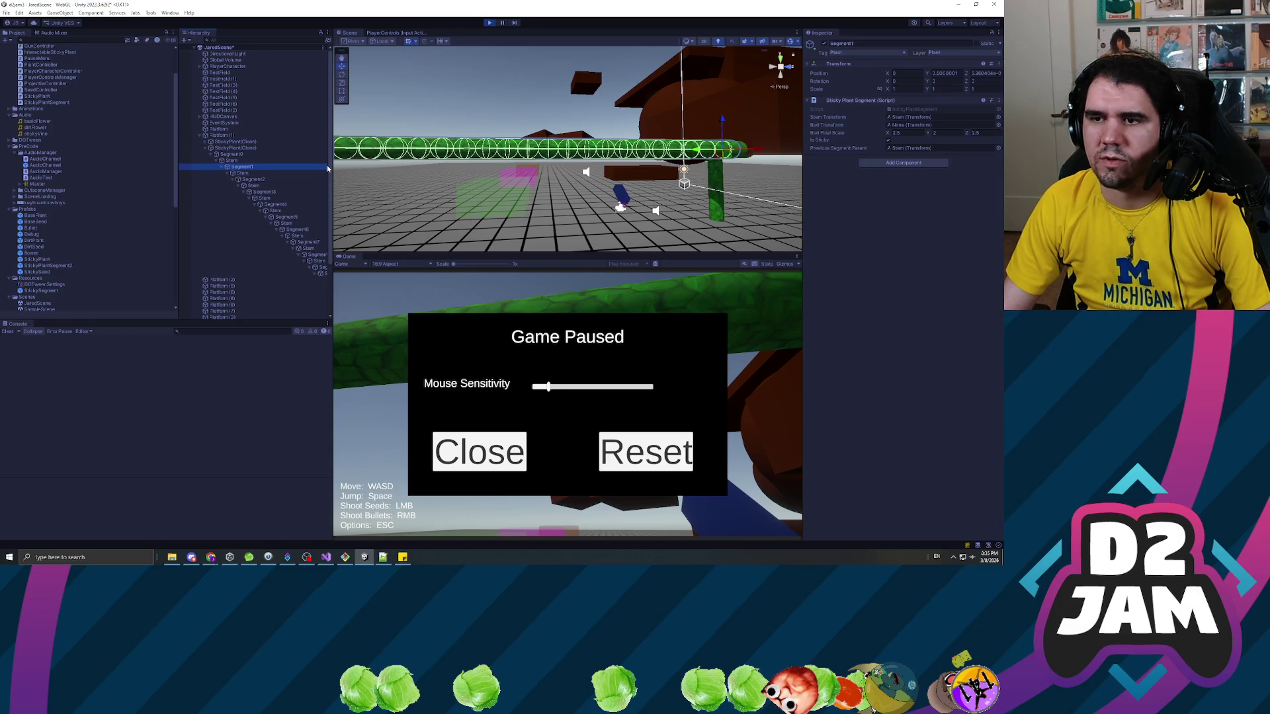
pyautogui.press('Down')
pyautogui.press('Down')
pyautogui.press('Down')
pyautogui.press('Down')
pyautogui.press('Down')
pyautogui.press('Down')
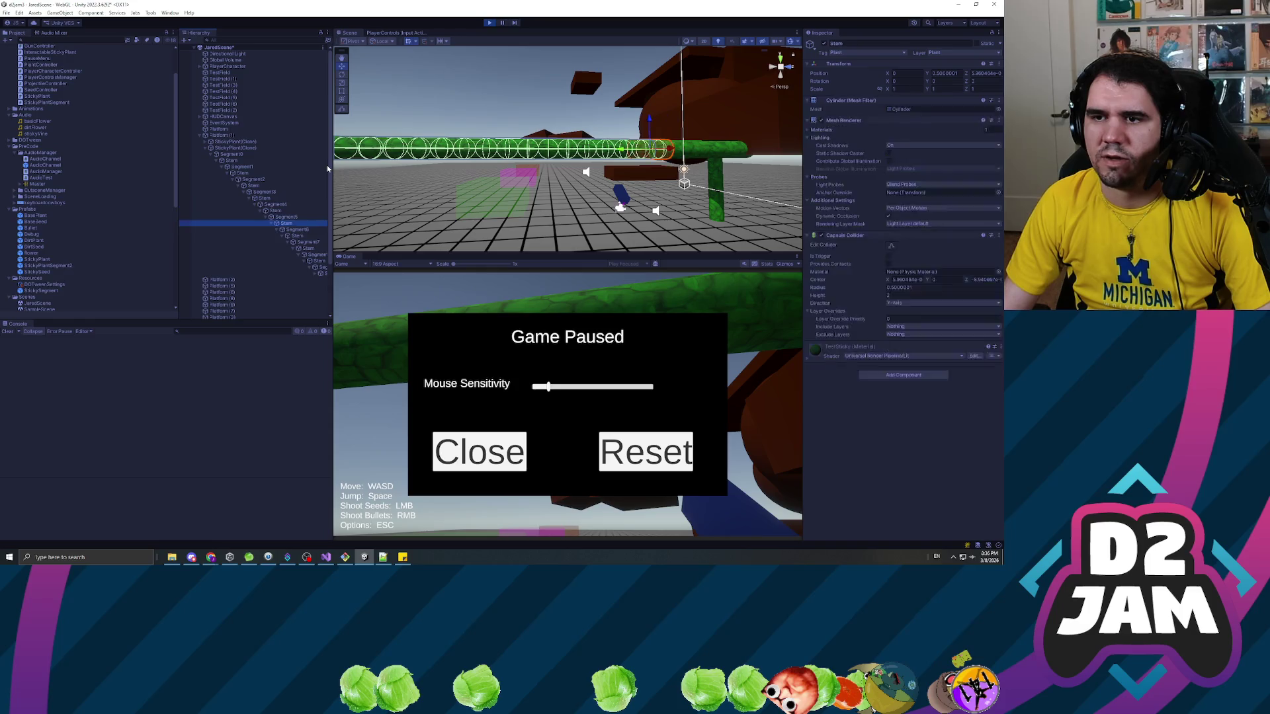
pyautogui.press('Down')
pyautogui.press('Down')
pyautogui.press('Down')
pyautogui.press('Up')
pyautogui.press('Up')
pyautogui.press('Up')
pyautogui.press('Up')
pyautogui.press('Up')
pyautogui.press('Up')
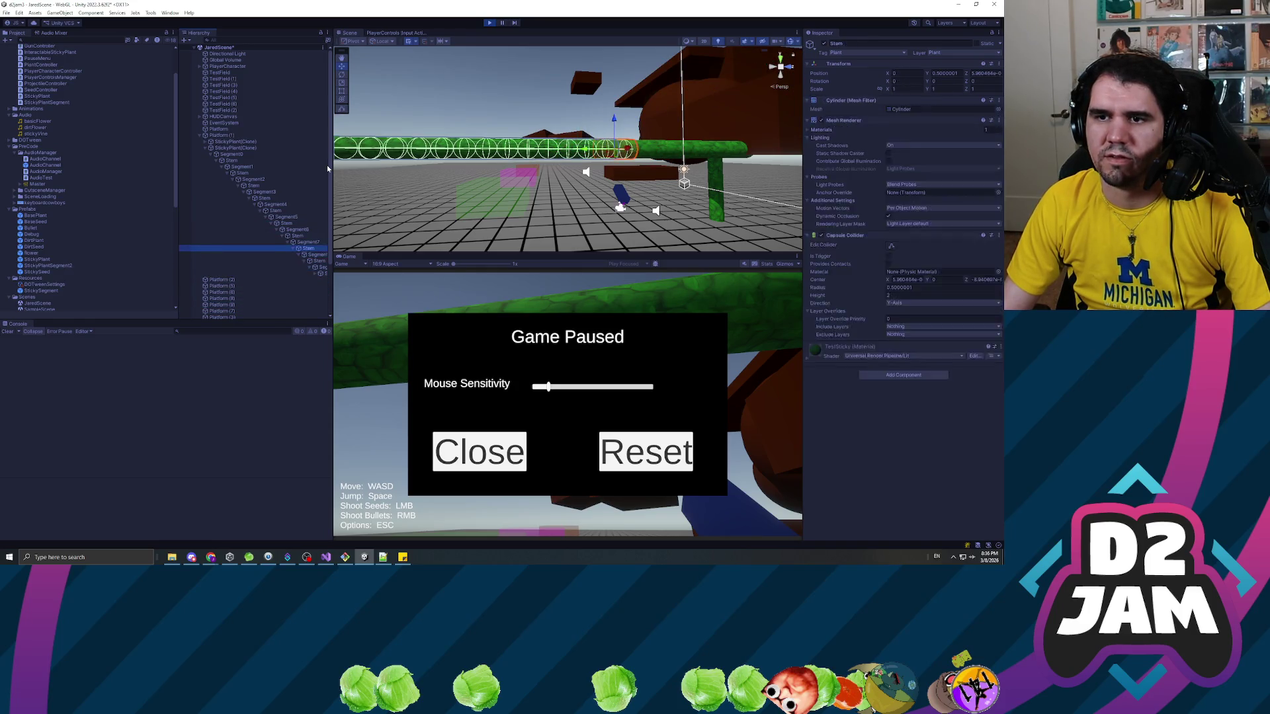
pyautogui.hotkey('alt', 'Tab')
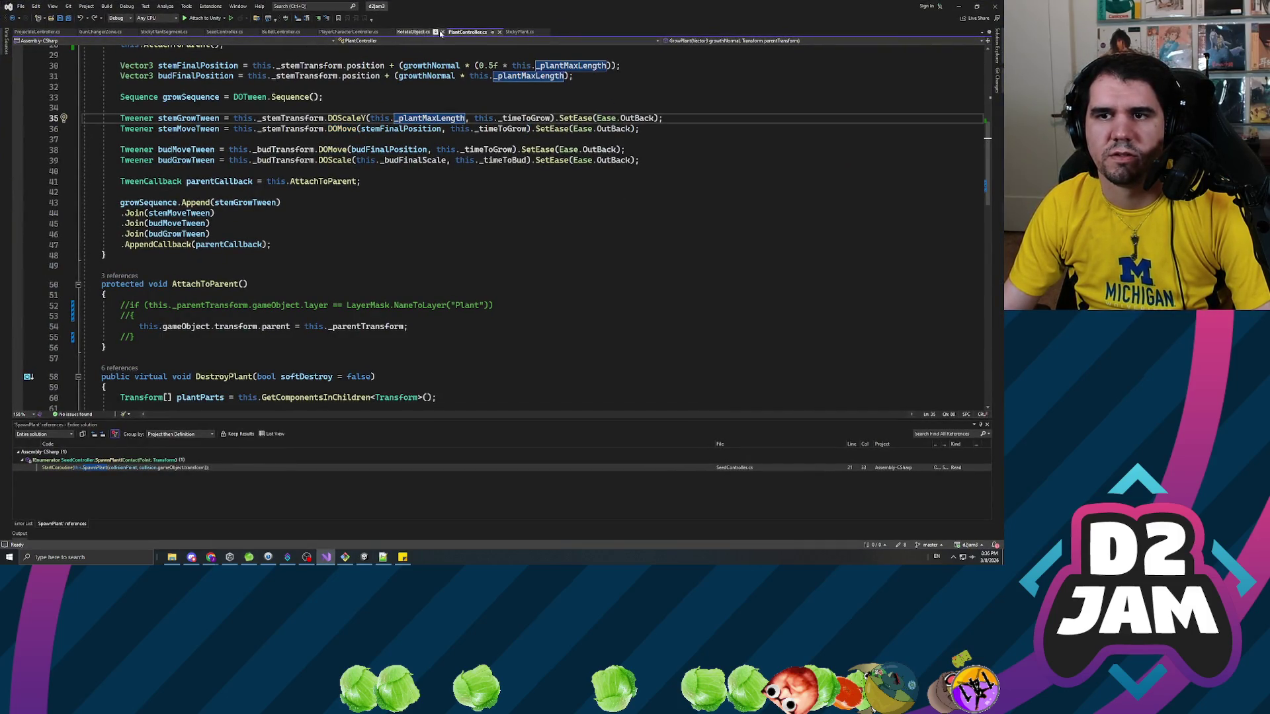
# Review StickyPlant.cs, then open PlayerCharacterController.cs and ProjectileController.cs from the project files.
pyautogui.click(519, 31)
pyautogui.scroll(4, 516, 225)
pyautogui.scroll(-5, 515, 225)
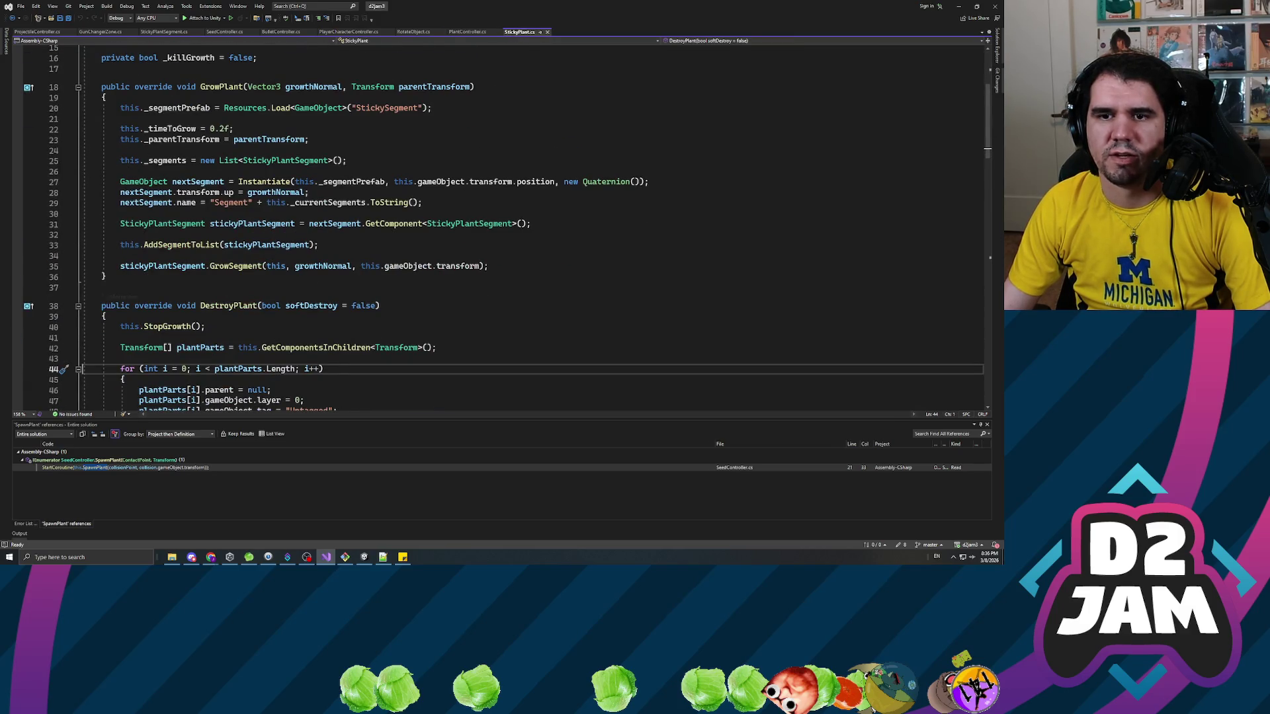
pyautogui.scroll(5, 515, 224)
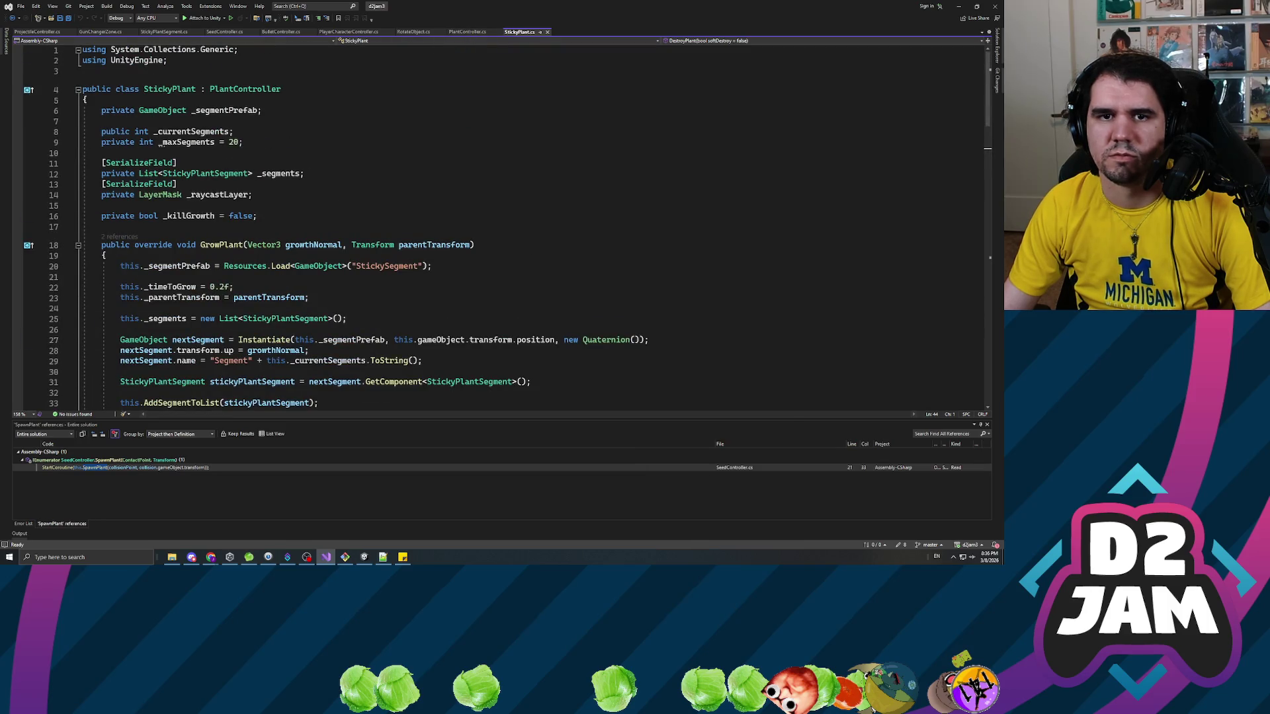
pyautogui.rightClick(526, 33)
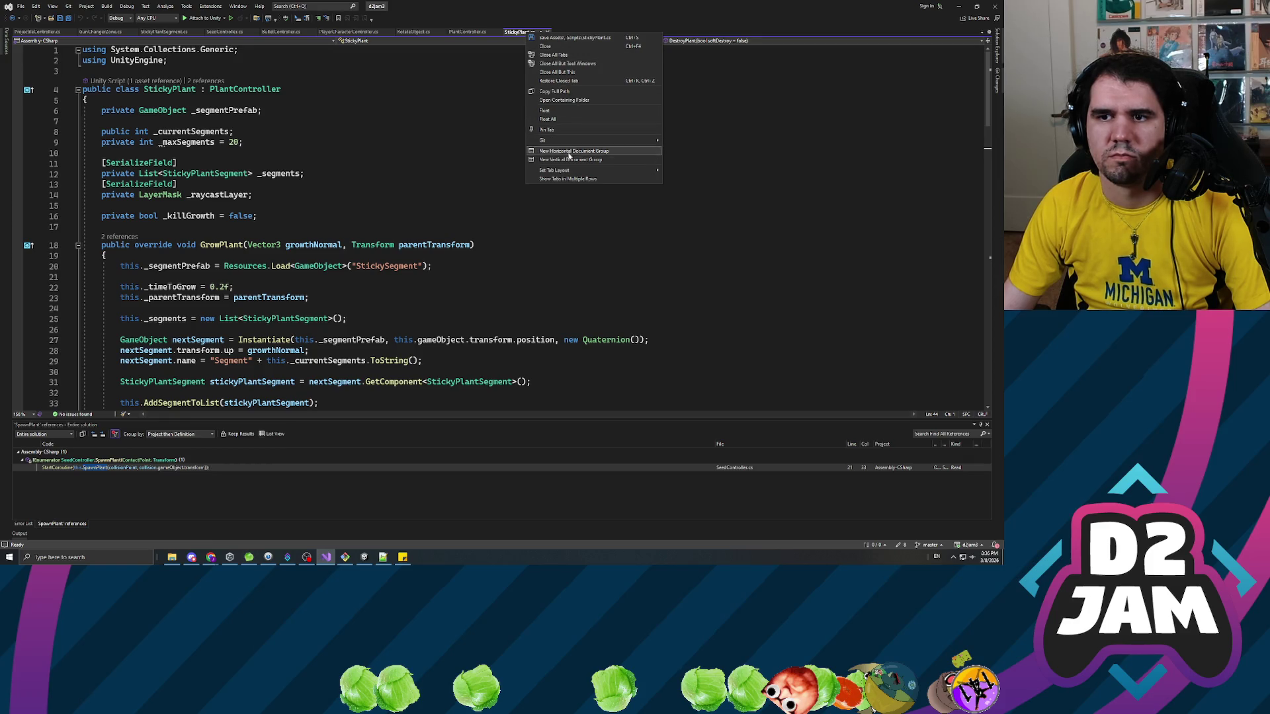
pyautogui.click(548, 89)
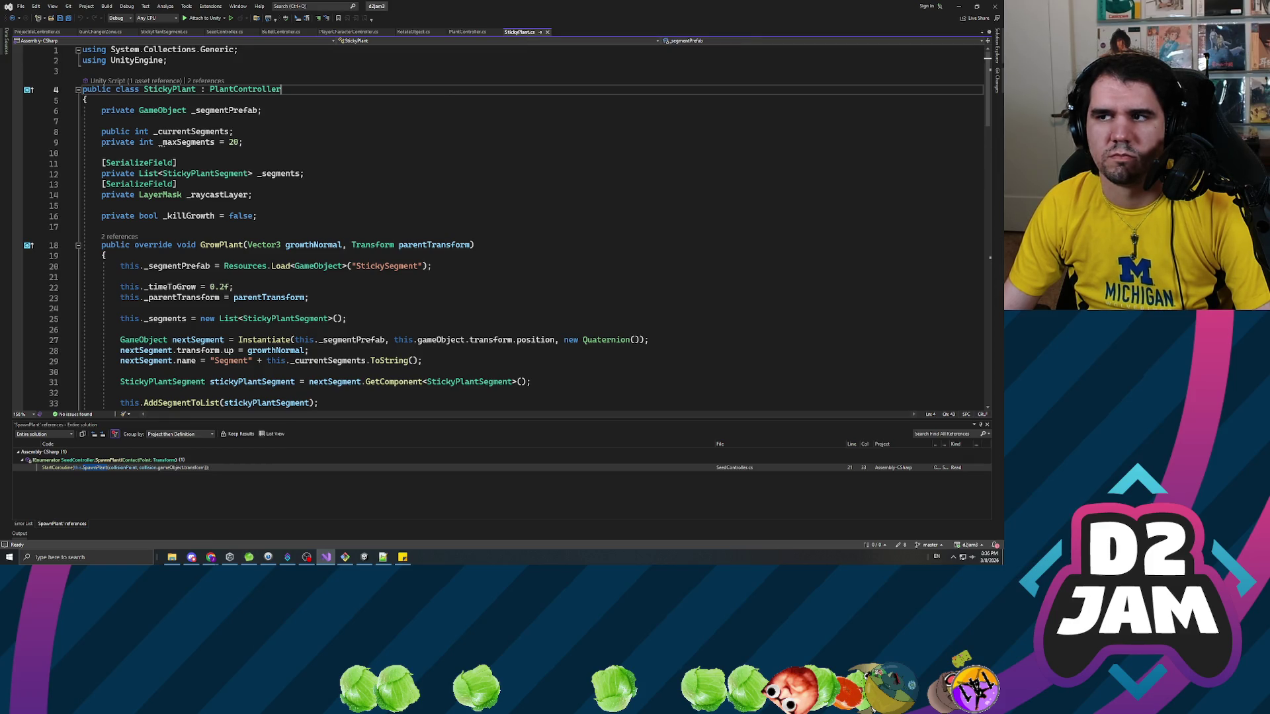
pyautogui.click(996, 45)
pyautogui.doubleClick(949, 165)
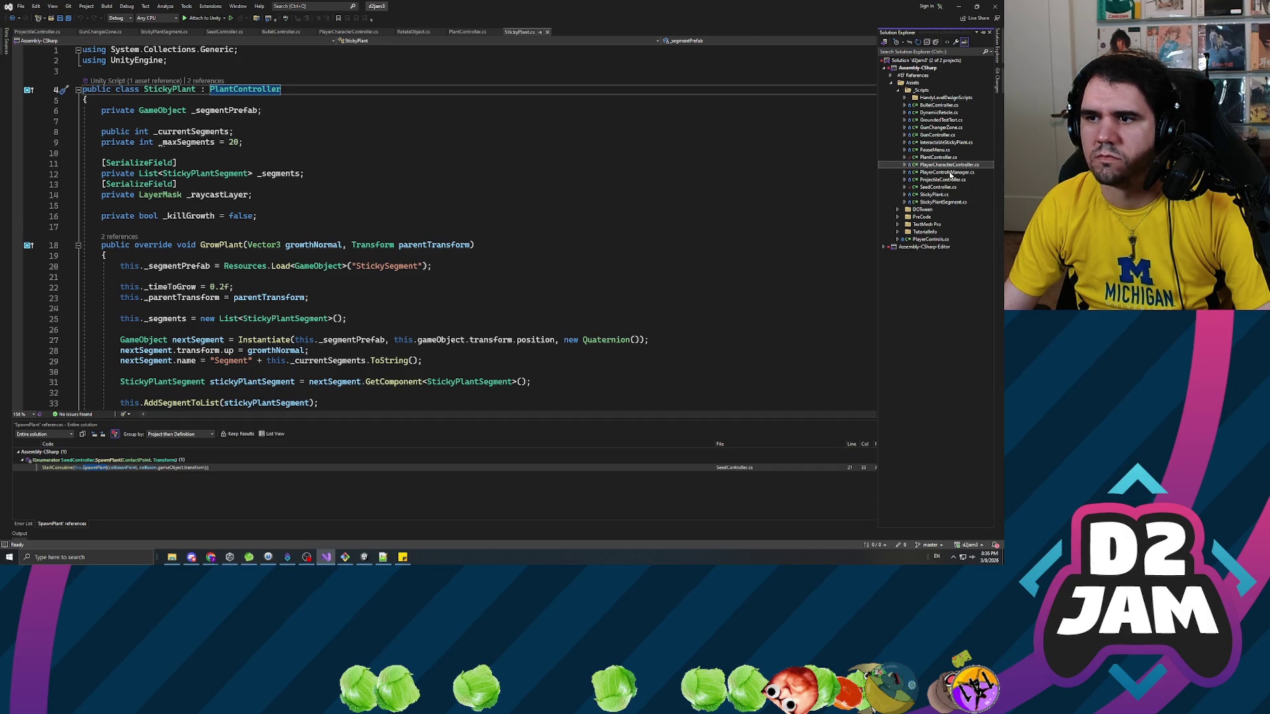
pyautogui.doubleClick(952, 180)
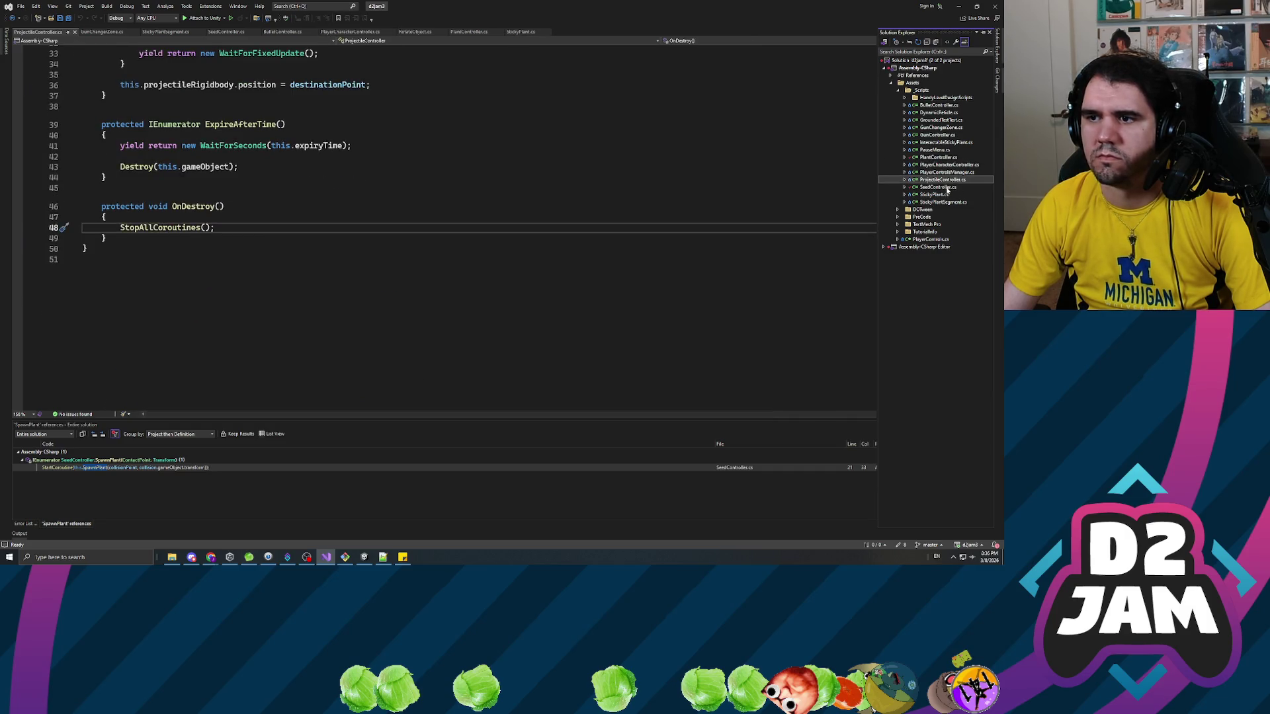
# Open StickyPlantSegment.cs and inspect the stemFinalPosition calculation on line 30, then return to Unity.
pyautogui.doubleClick(943, 202)
pyautogui.scroll(8, 463, 225)
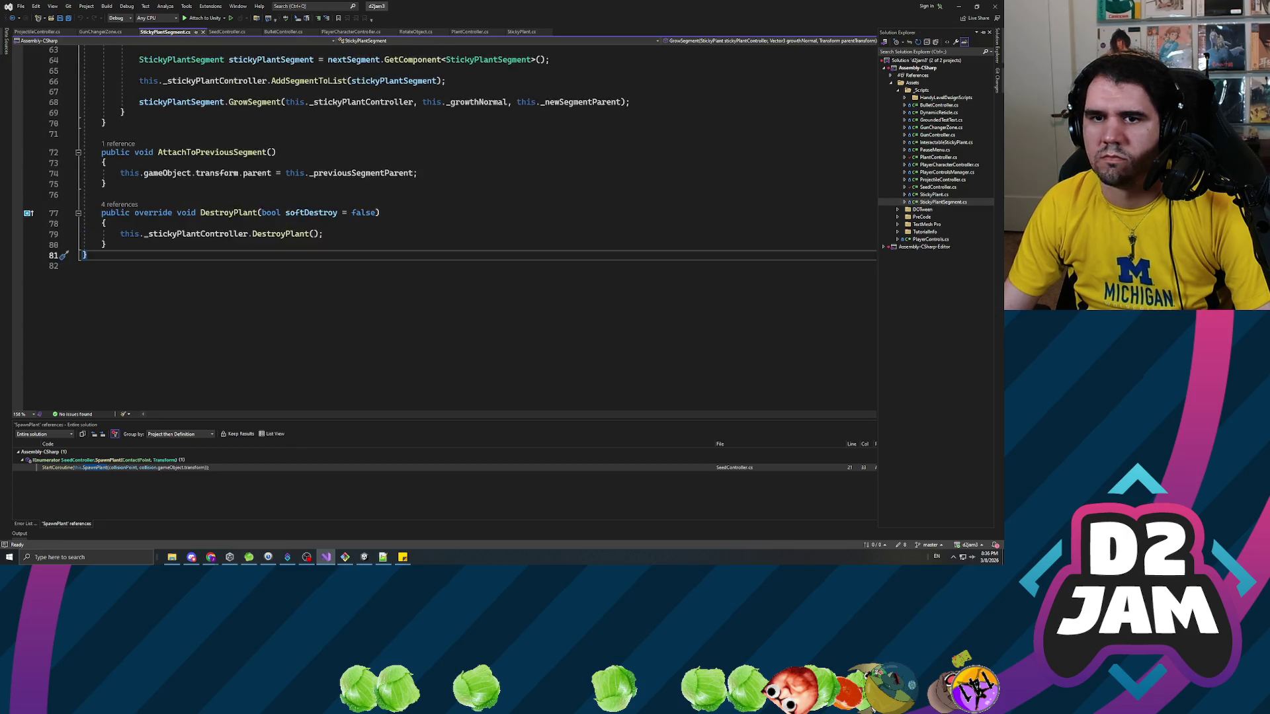
pyautogui.scroll(5, 496, 225)
pyautogui.scroll(9, 496, 225)
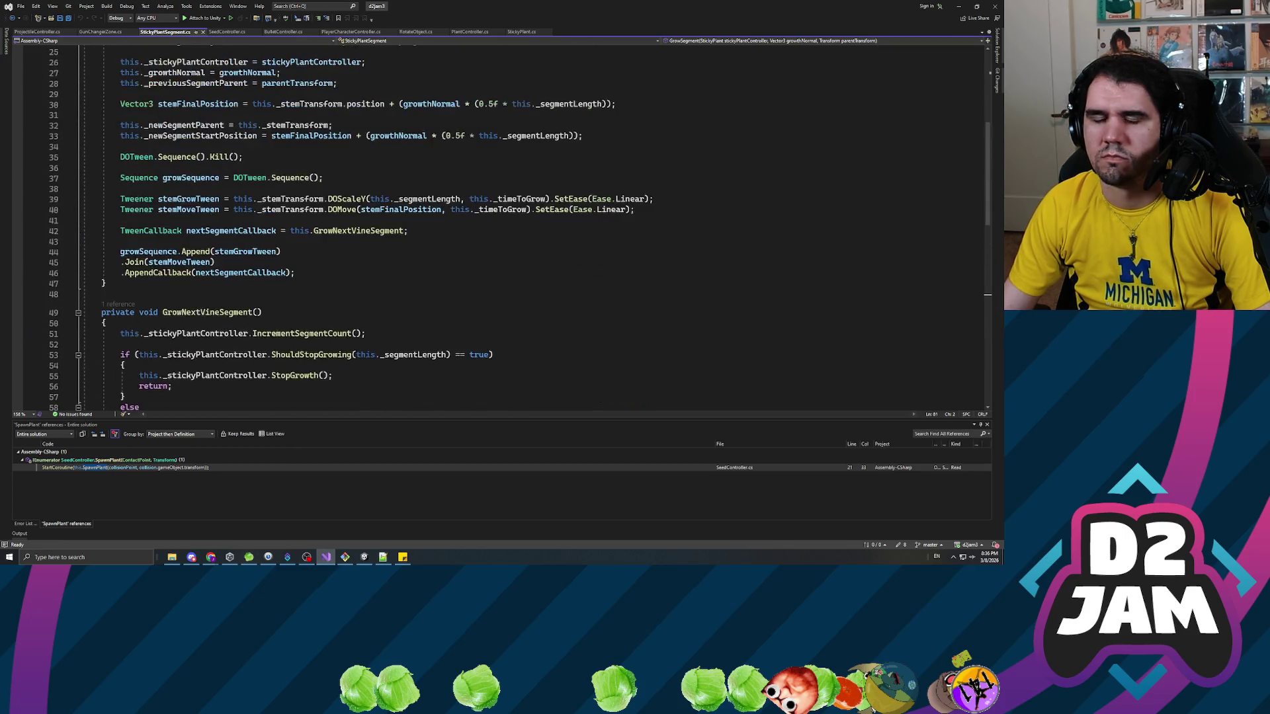
pyautogui.scroll(2, 518, 228)
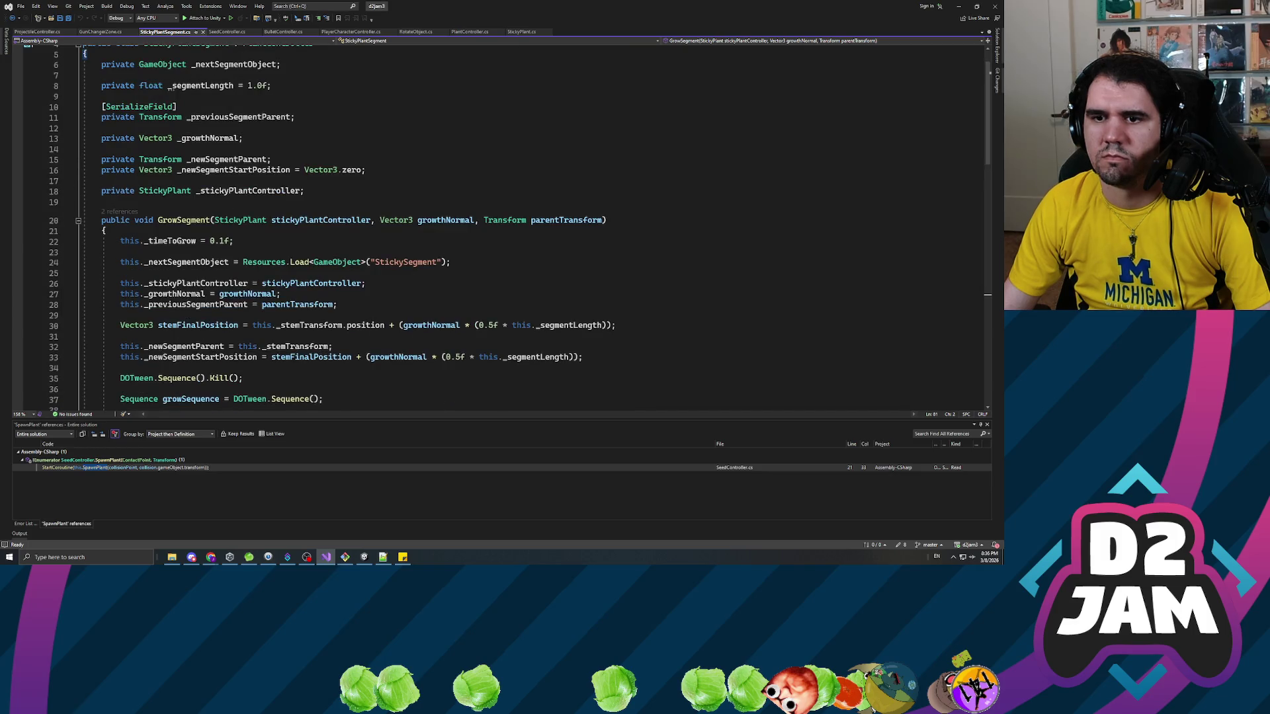
pyautogui.scroll(-5, 518, 229)
pyautogui.scroll(-1, 496, 225)
pyautogui.scroll(3, 496, 225)
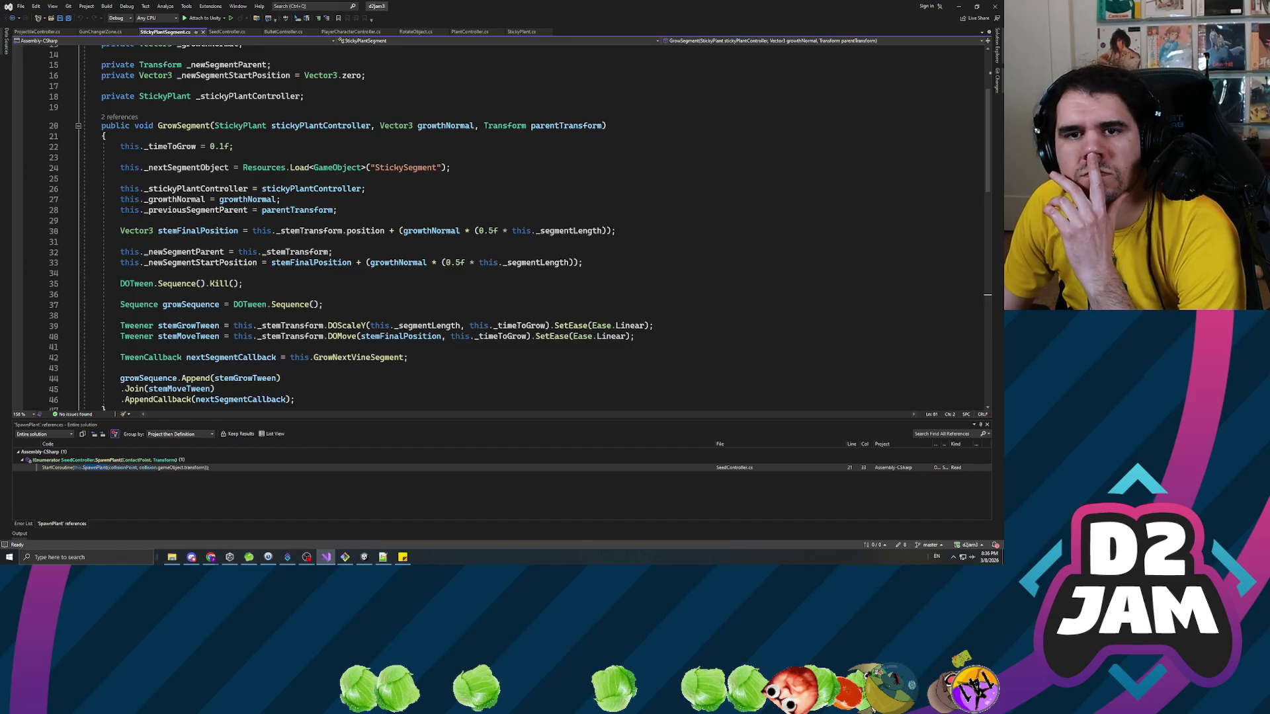
pyautogui.scroll(1, 516, 228)
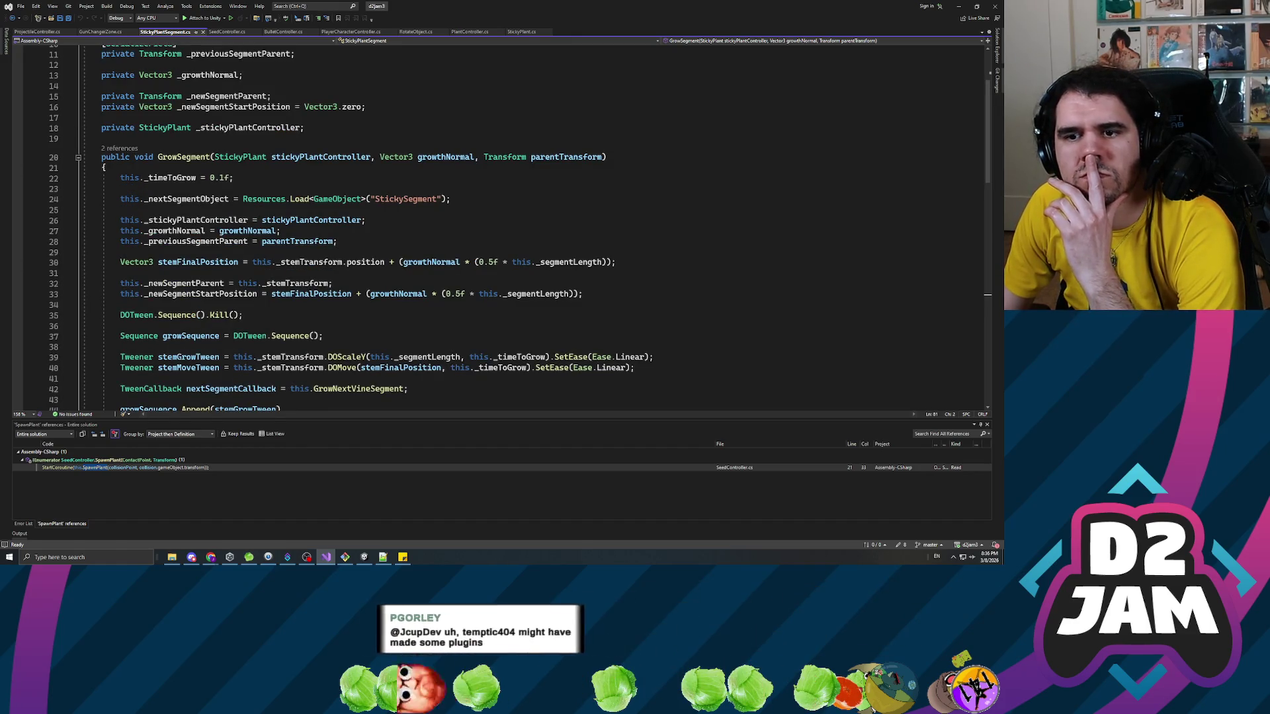
pyautogui.click(348, 262)
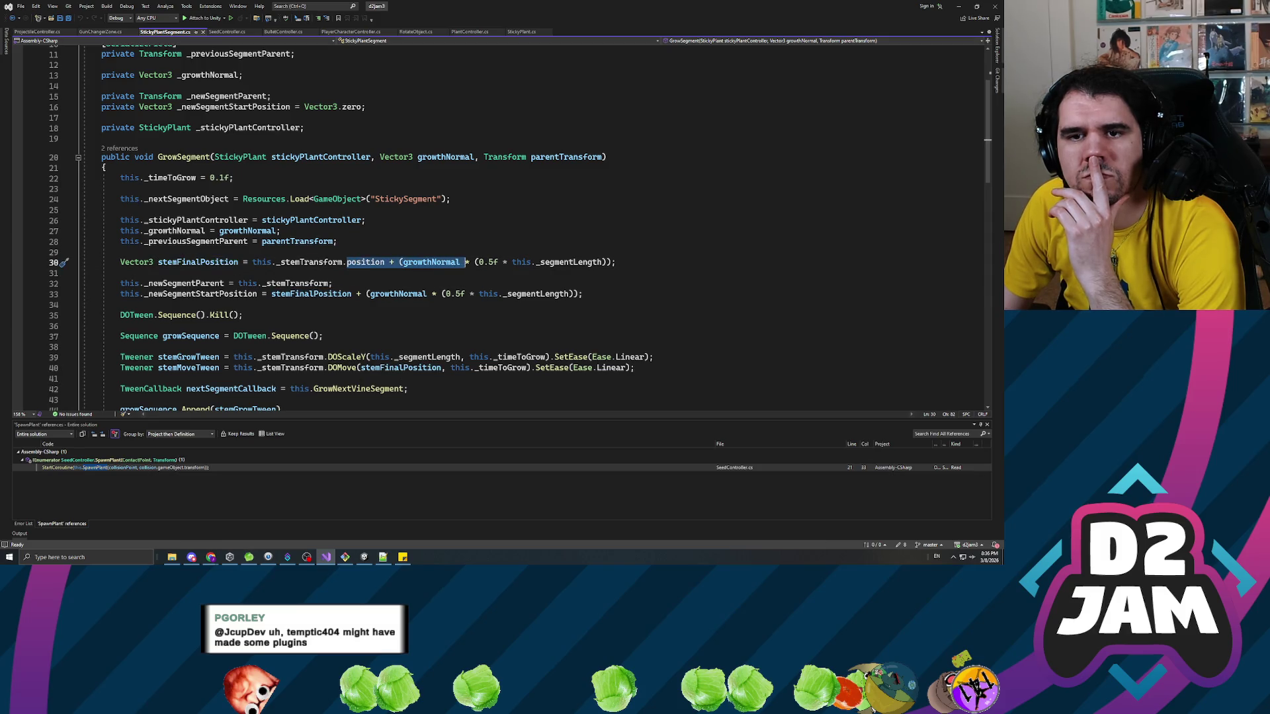
pyautogui.hotkey('alt', 'Tab')
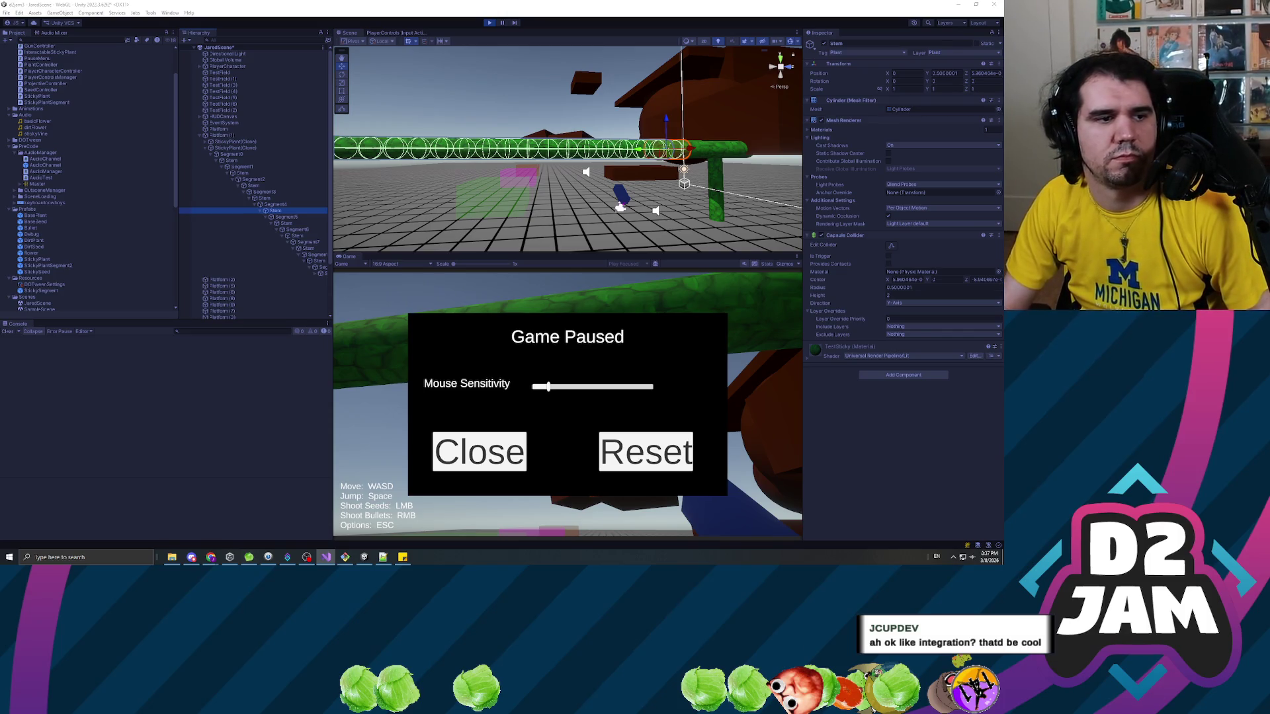
# Exit Play mode with Ctrl+P and start a fresh playtest with the Play button.
pyautogui.hotkey('ctrl', 'p')
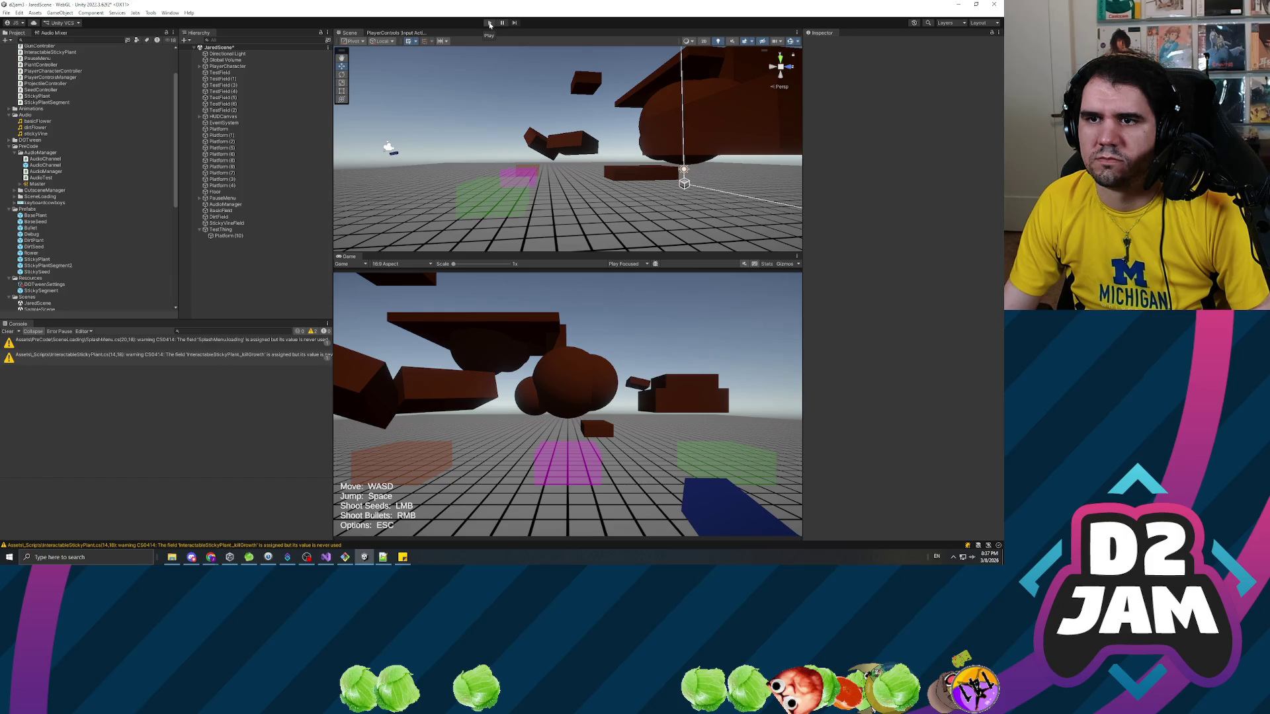
pyautogui.click(489, 23)
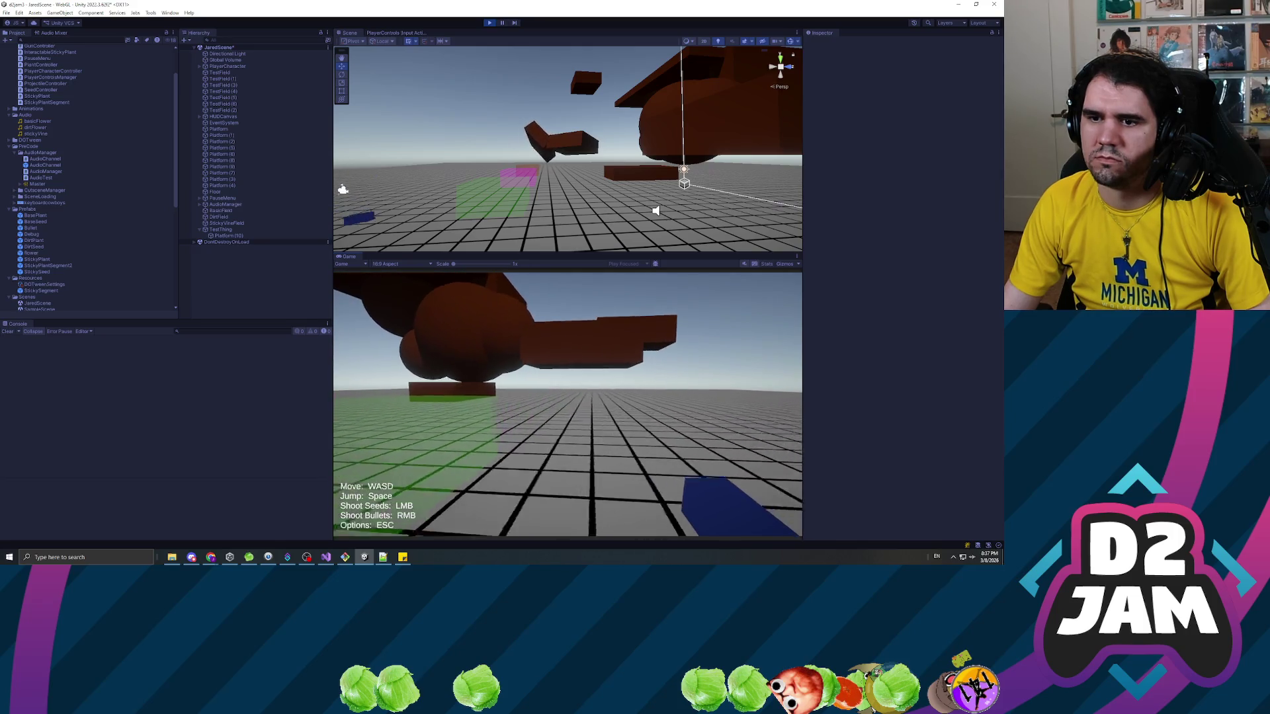
# Walk toward the green field, shoot a seed onto the brown platform, and pause as the vine grows.
pyautogui.click(567, 405)
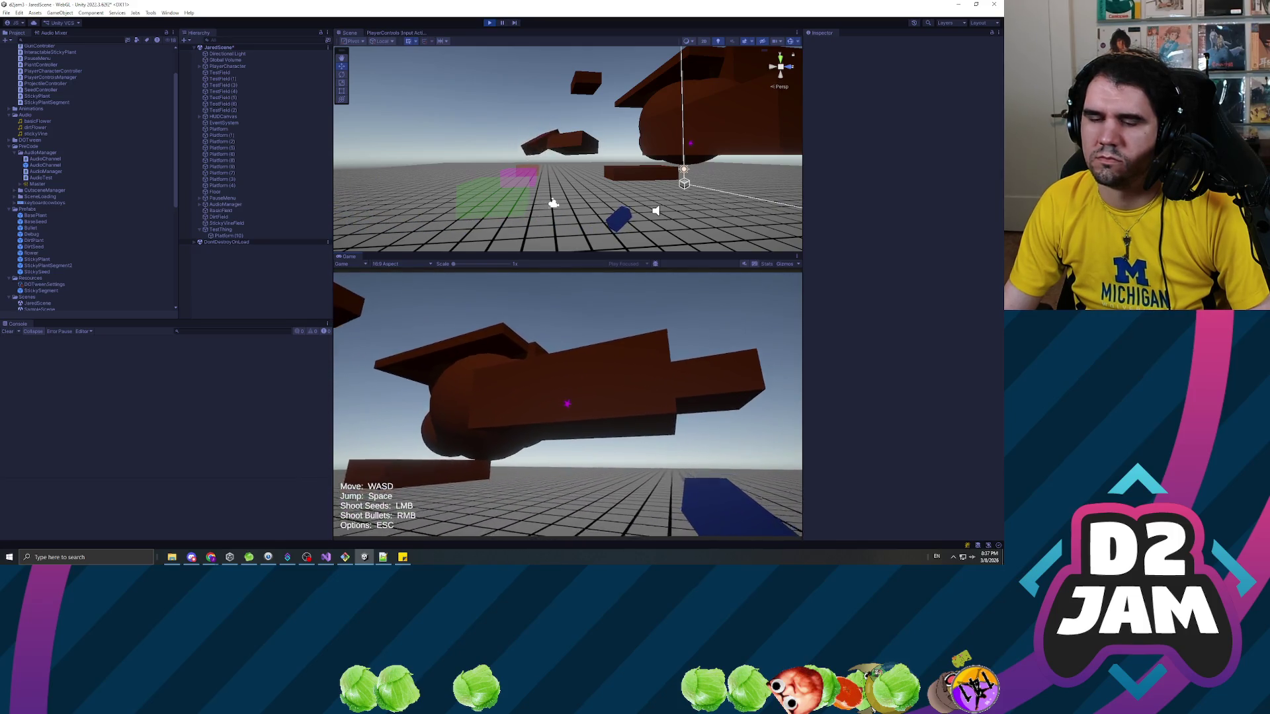
pyautogui.press('w')
pyautogui.press('w')
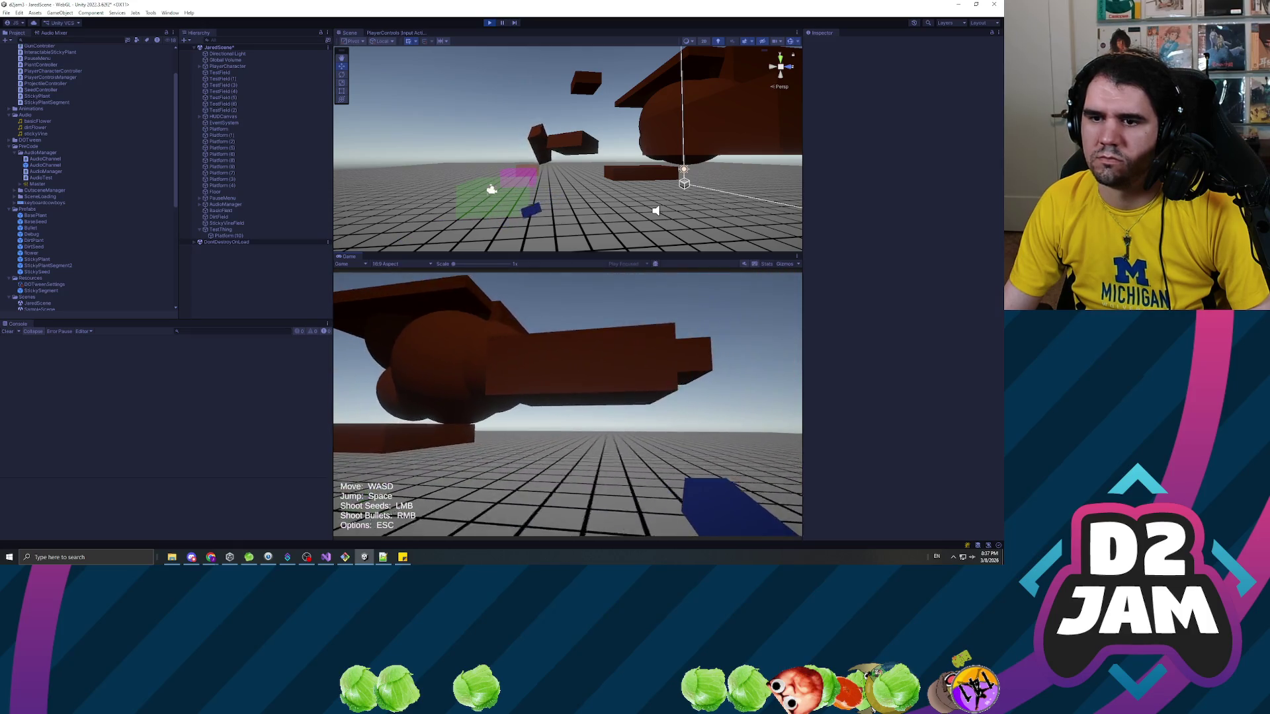
pyautogui.click(567, 405)
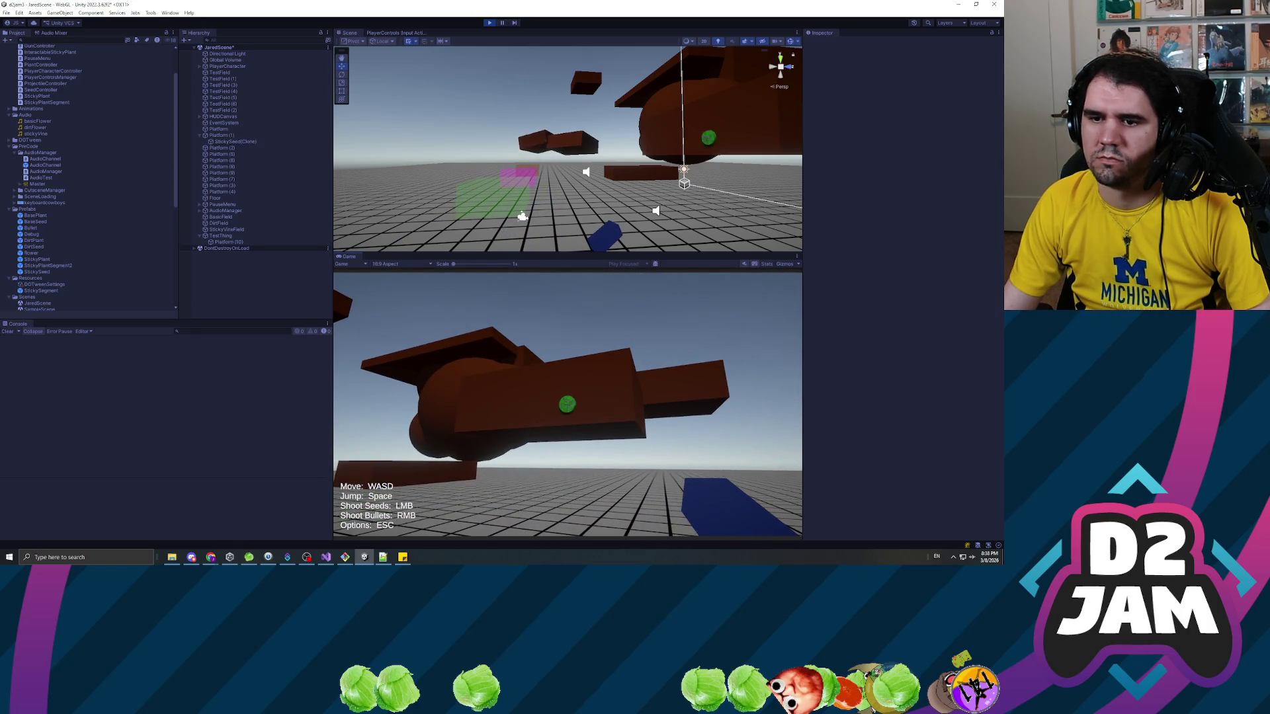
pyautogui.press('w')
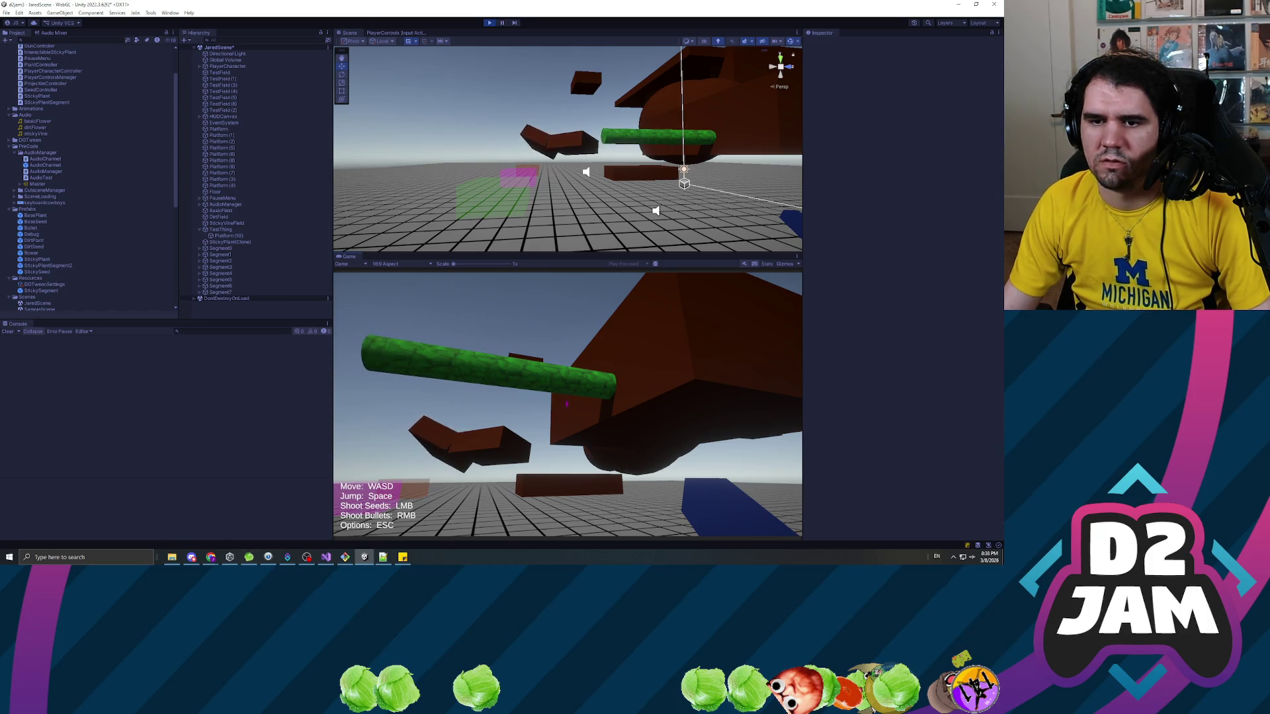
pyautogui.press('Escape')
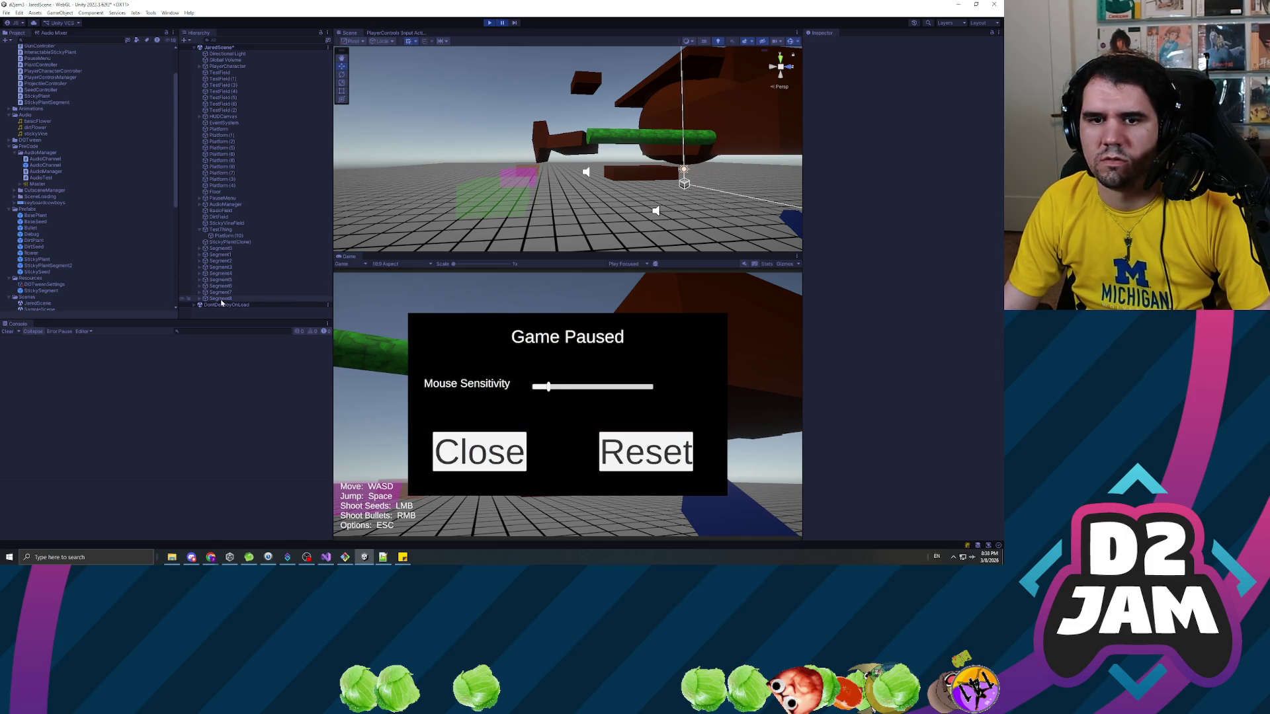
# Focus on vine Segment8, resume, pause in the editor, orbit along the vine and select Segment11.
pyautogui.press('f')
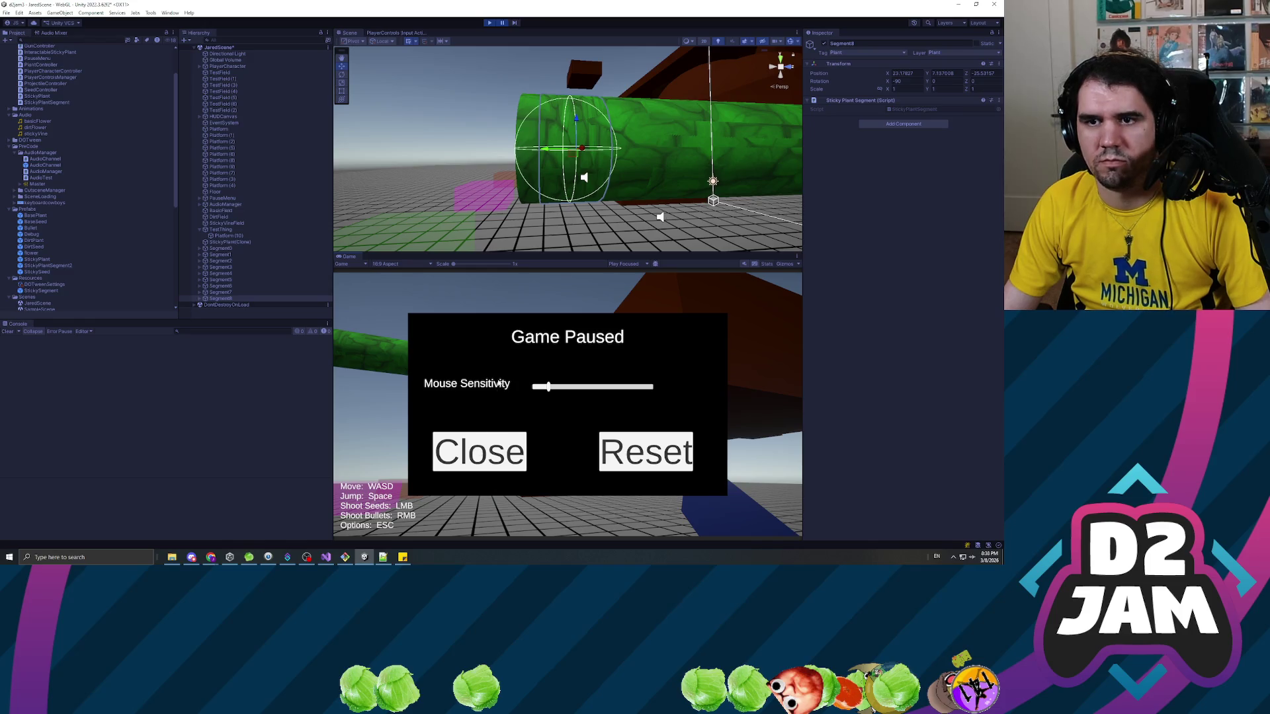
pyautogui.press('Escape')
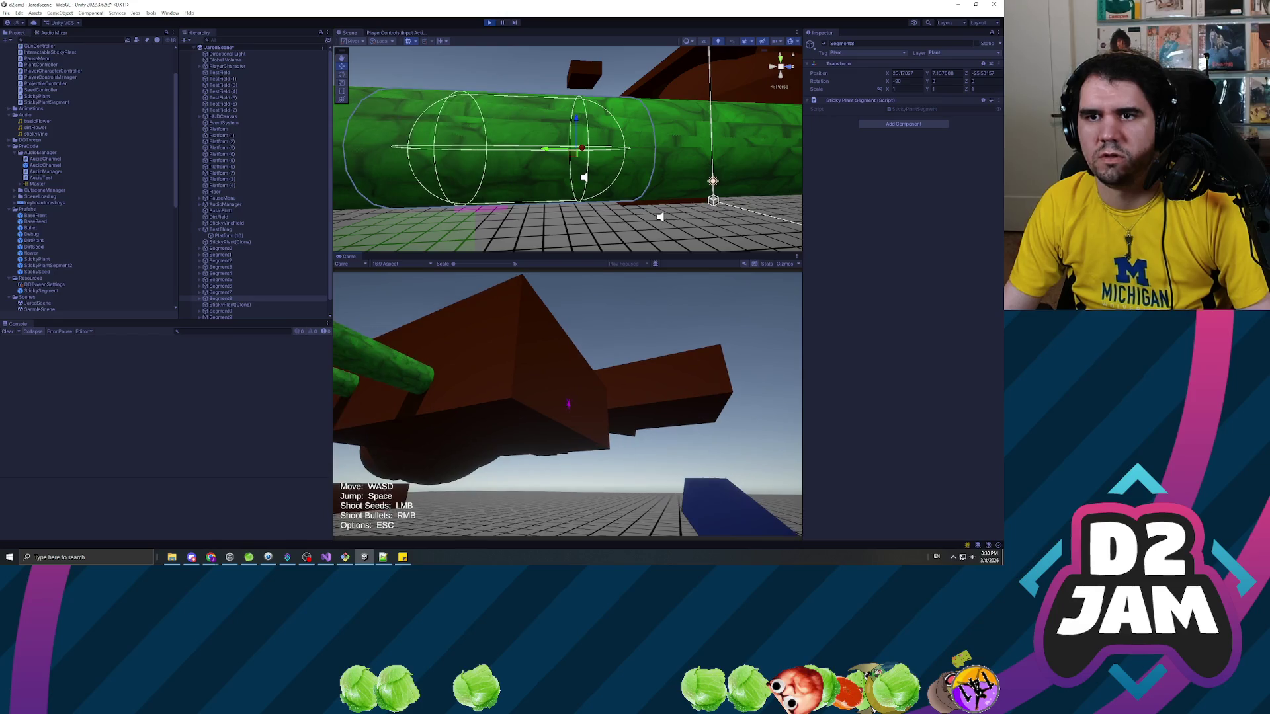
pyautogui.hotkey('alt', 'Tab')
pyautogui.click(502, 24)
pyautogui.moveTo(500, 116); pyautogui.dragTo(517, 44)
pyautogui.moveTo(641, 116); pyautogui.dragTo(611, 139)
pyautogui.scroll(-2, 232, 311)
pyautogui.click(225, 310)
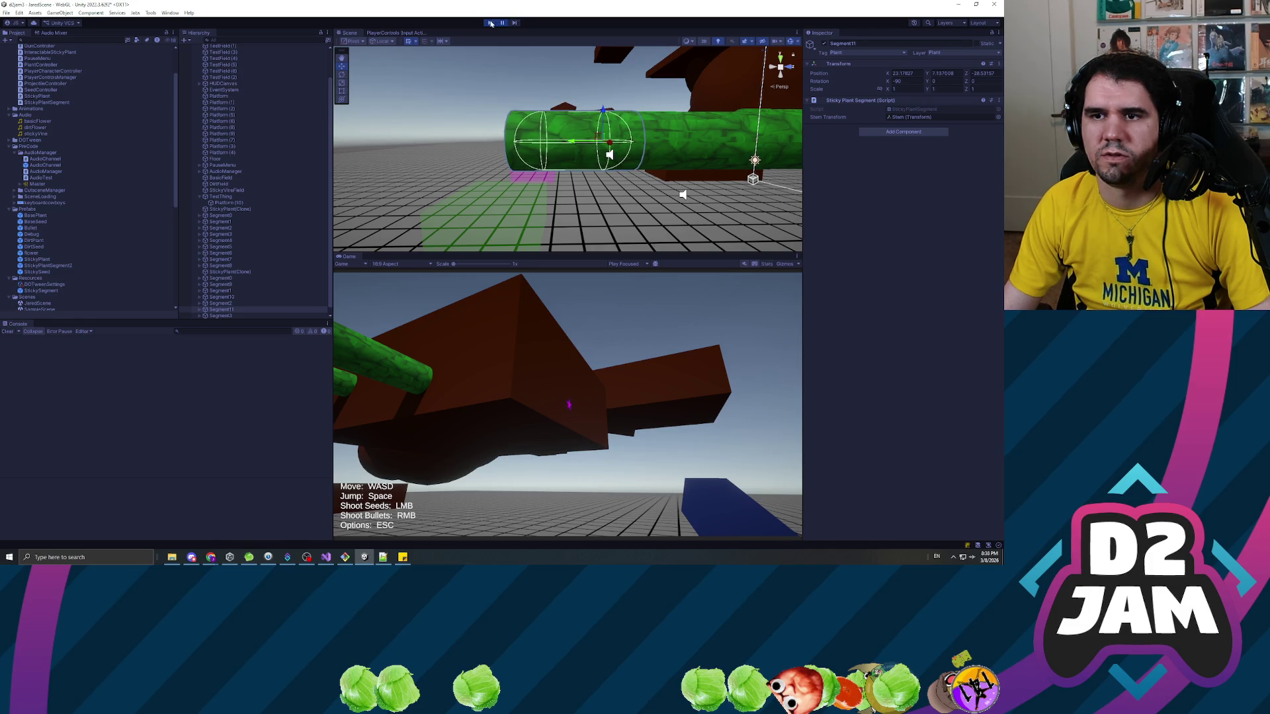
# Stop the playtest and select the DOTween folder in the Project window.
pyautogui.click(489, 22)
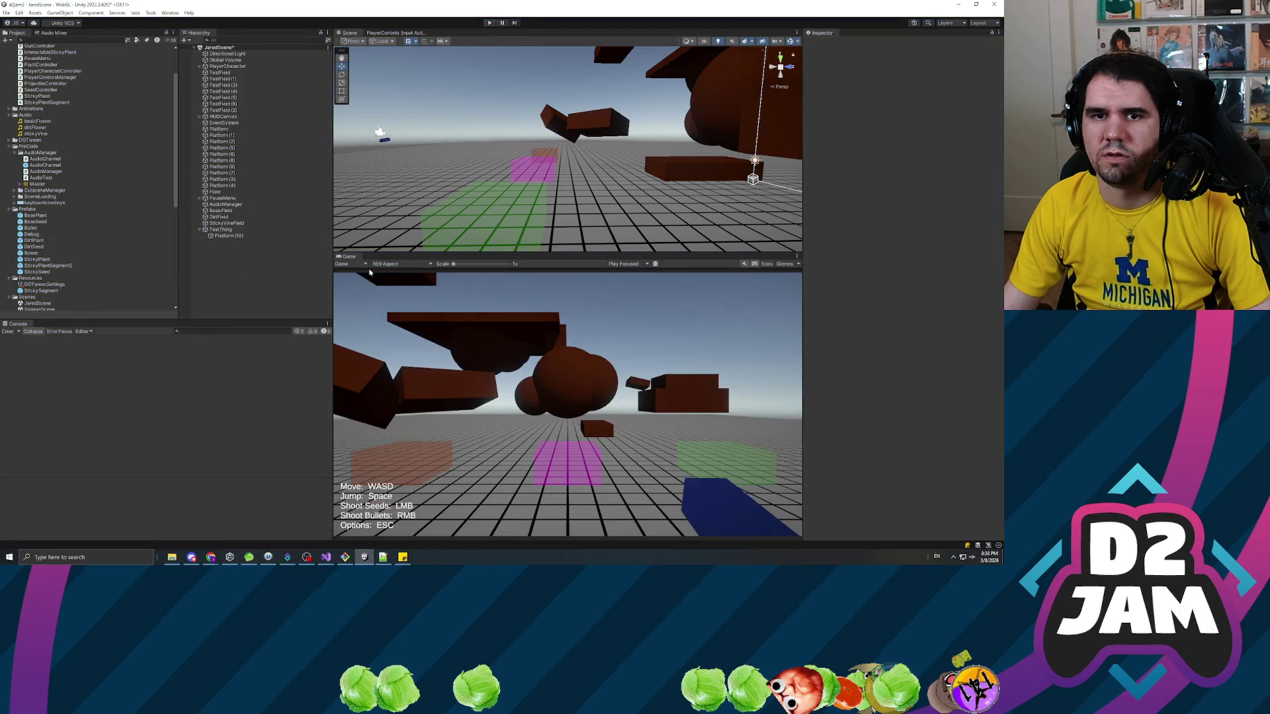
pyautogui.click(29, 141)
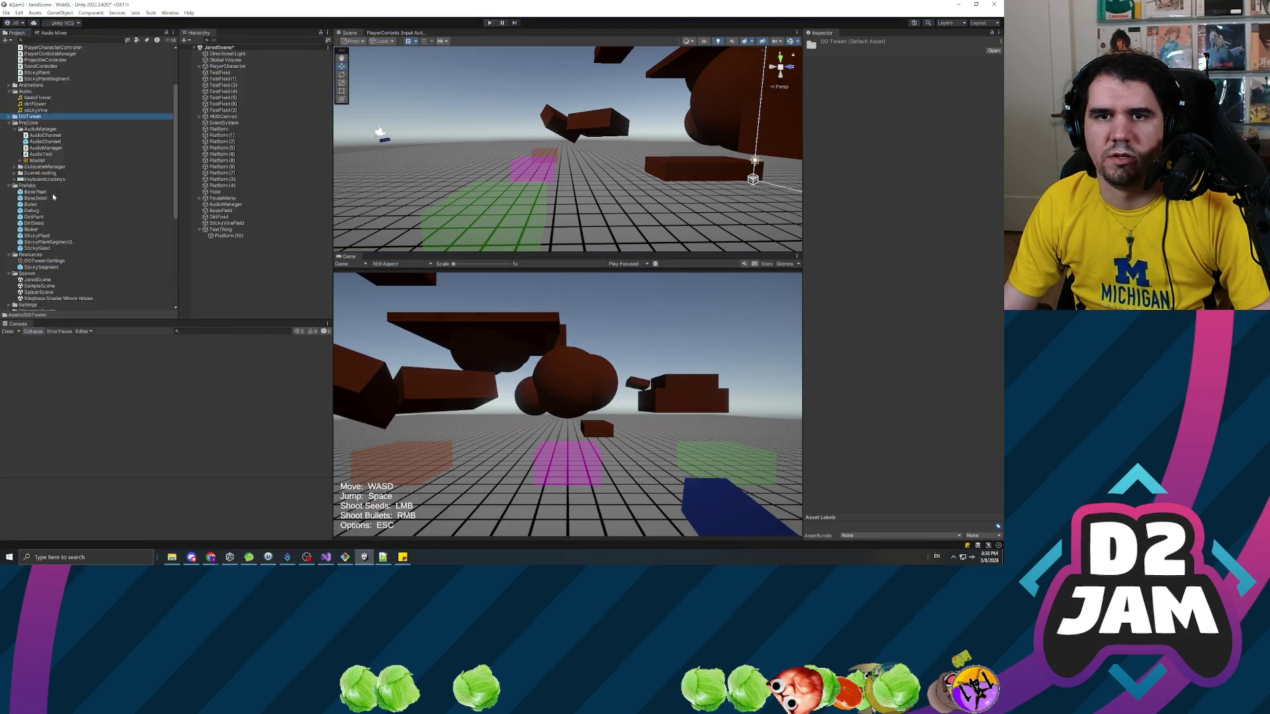
pyautogui.scroll(-5, 64, 200)
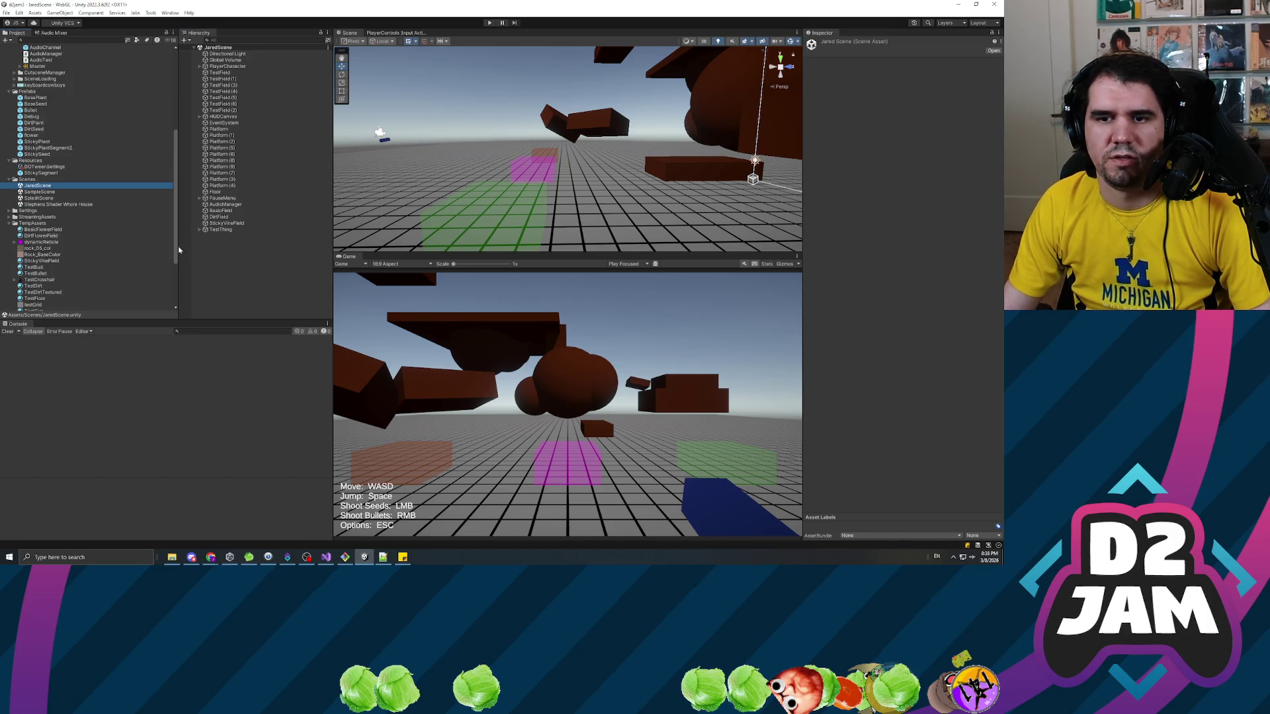
# Restart the playtest, pause it on the pause menu, and switch to Discord.
pyautogui.click(489, 22)
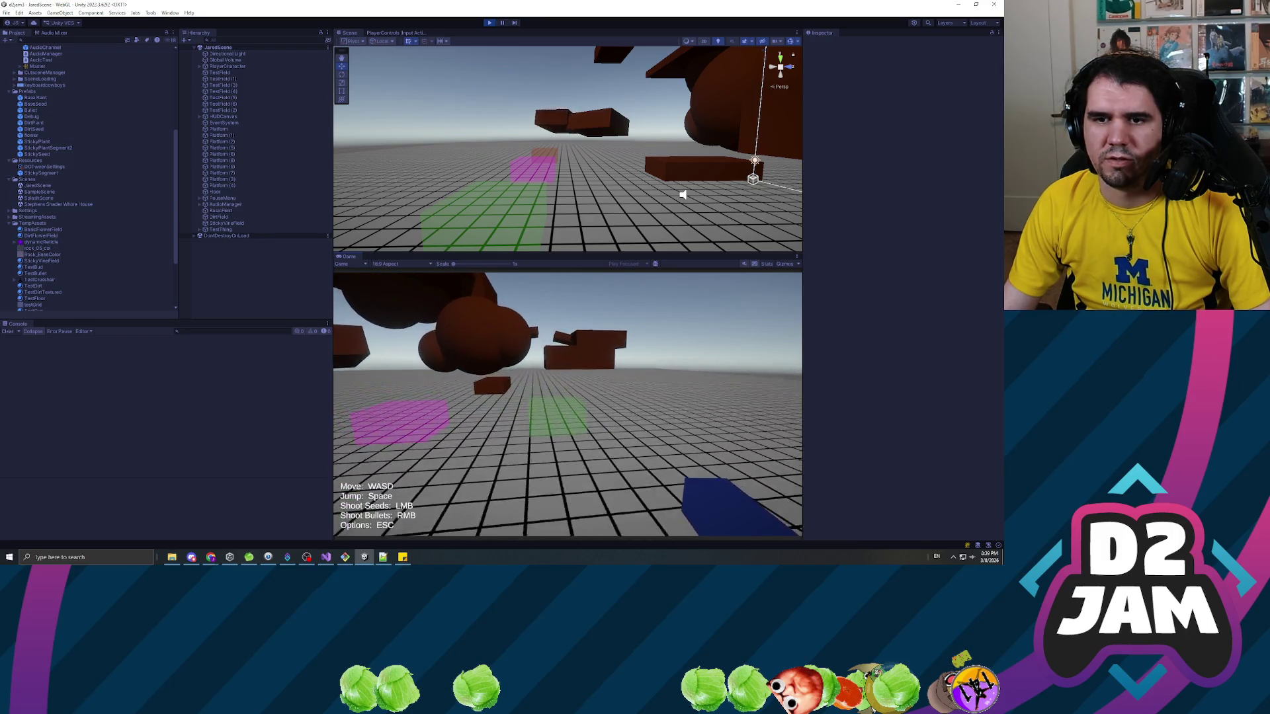
pyautogui.press('Escape')
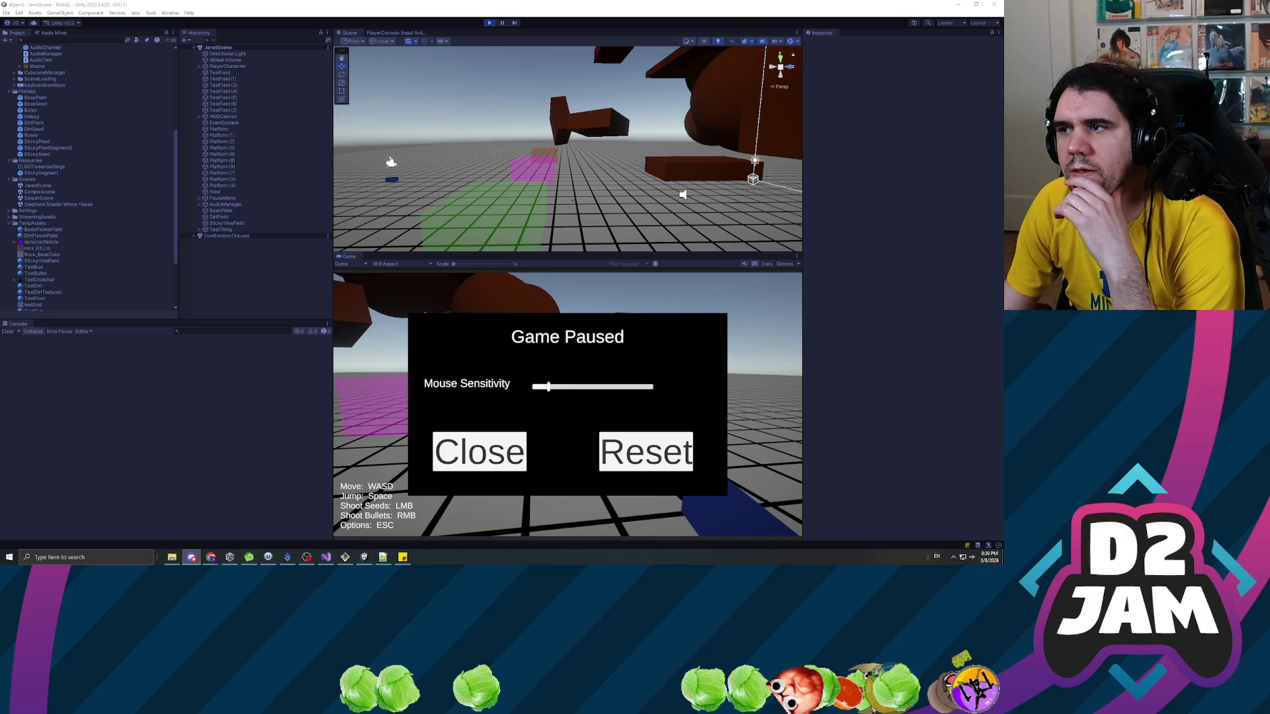
pyautogui.hotkey('alt', 'Tab')
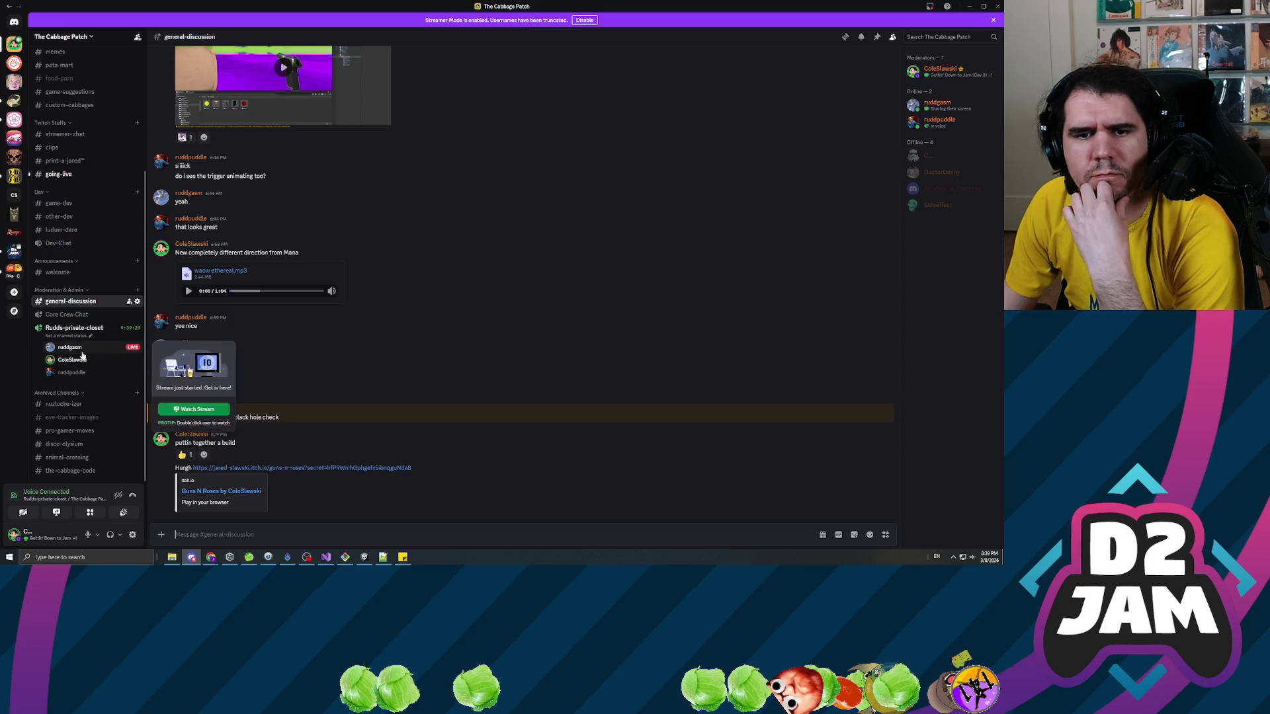
# Watch the LIVE teammate's stream from the voice channel, then minimise Discord back to Unity.
pyautogui.click(136, 351)
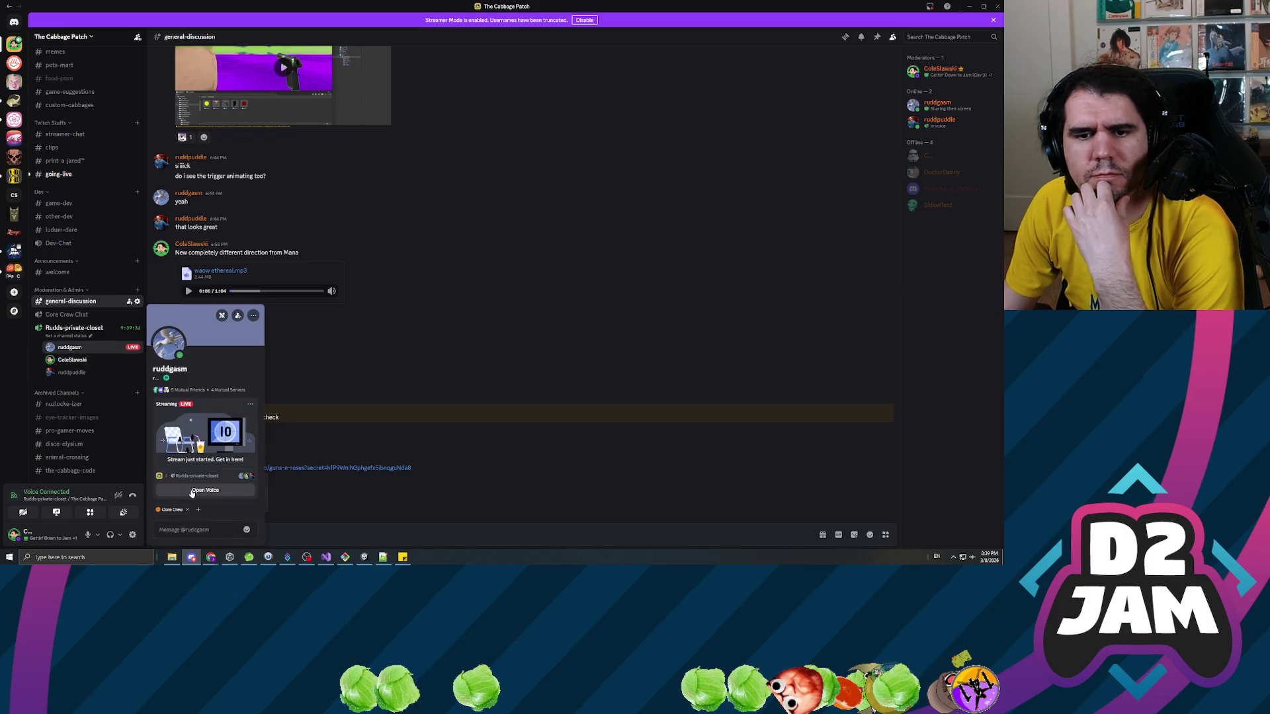
pyautogui.click(205, 436)
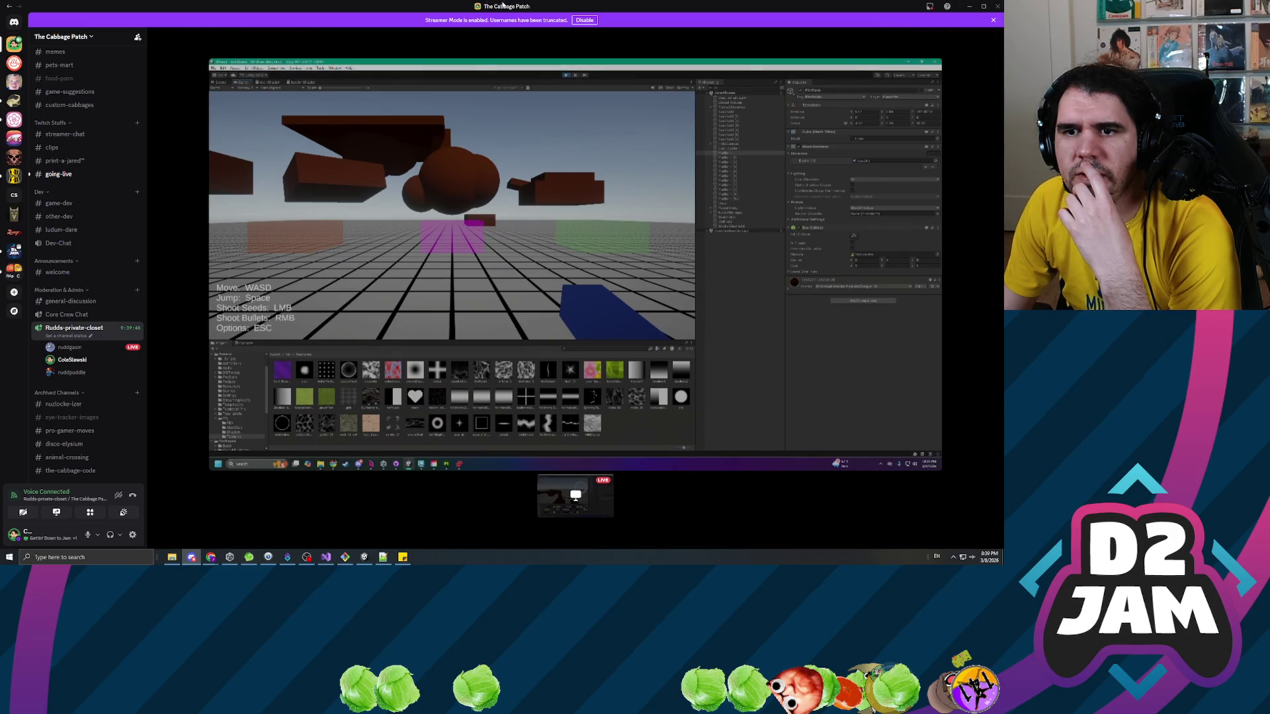
pyautogui.press('super+Down')
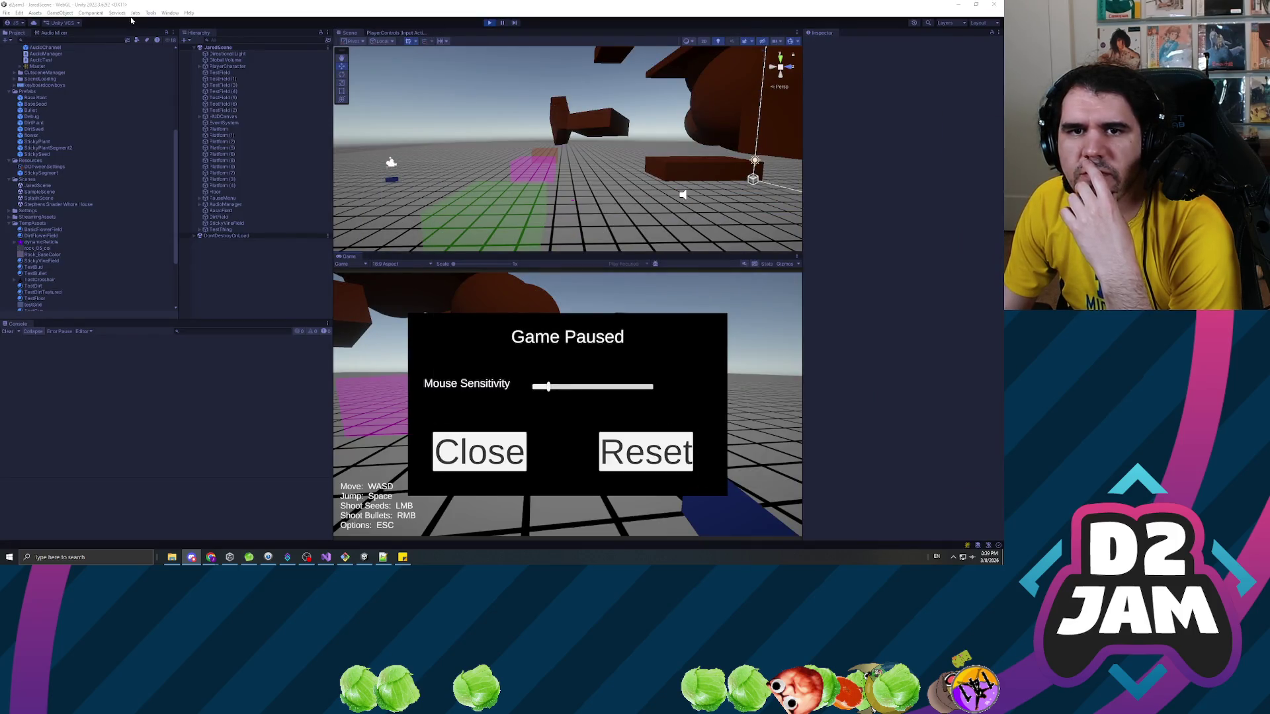
# Check the Input System package among the project's installed packages in the Package Manager.
pyautogui.click(170, 13)
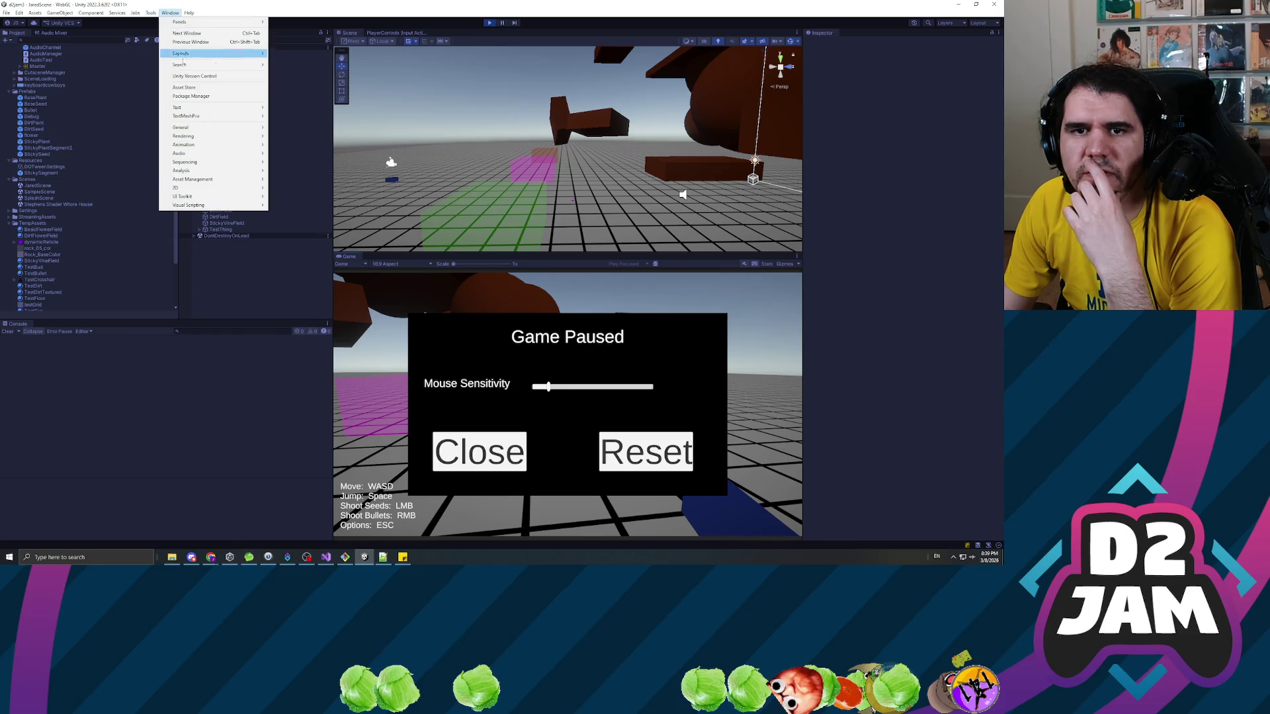
pyautogui.click(210, 97)
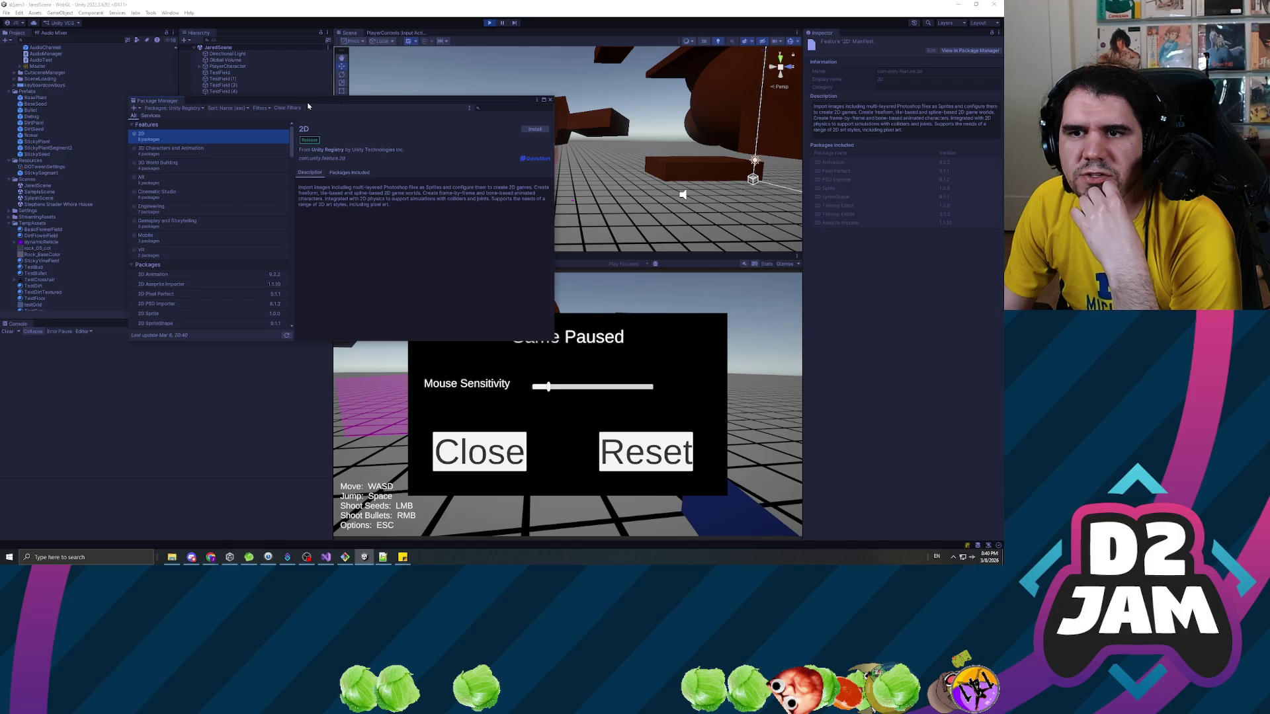
pyautogui.click(173, 109)
pyautogui.click(158, 122)
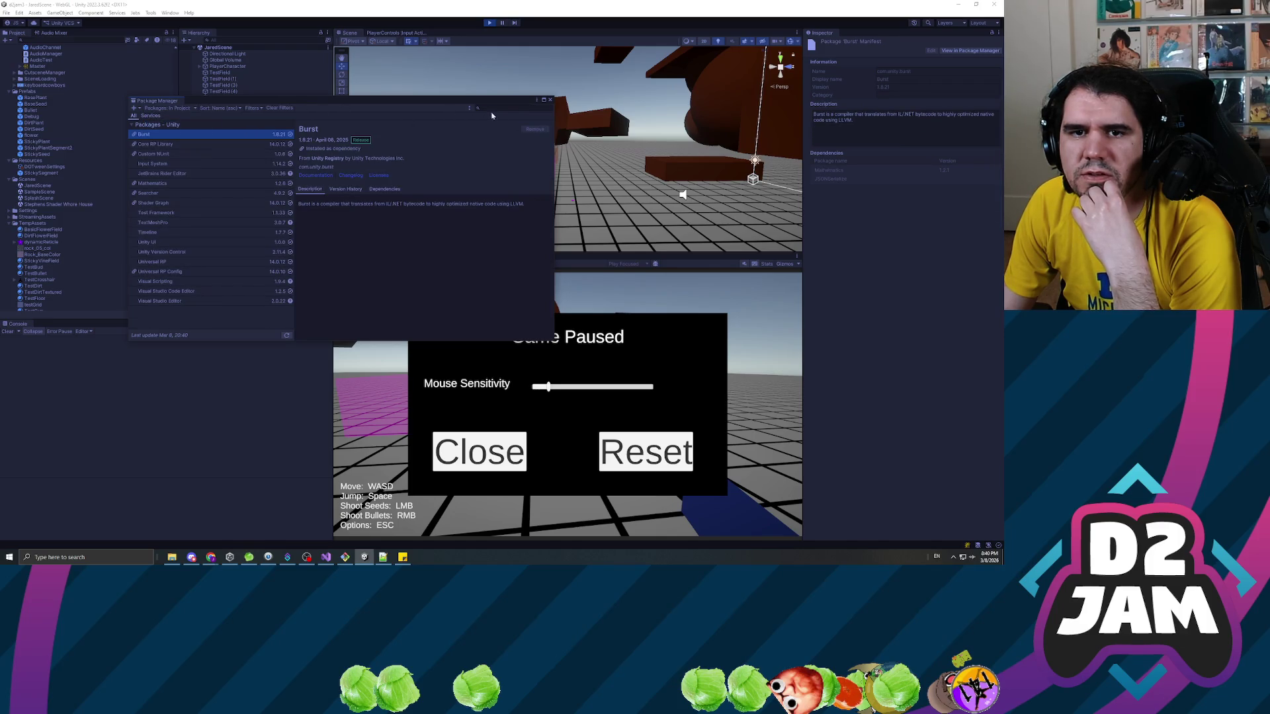
pyautogui.write('INPUT')
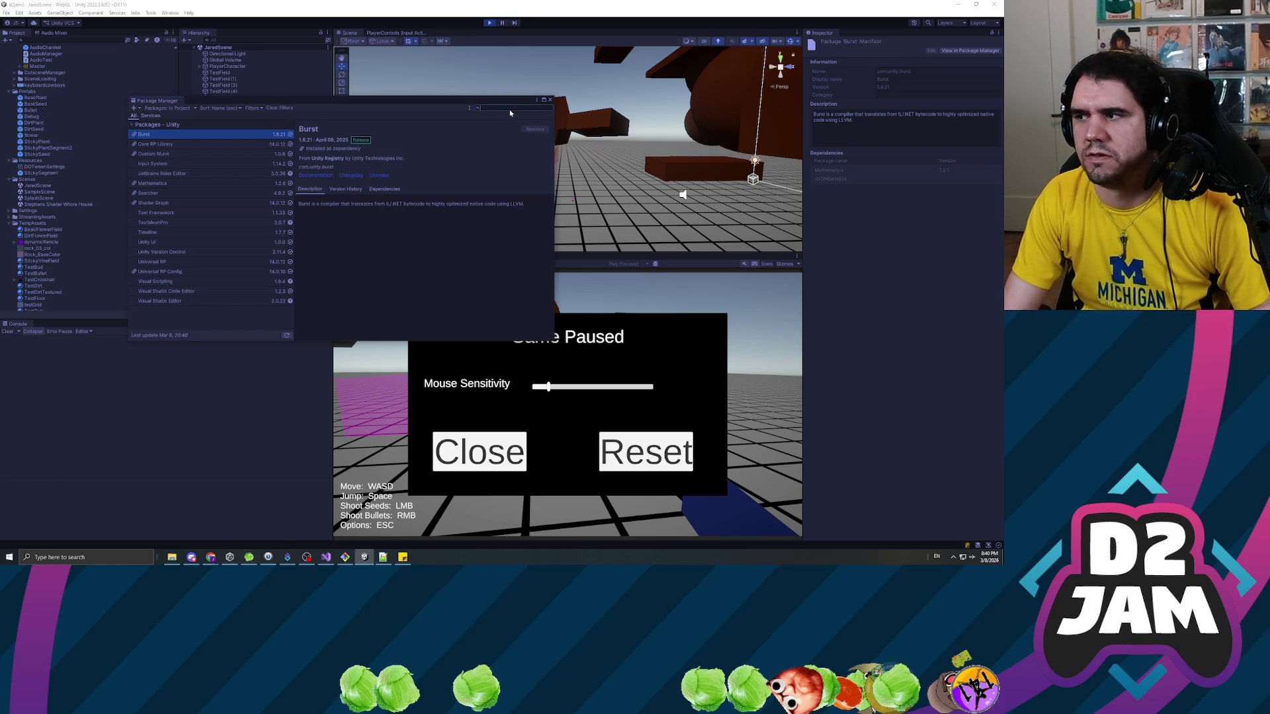
pyautogui.press('BackSpace')
pyautogui.press('BackSpace')
pyautogui.press('BackSpace')
pyautogui.write('input')
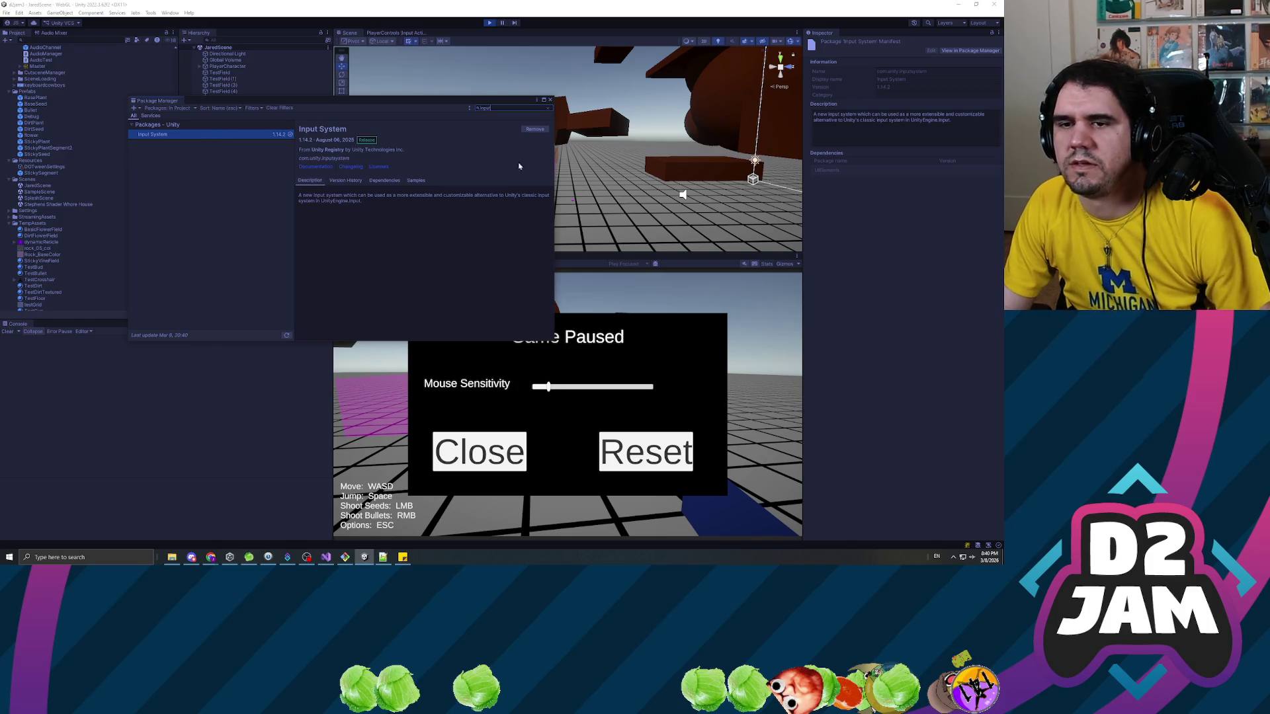
pyautogui.click(550, 99)
# Select Platform (5) in the scene and open the PlayerControls Input Actions editor.
pyautogui.click(383, 33)
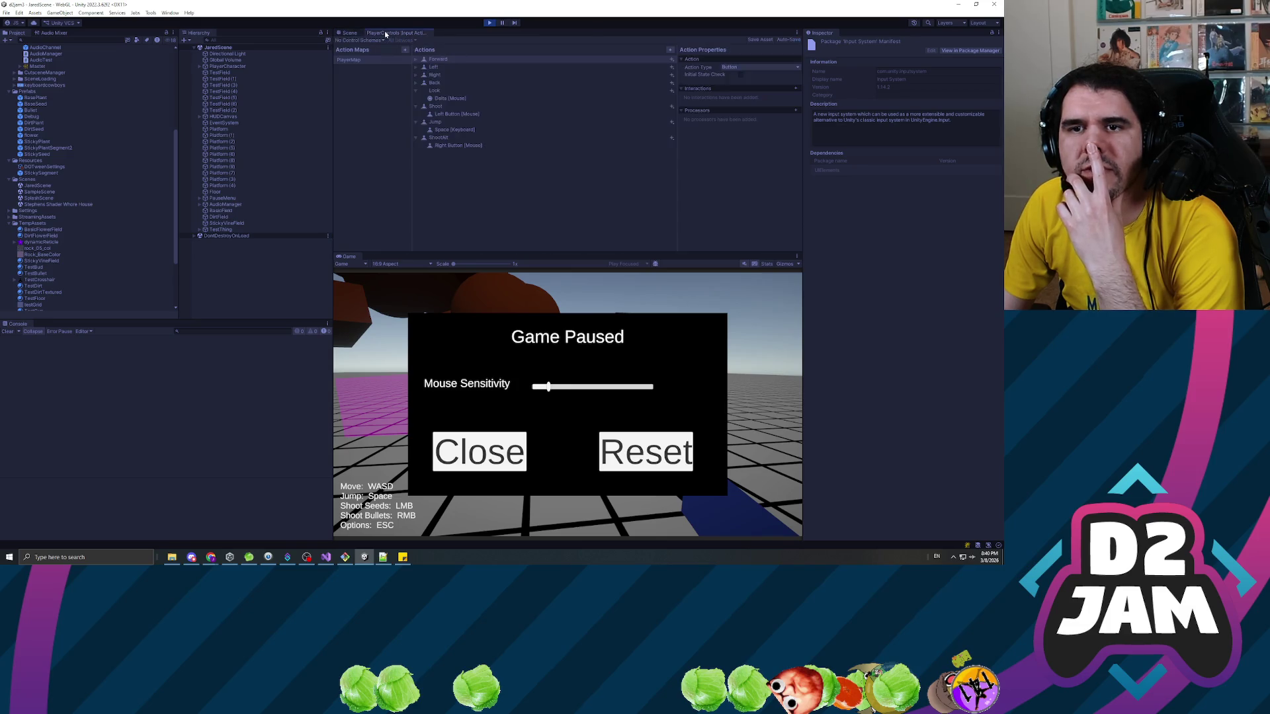
pyautogui.click(344, 34)
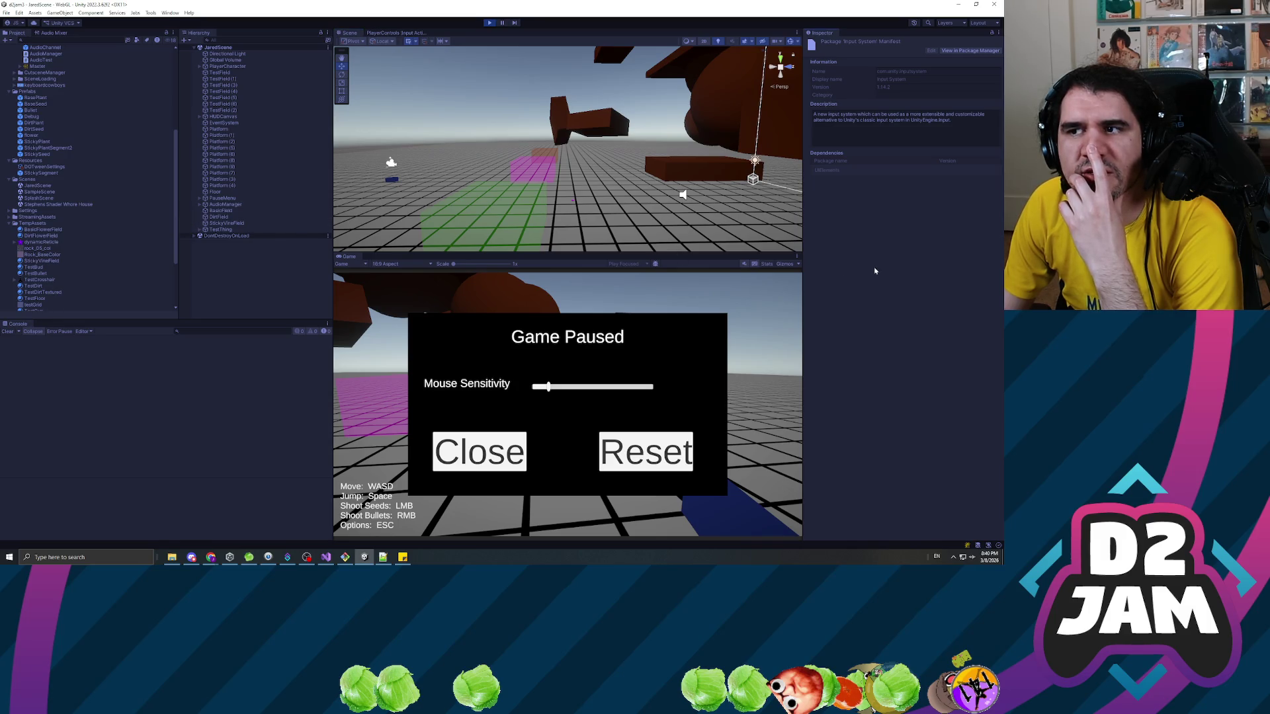
pyautogui.click(250, 150)
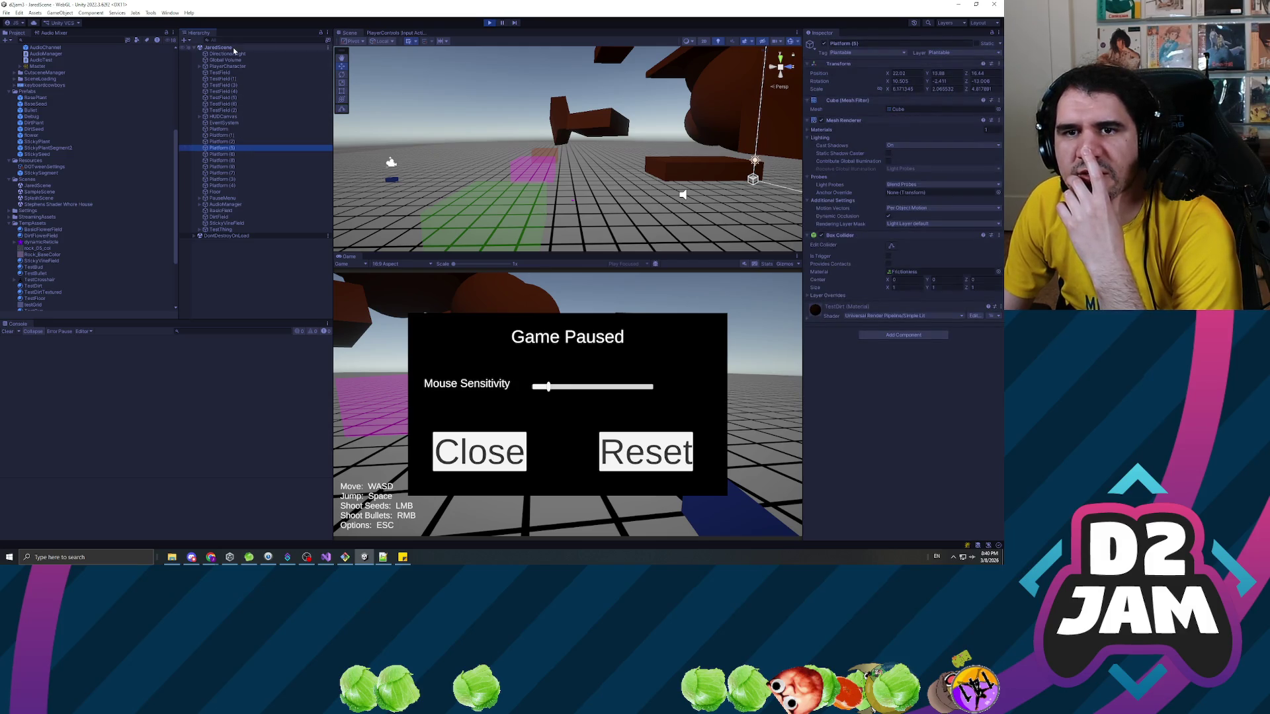
pyautogui.click(397, 34)
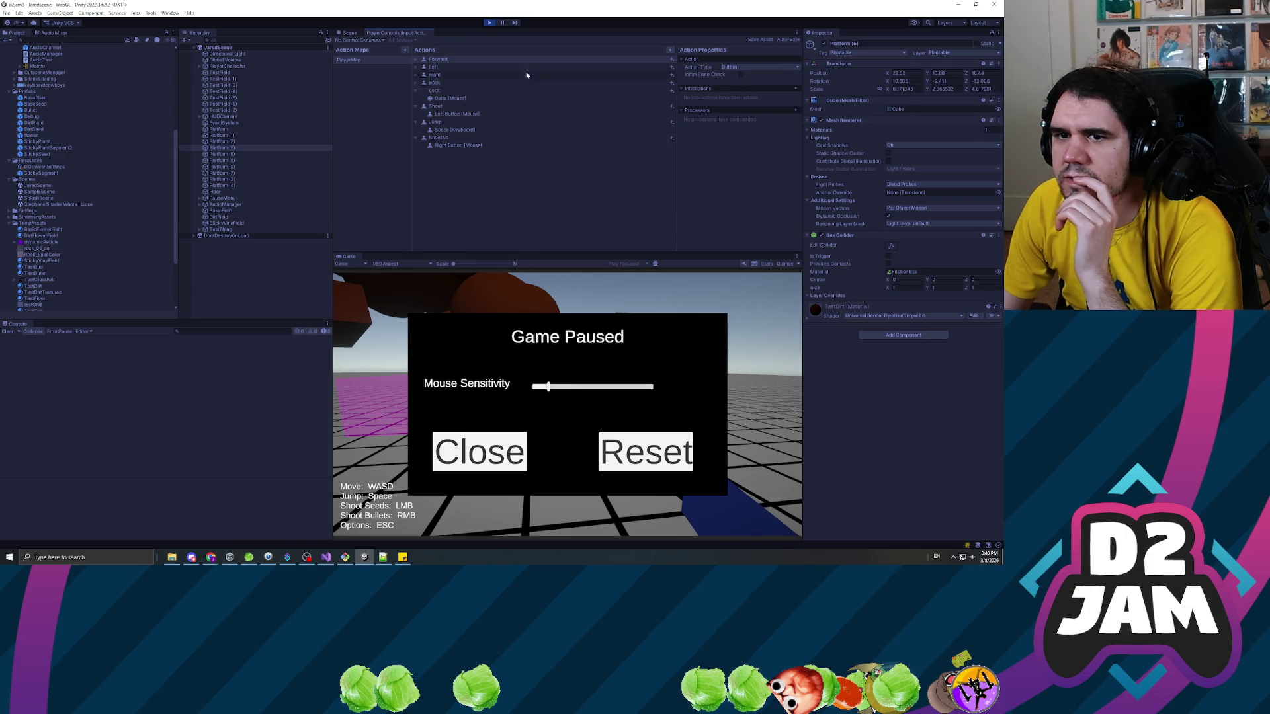
# Save the PlayerControls asset, inspect its import settings, then stop the playtest.
pyautogui.scroll(-3, 30, 234)
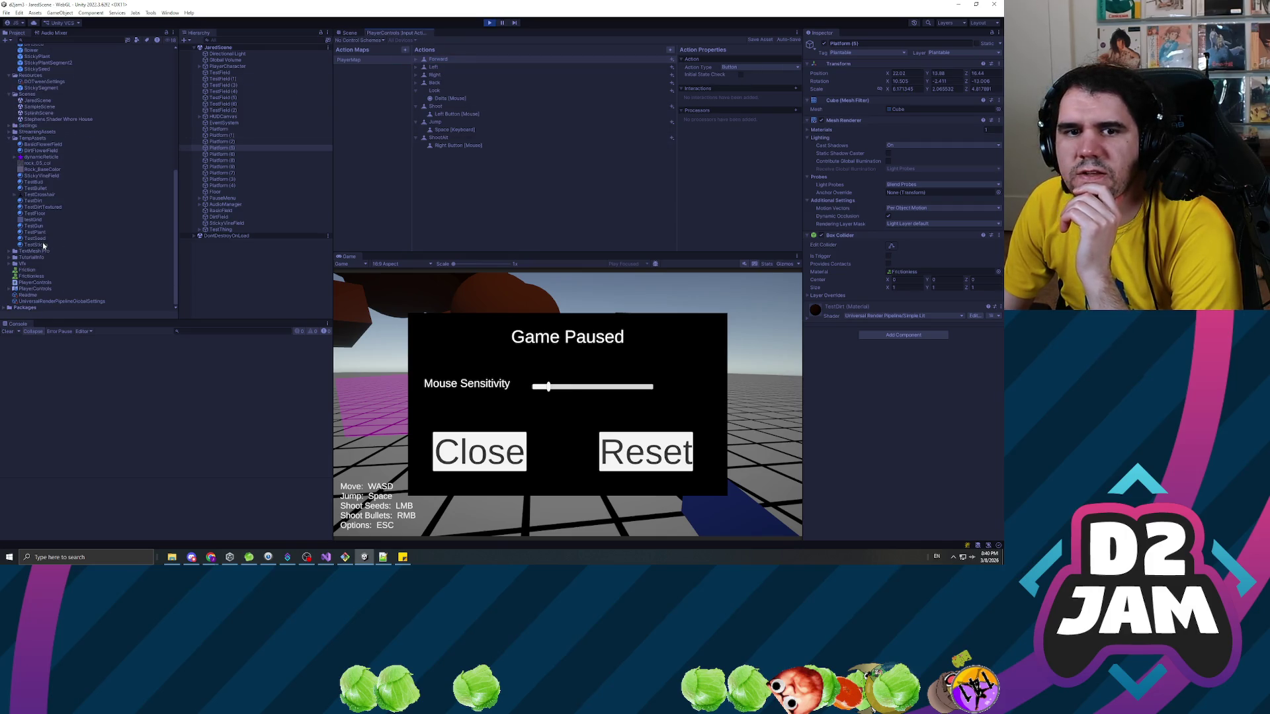
pyautogui.click(760, 40)
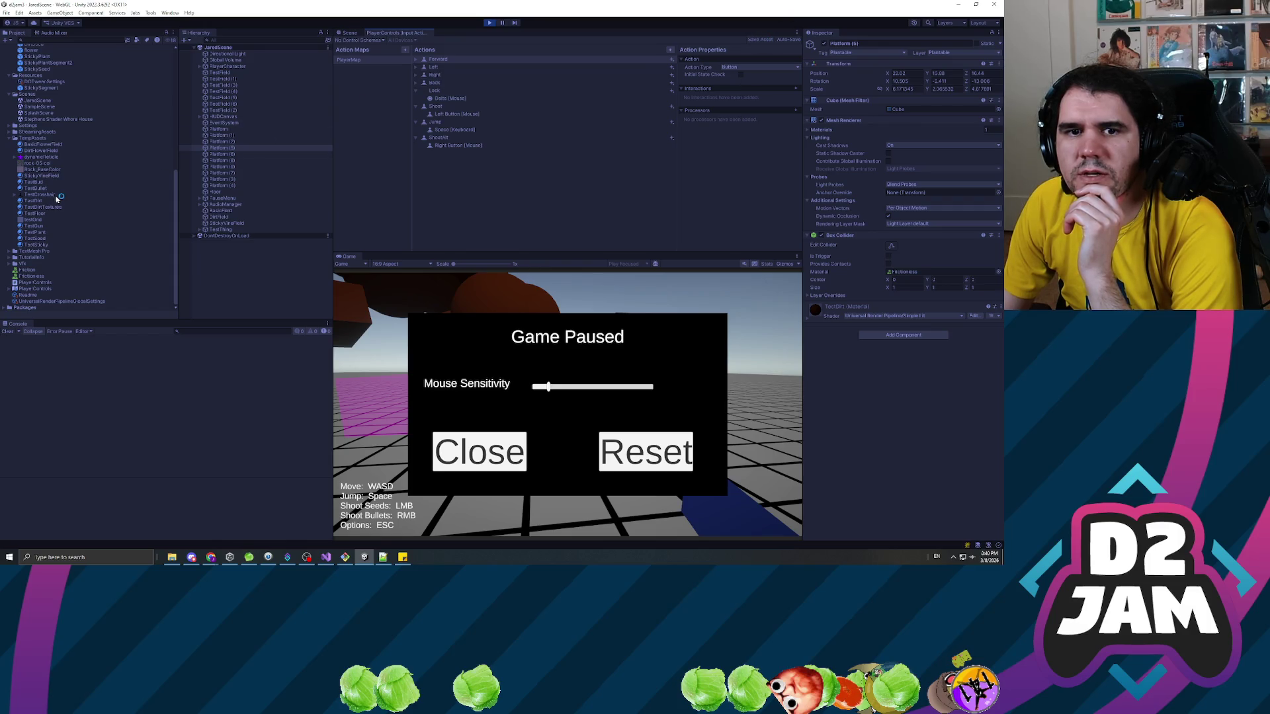
pyautogui.click(46, 289)
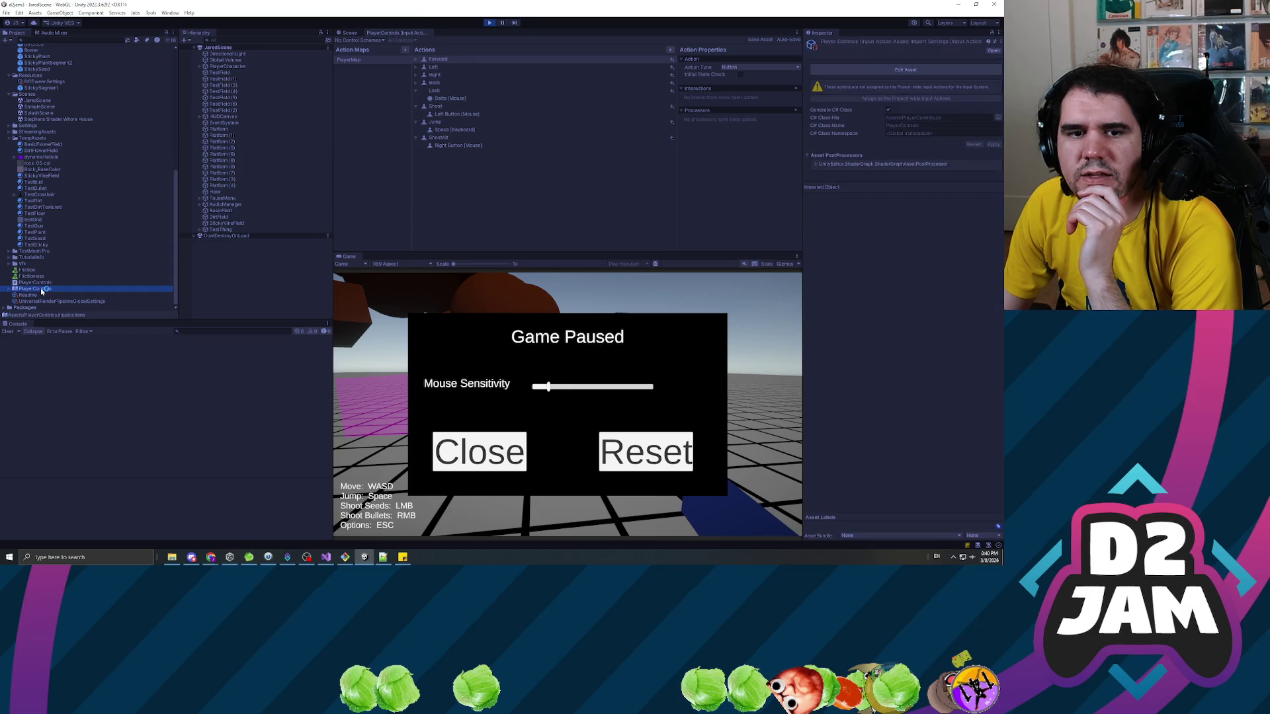
pyautogui.click(41, 283)
pyautogui.click(43, 290)
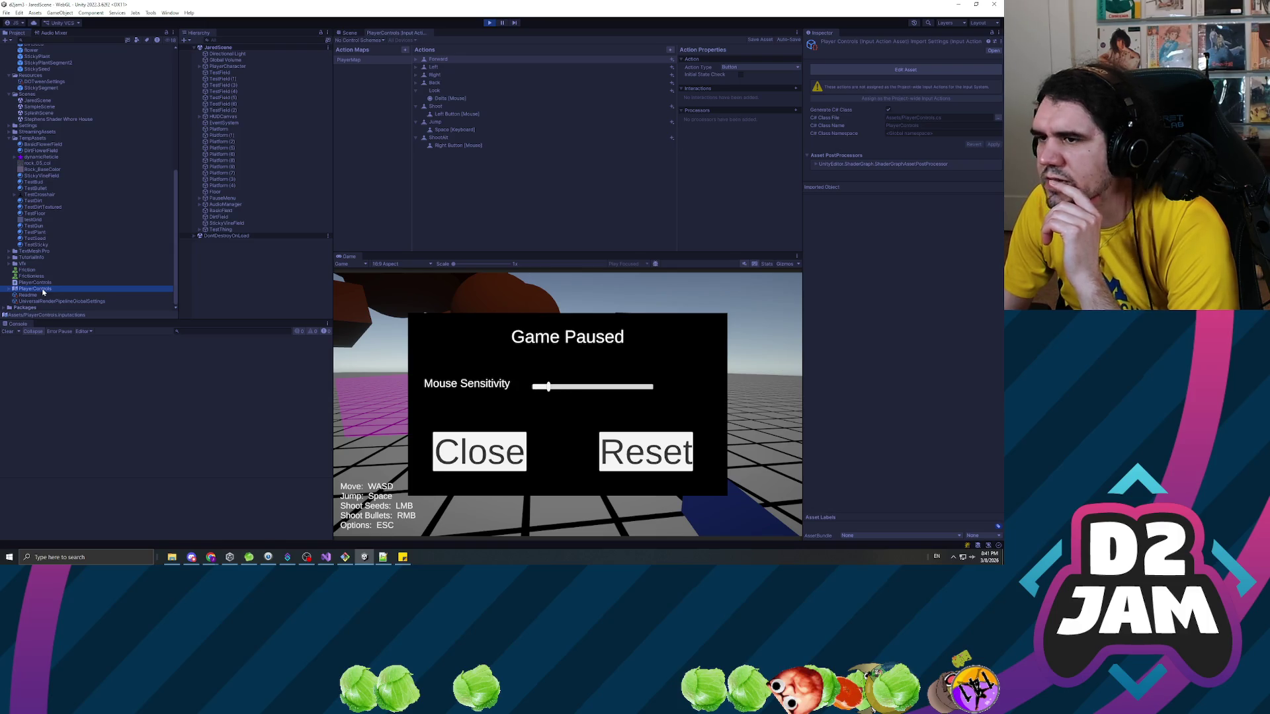
pyautogui.click(42, 289)
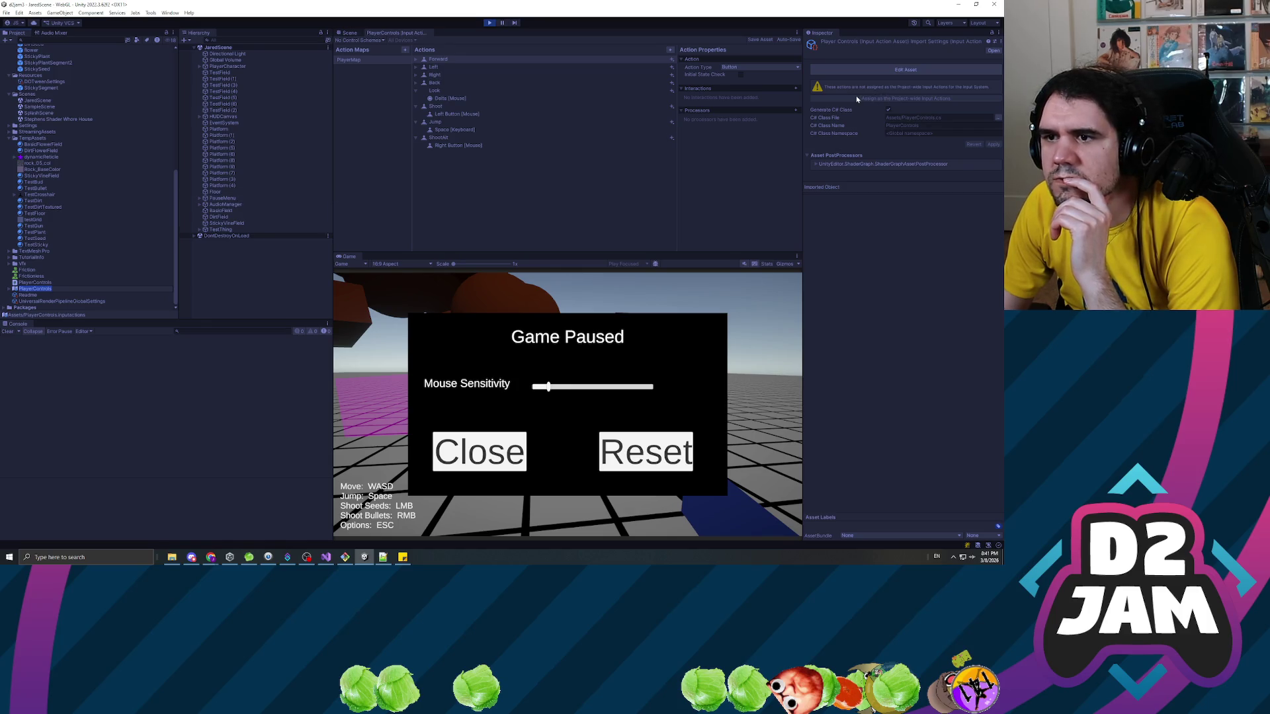
pyautogui.click(491, 23)
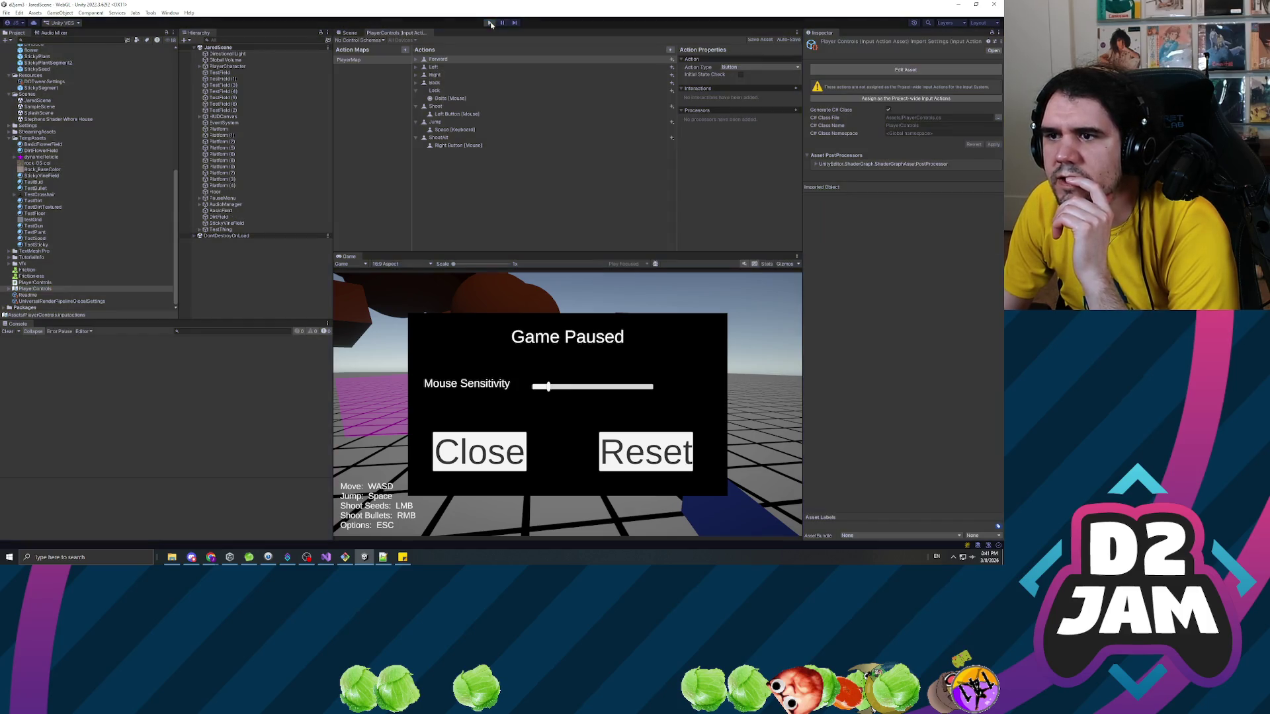
# Assign PlayerControls as the project-wide input actions and view them in Project Settings.
pyautogui.click(870, 98)
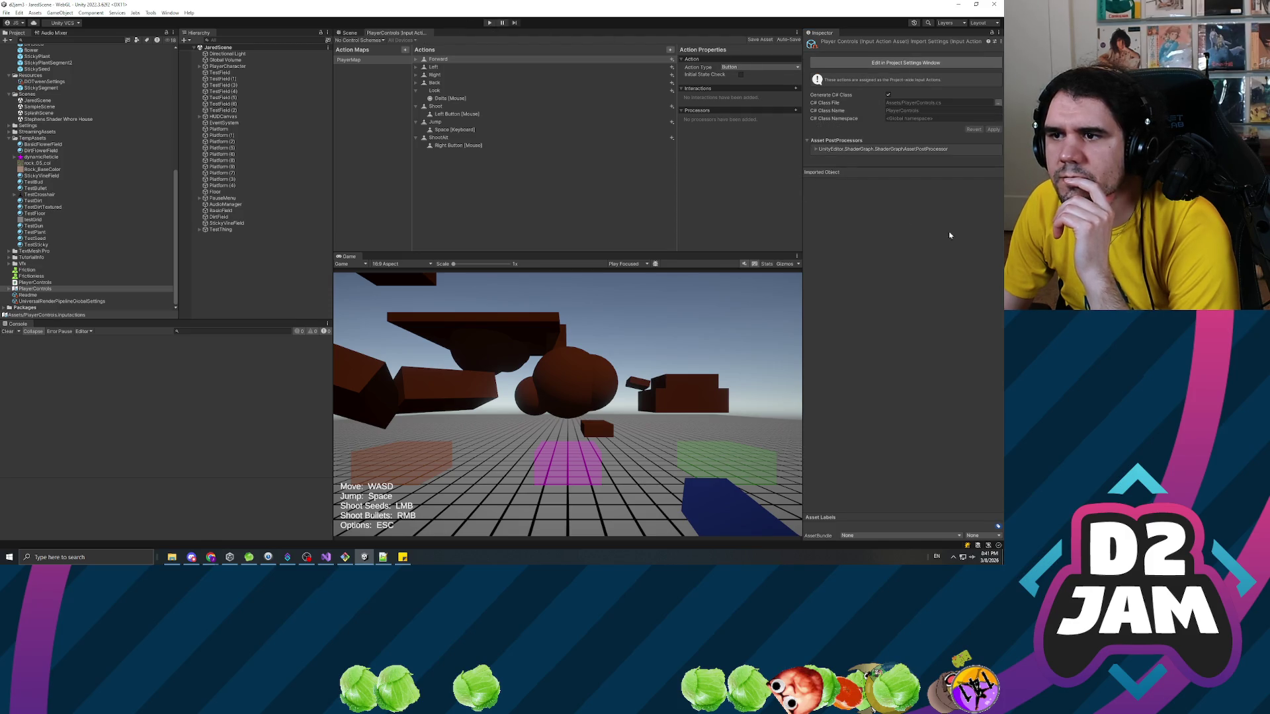
pyautogui.click(364, 558)
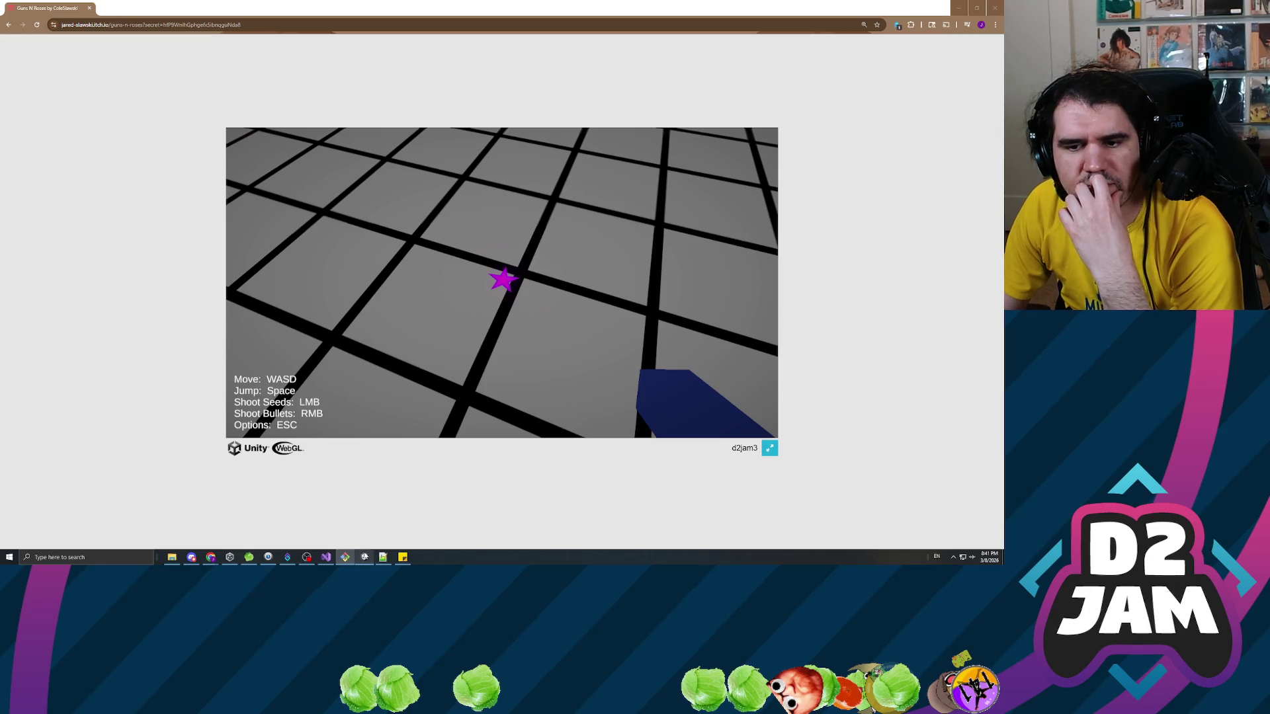
pyautogui.click(364, 557)
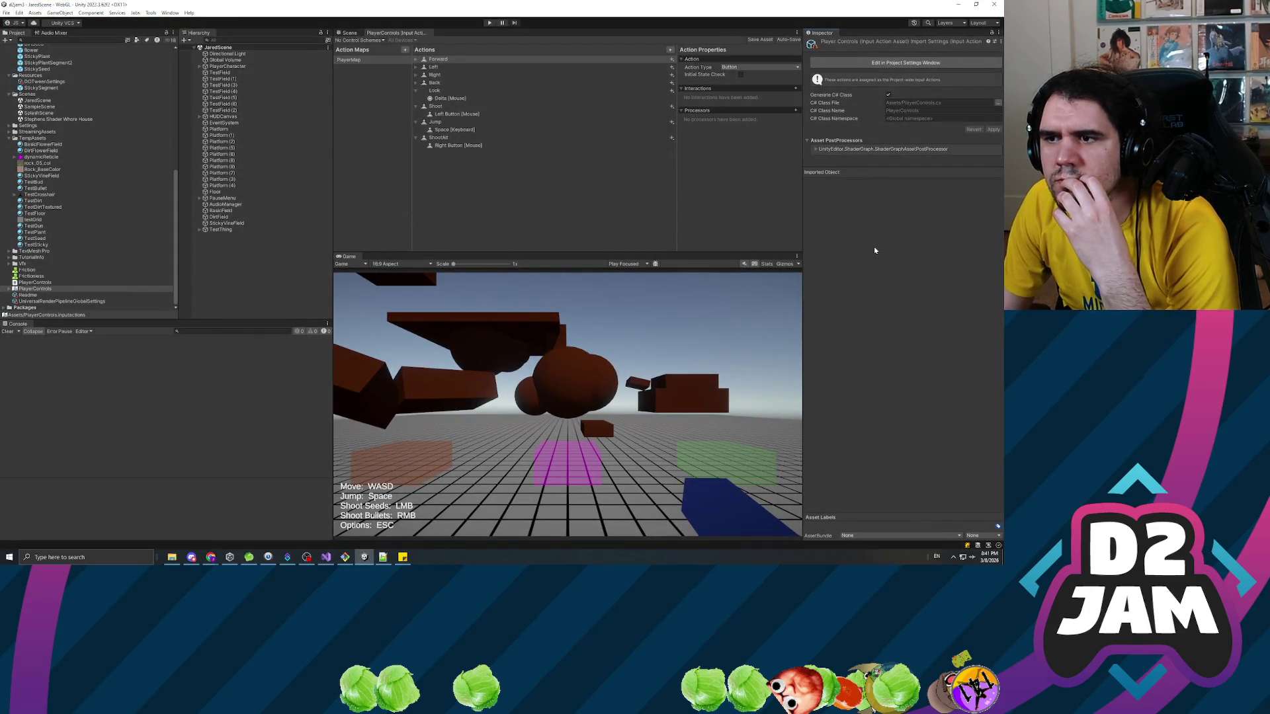
pyautogui.click(891, 64)
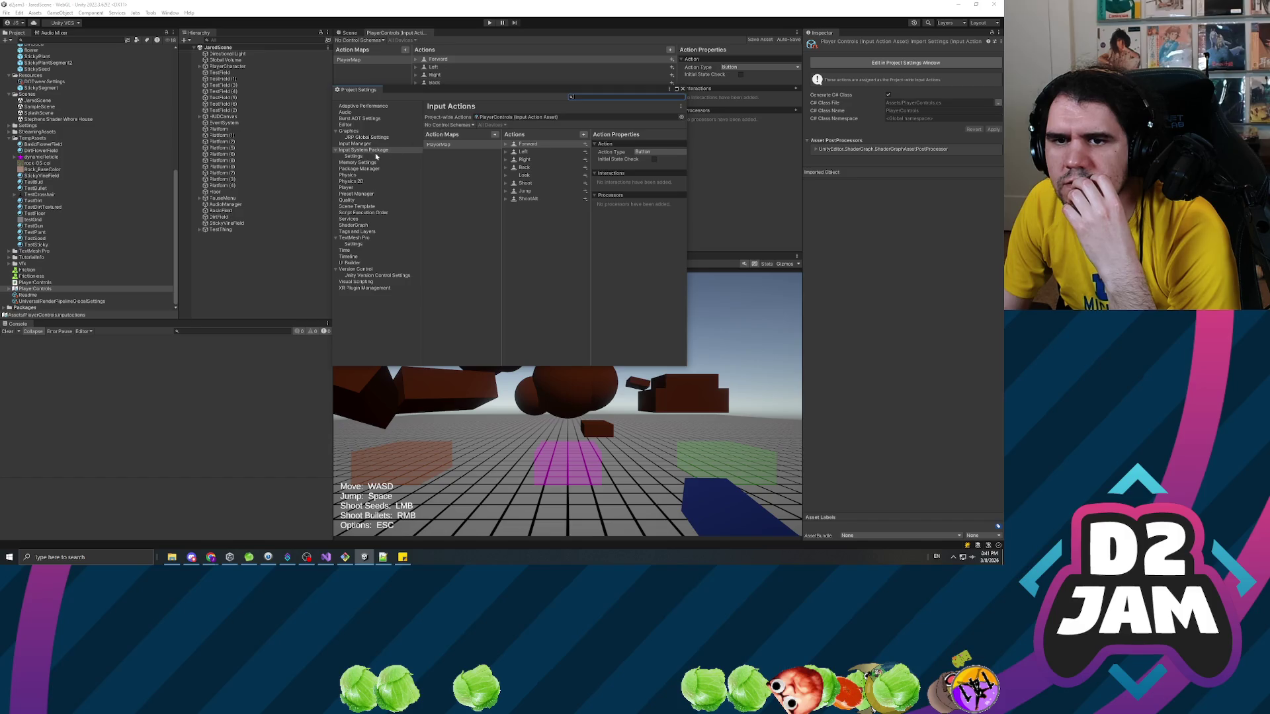
pyautogui.click(355, 144)
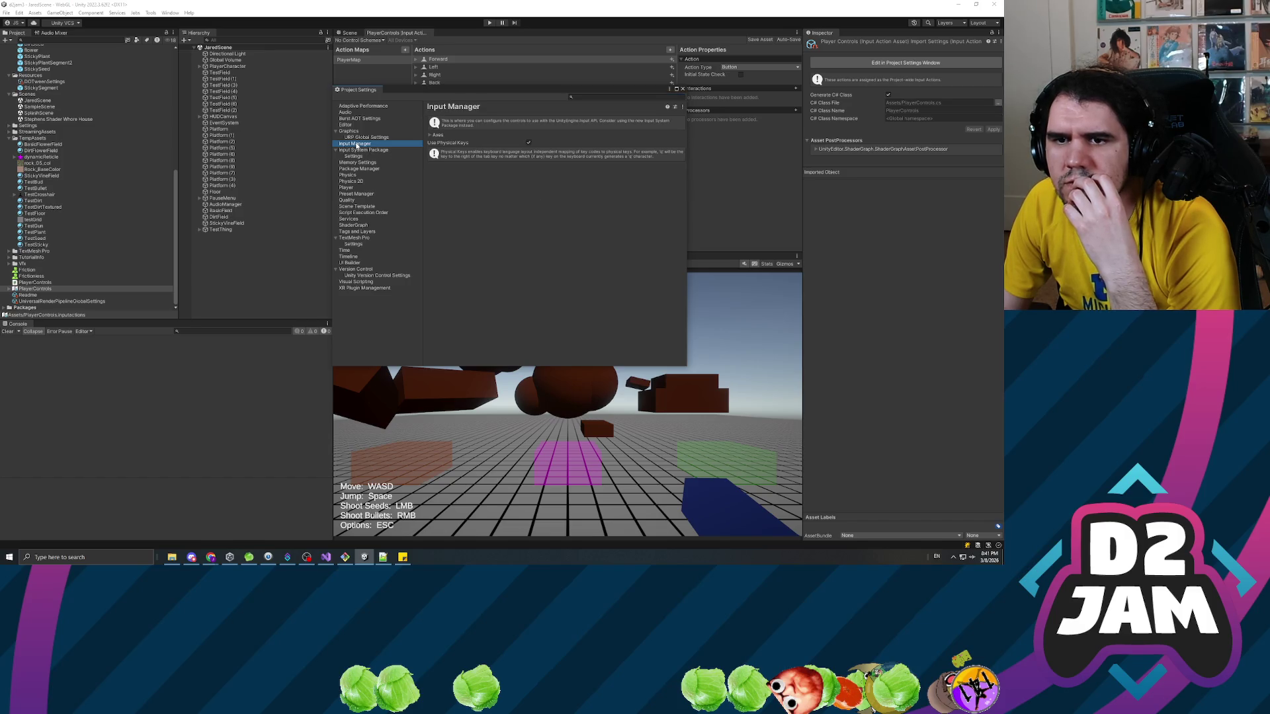
pyautogui.click(361, 157)
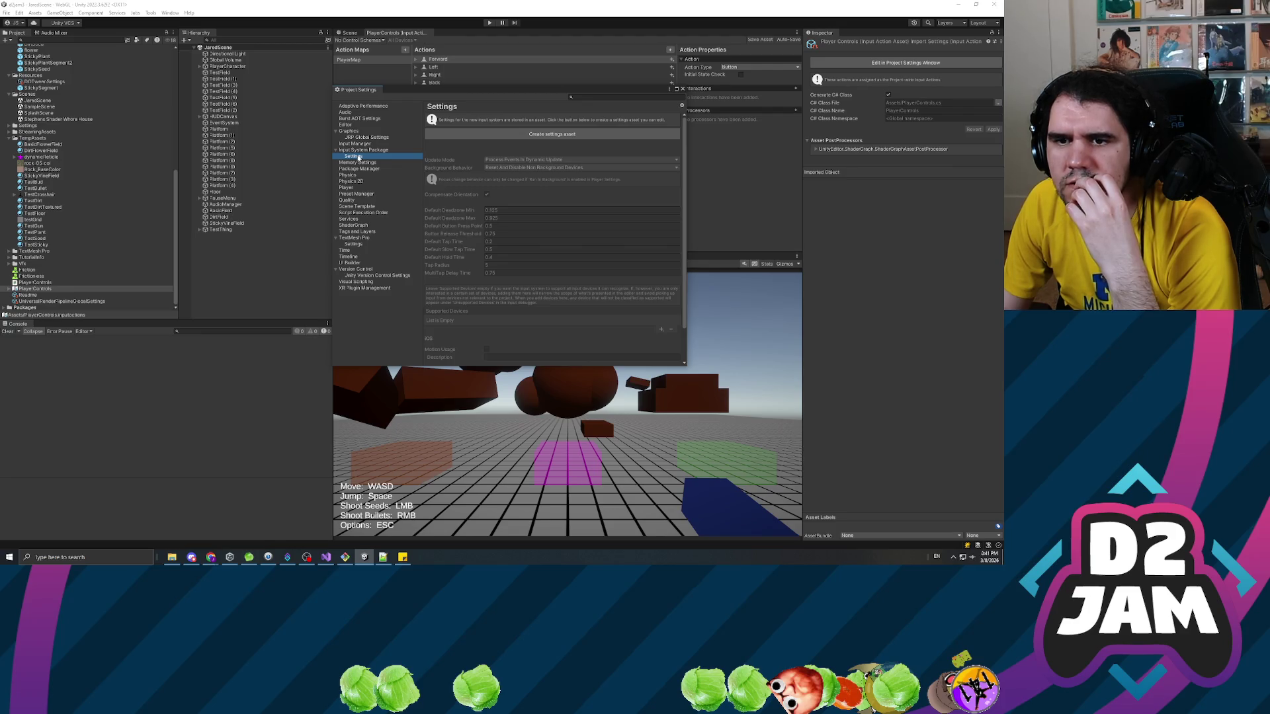
pyautogui.scroll(-3, 442, 268)
pyautogui.scroll(3, 442, 268)
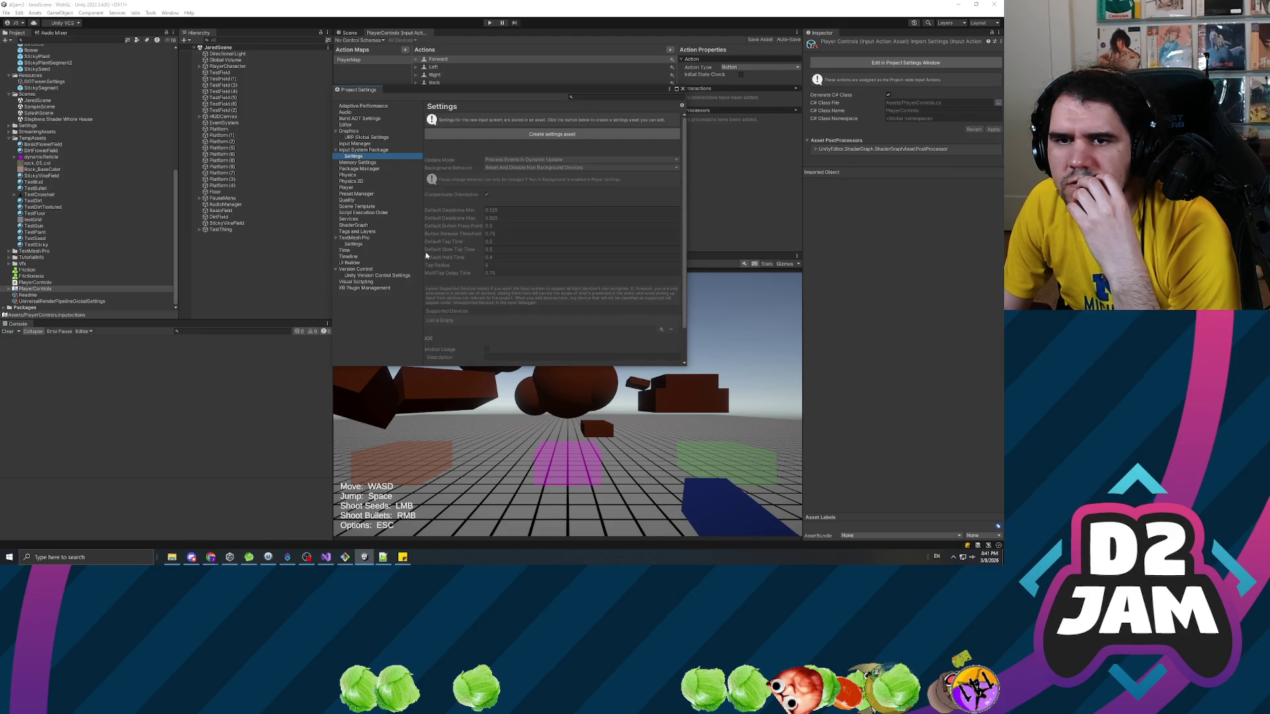
pyautogui.click(370, 151)
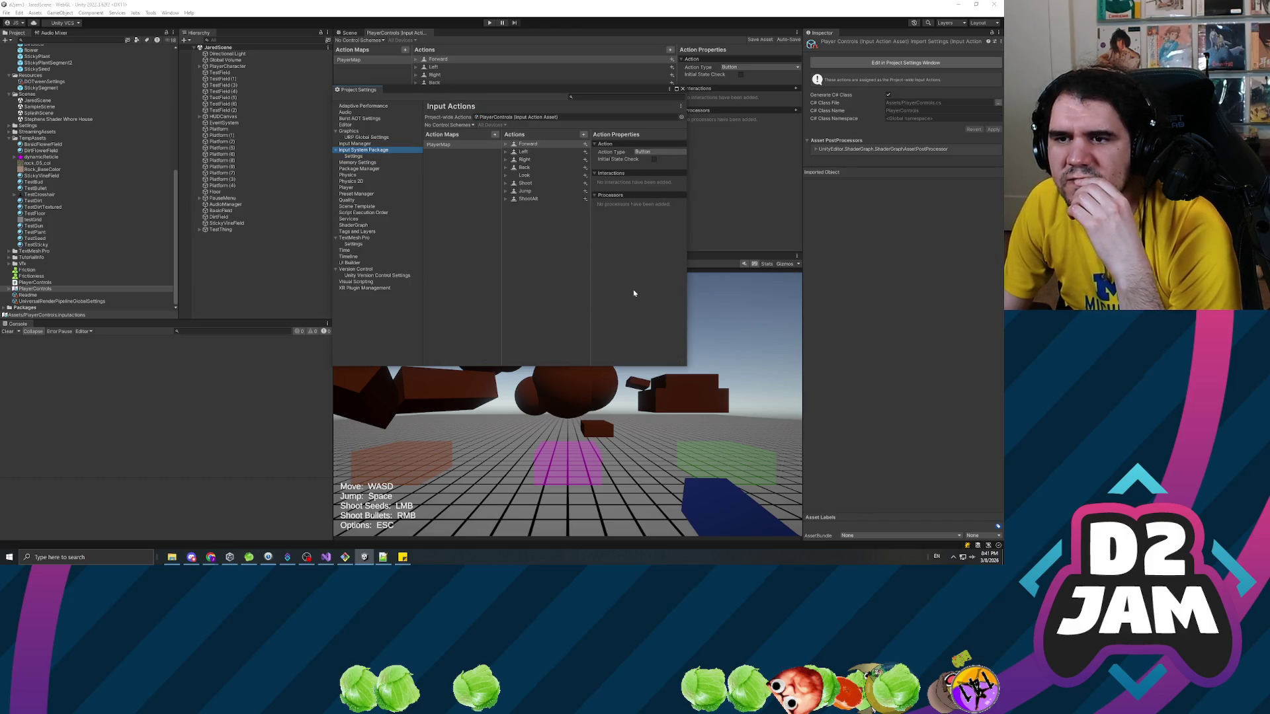
pyautogui.click(520, 118)
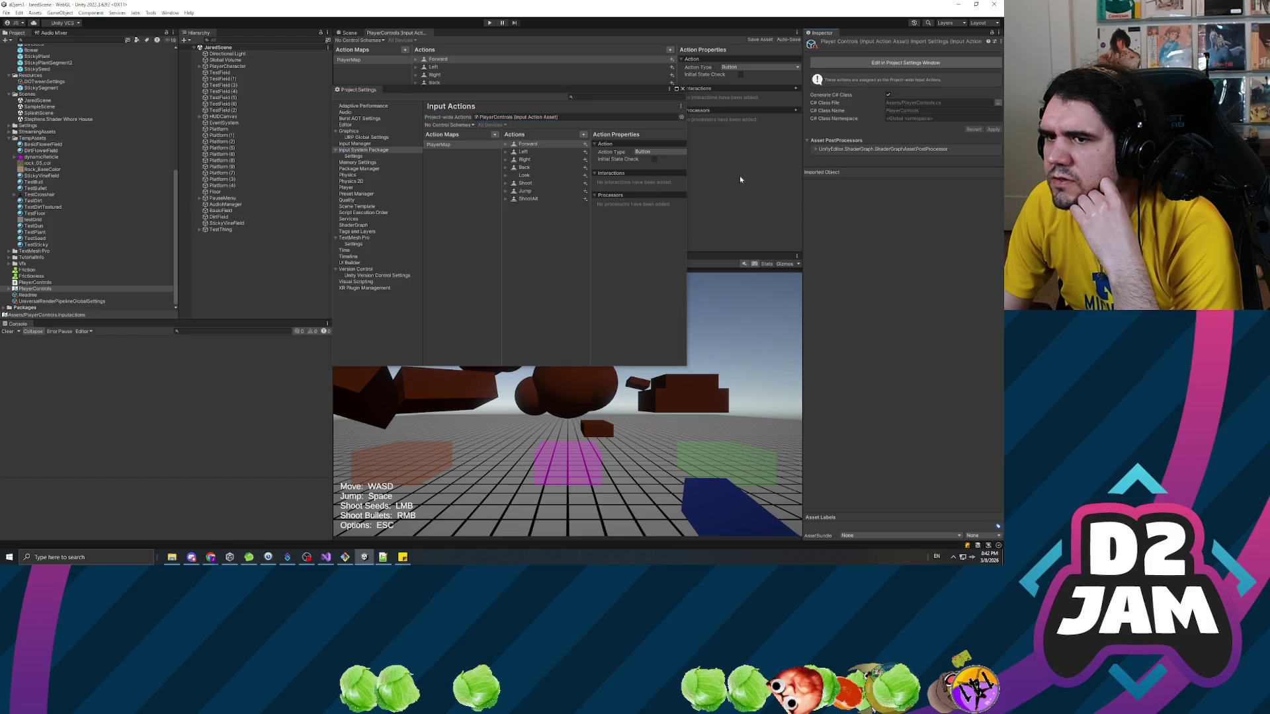
pyautogui.click(684, 88)
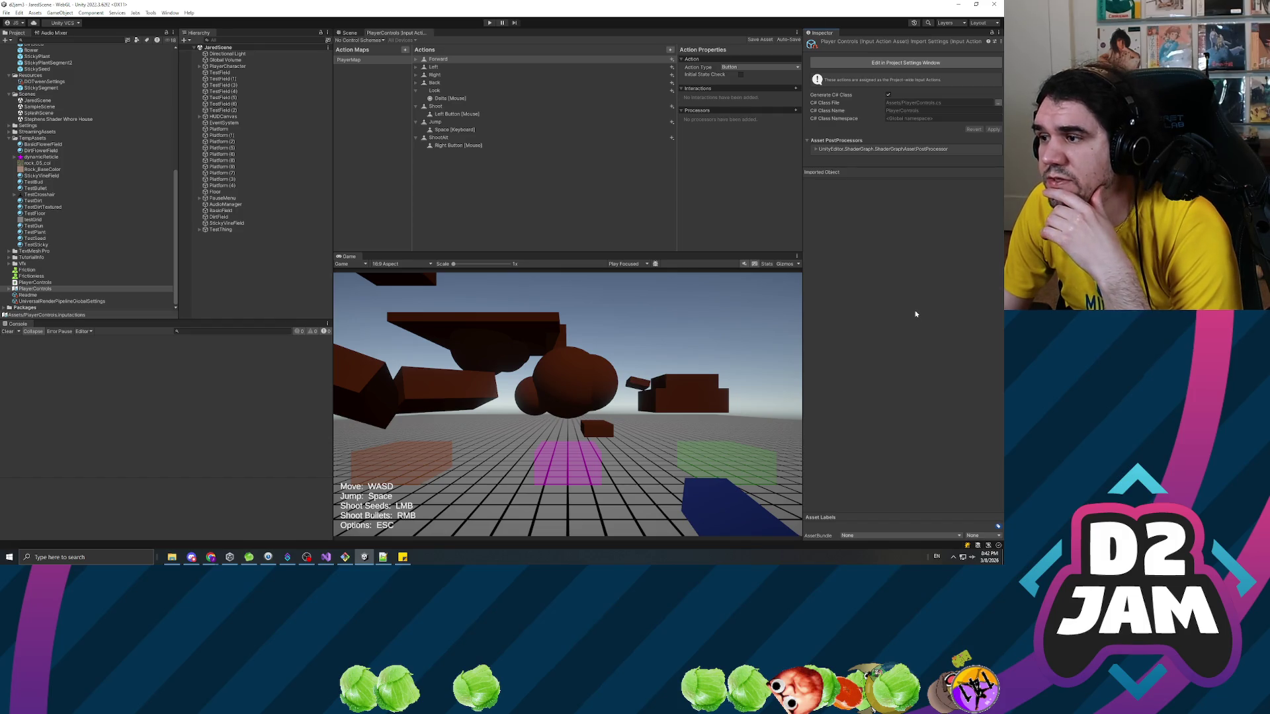
# Reselect the PlayerControls asset and put the Scene view back in place of its editor.
pyautogui.click(197, 251)
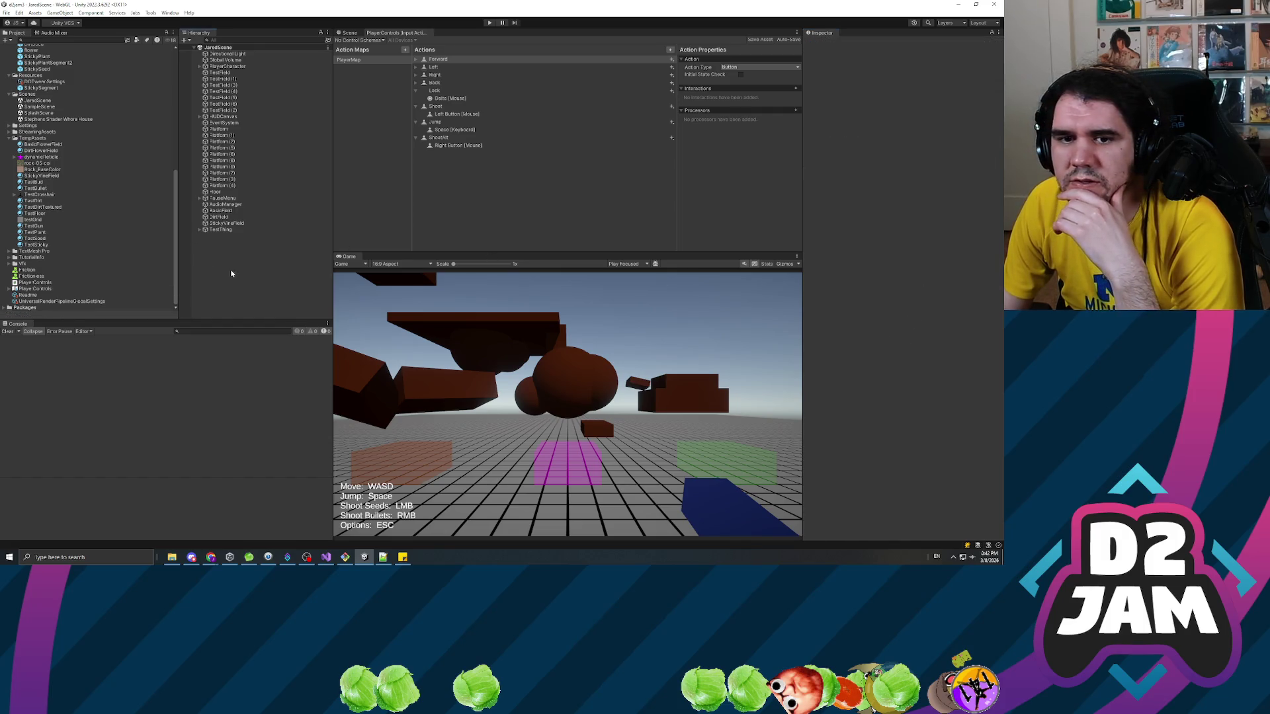
pyautogui.click(42, 289)
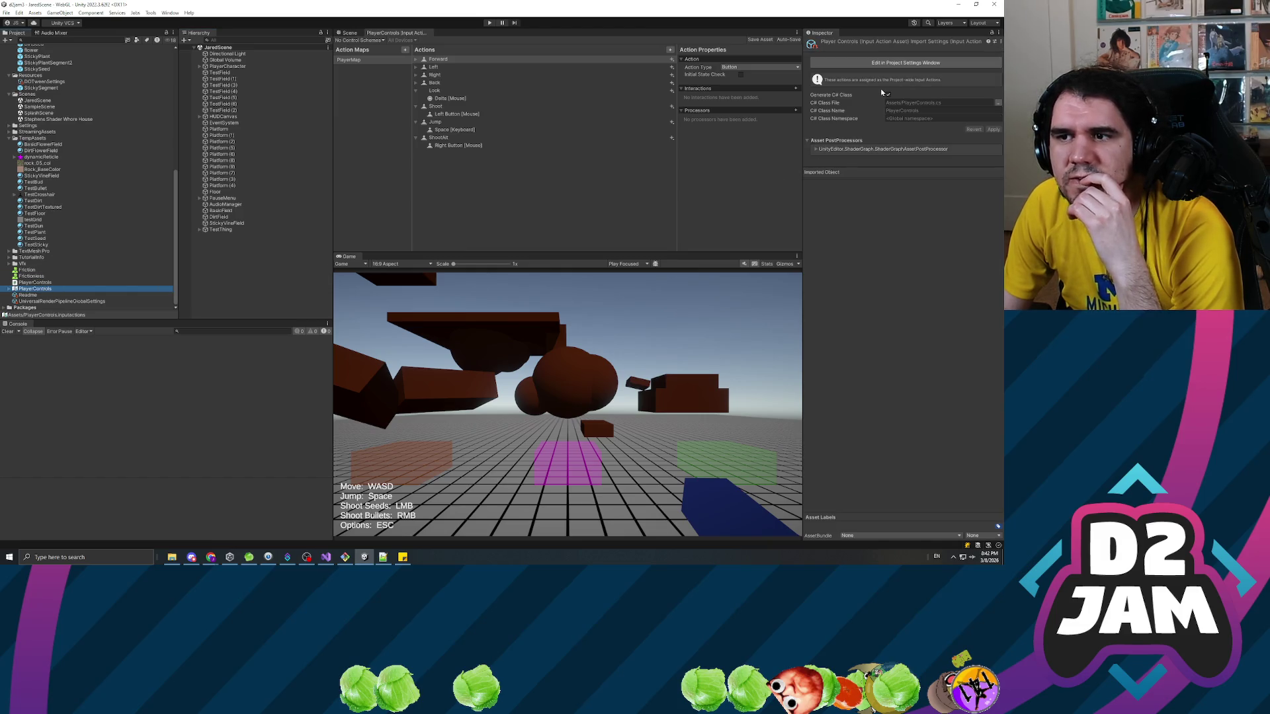
pyautogui.click(879, 265)
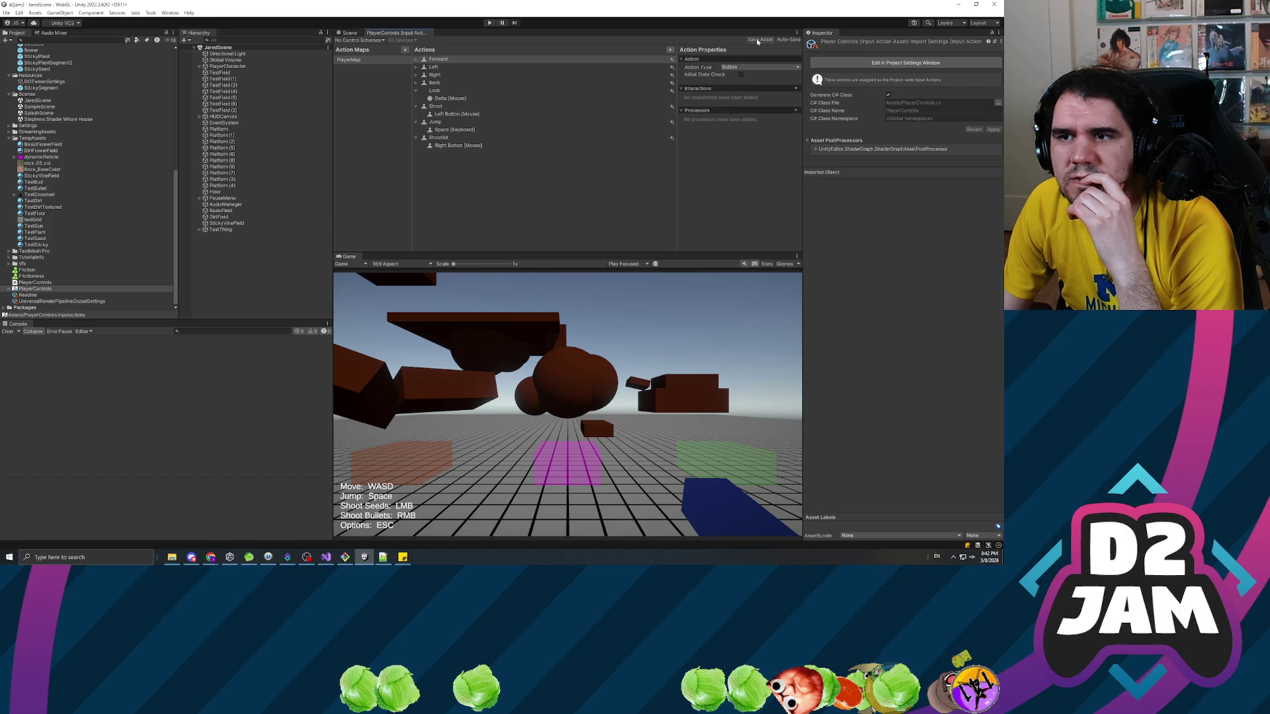
pyautogui.click(349, 33)
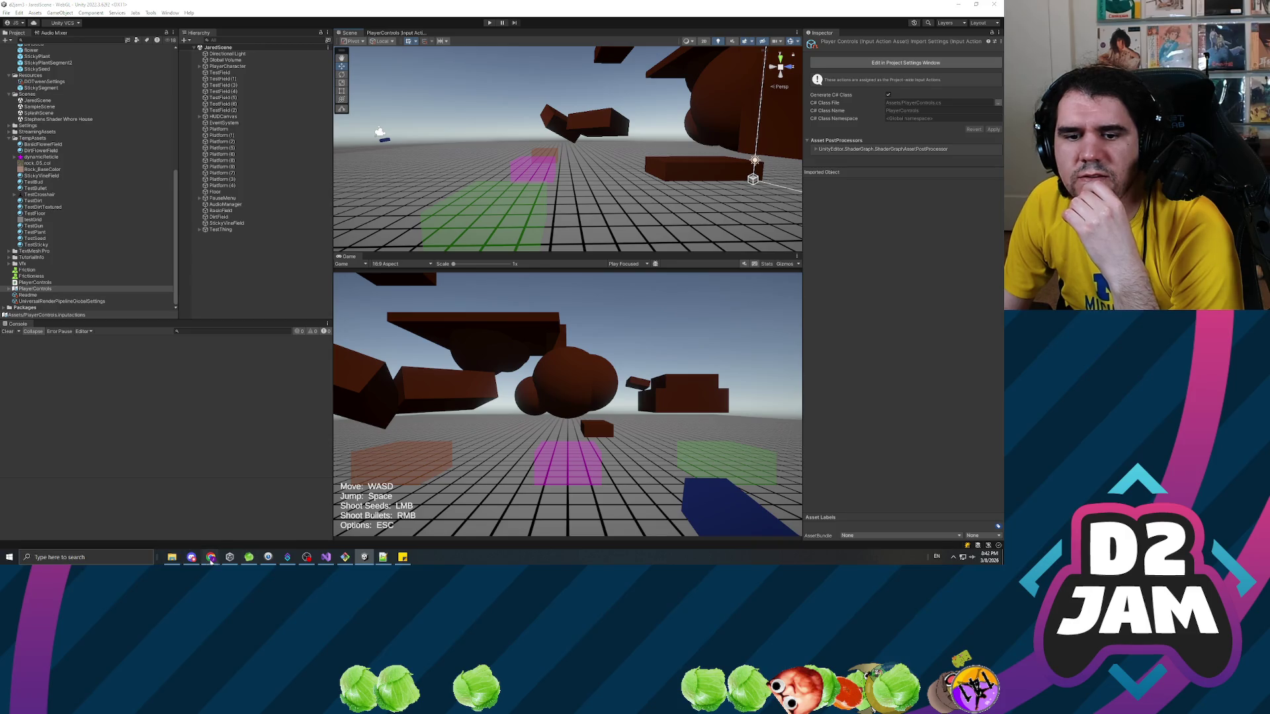
pyautogui.moveTo(211, 556)
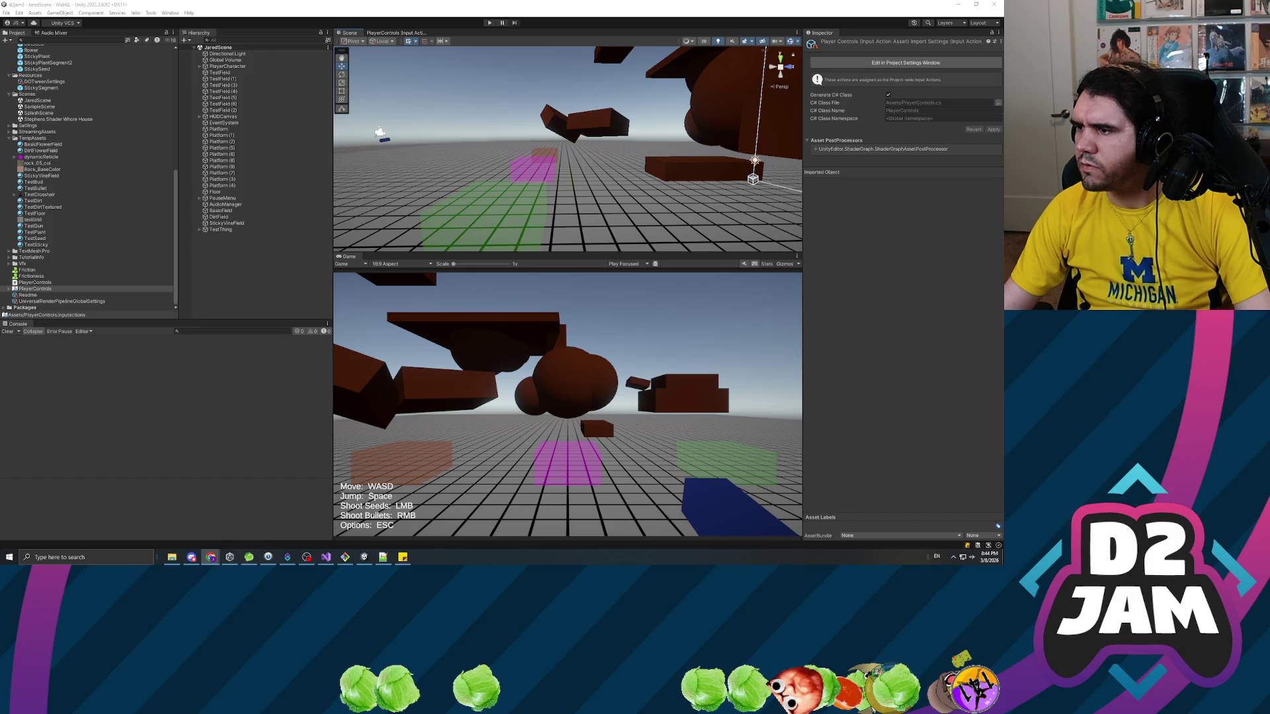
pyautogui.click(19, 12)
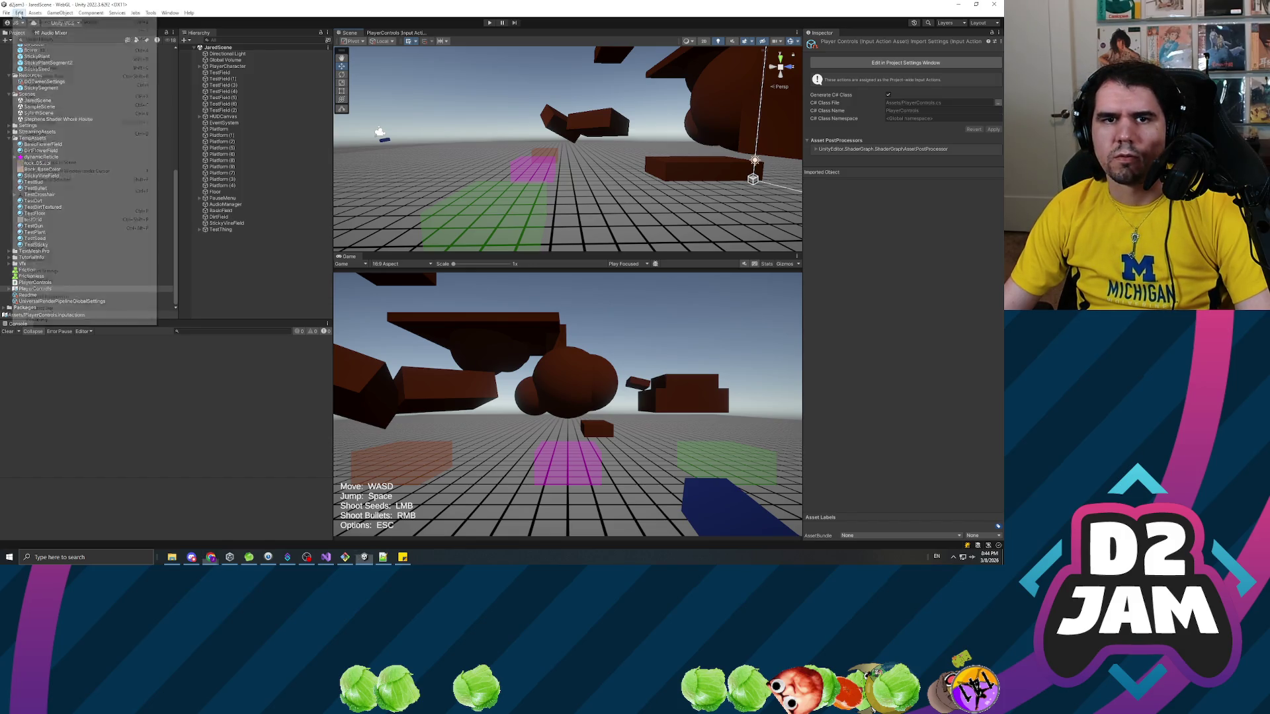
# Set Player > Configuration Active Input Handling to Input System Package (New) and confirm the restart.
pyautogui.click(43, 271)
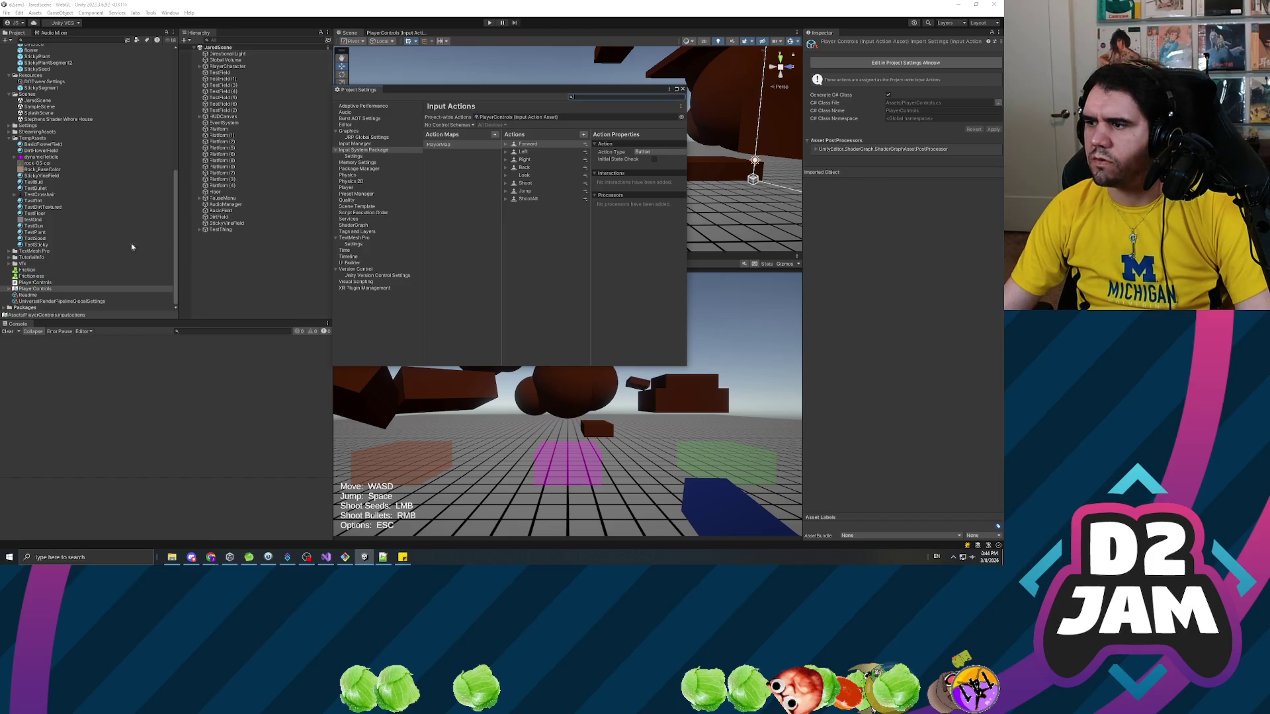
pyautogui.click(346, 188)
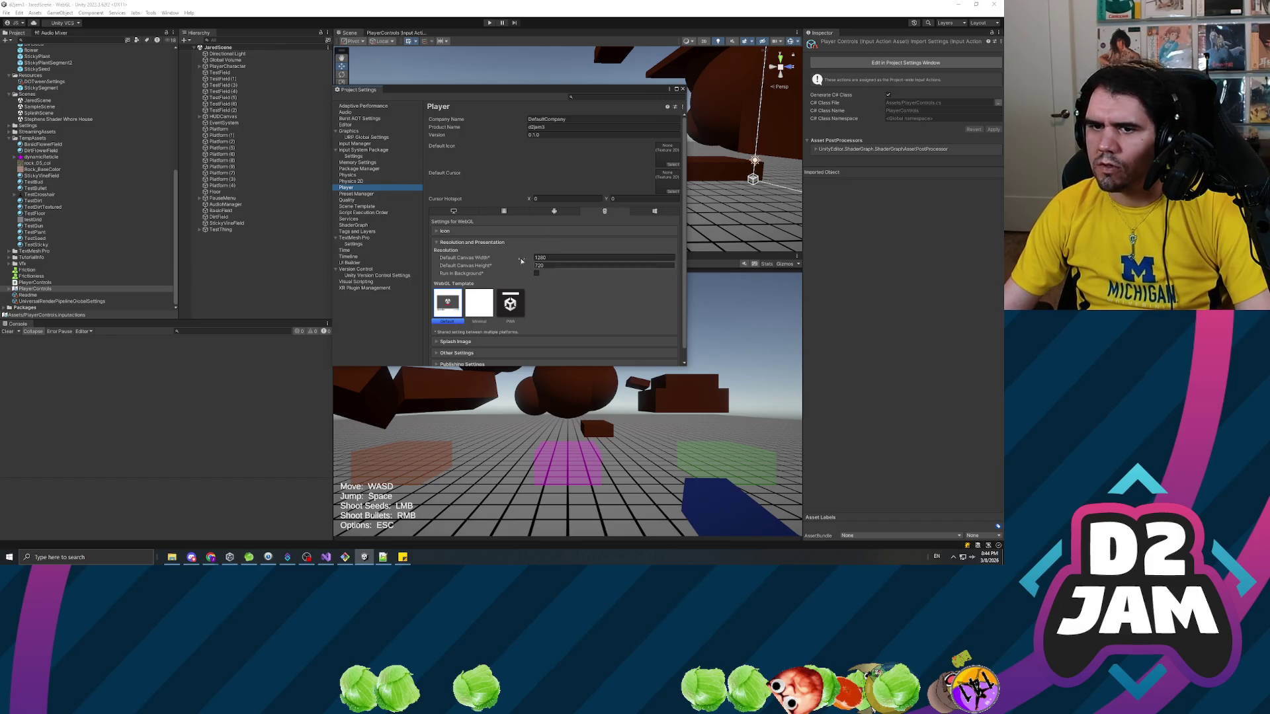
pyautogui.click(438, 242)
pyautogui.click(465, 265)
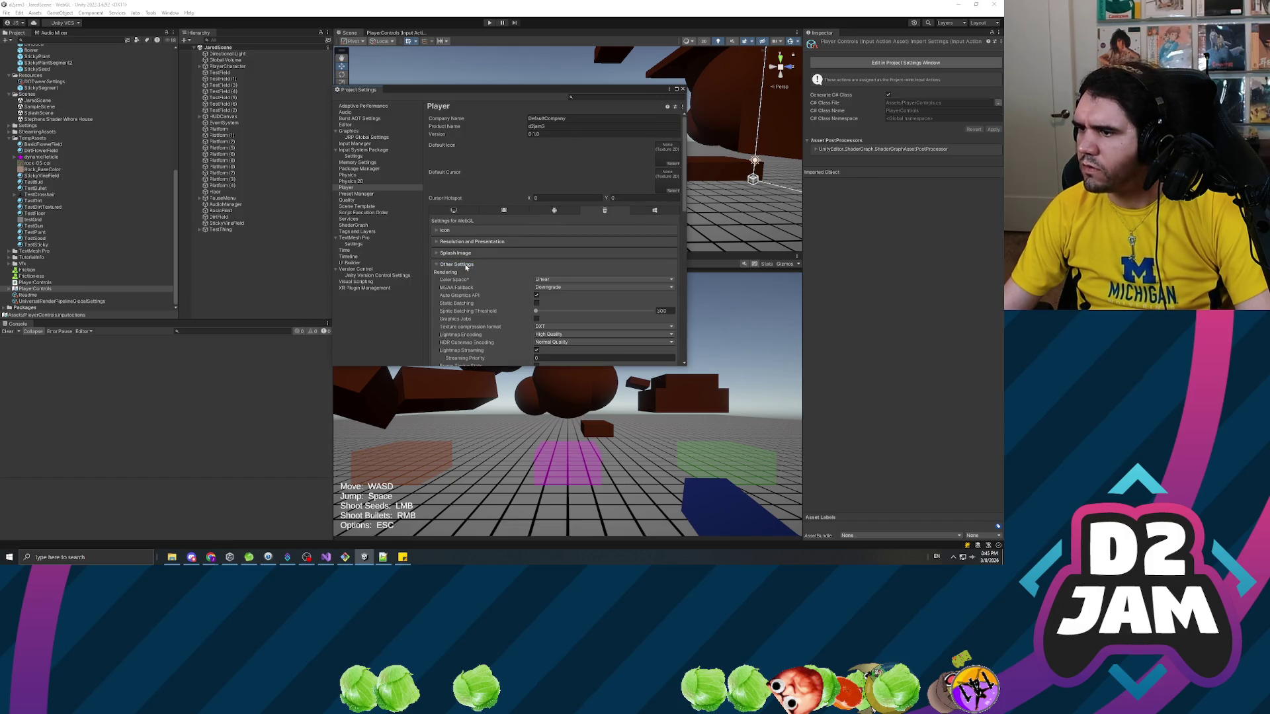
pyautogui.scroll(-2, 453, 298)
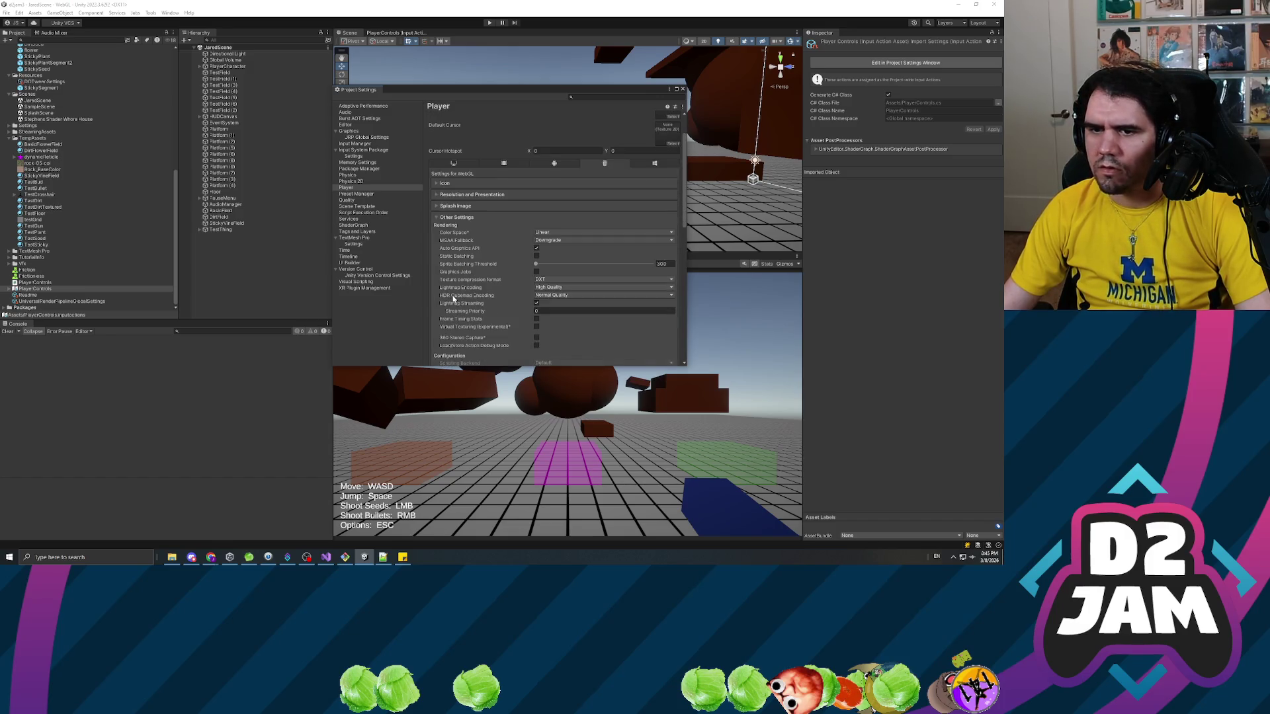
pyautogui.scroll(-4, 453, 298)
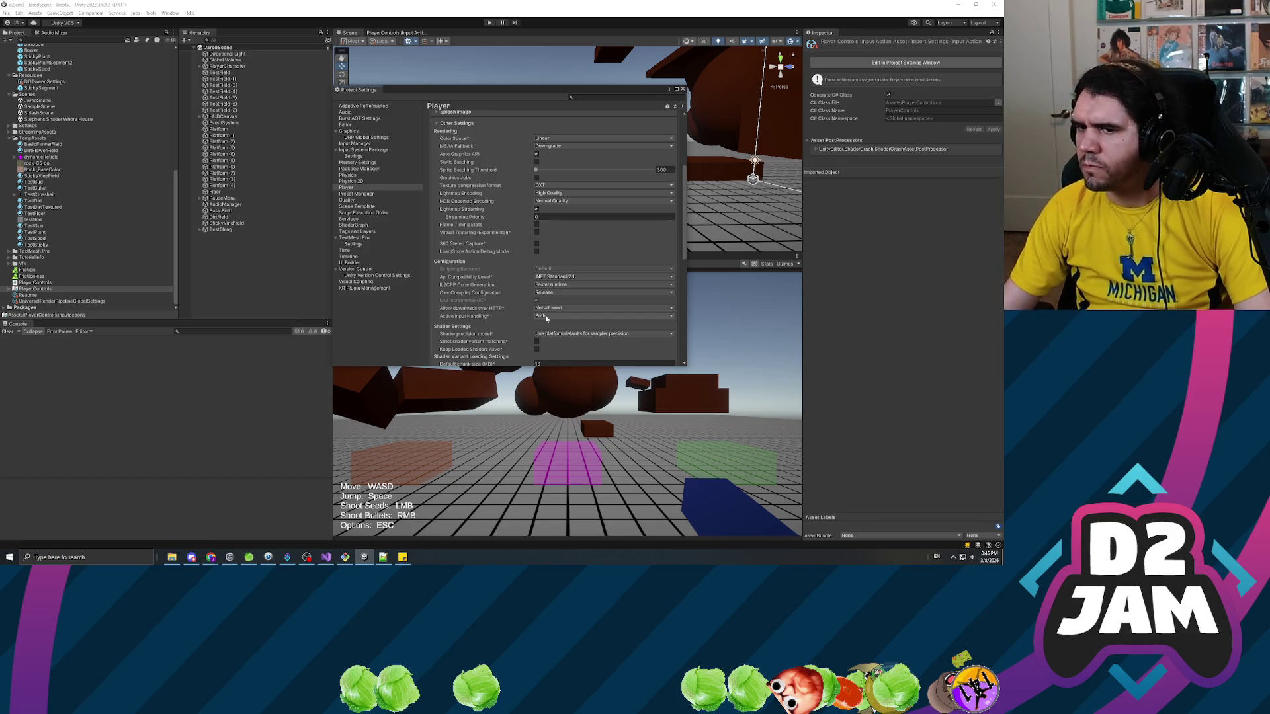
pyautogui.scroll(-3, 581, 246)
pyautogui.click(596, 246)
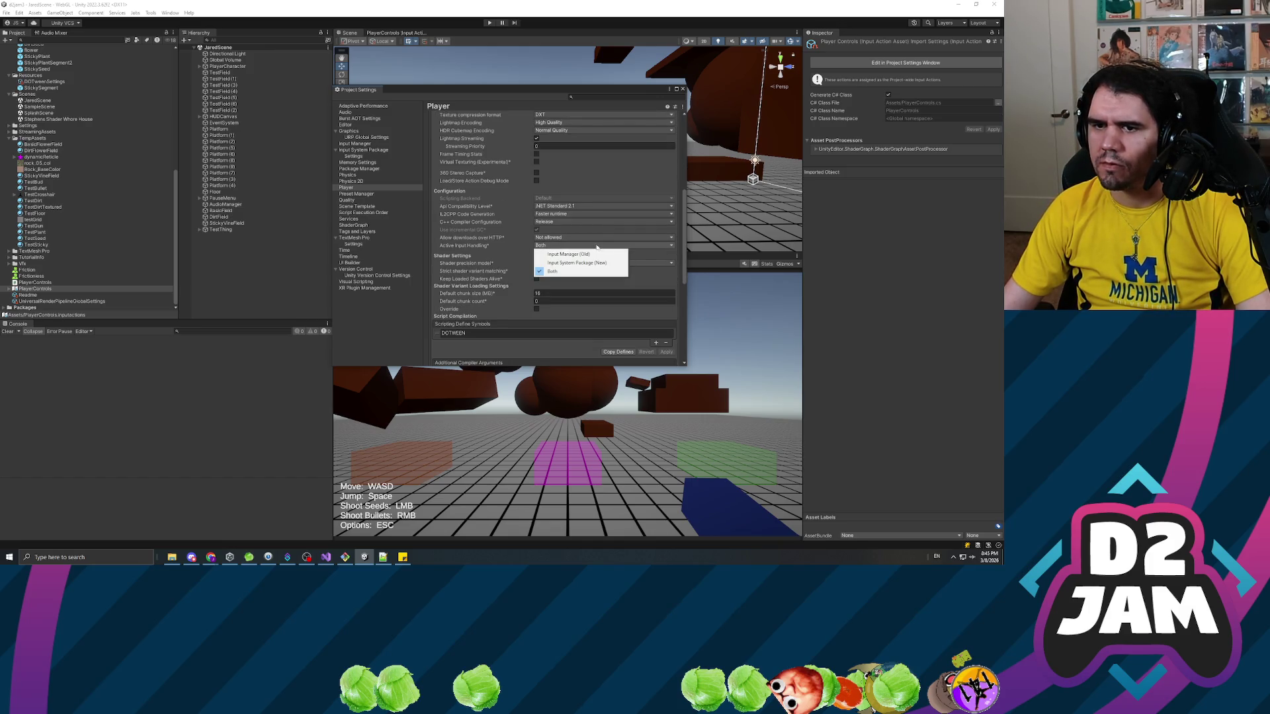
pyautogui.click(583, 264)
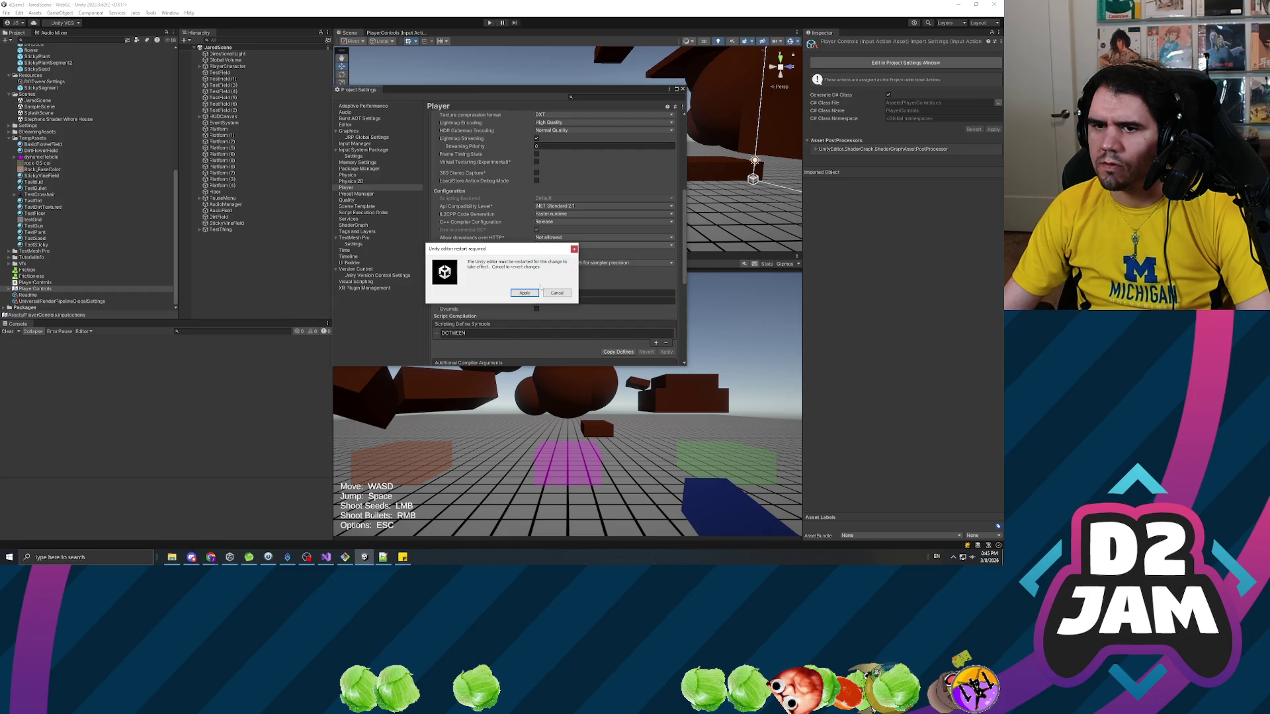
pyautogui.click(518, 297)
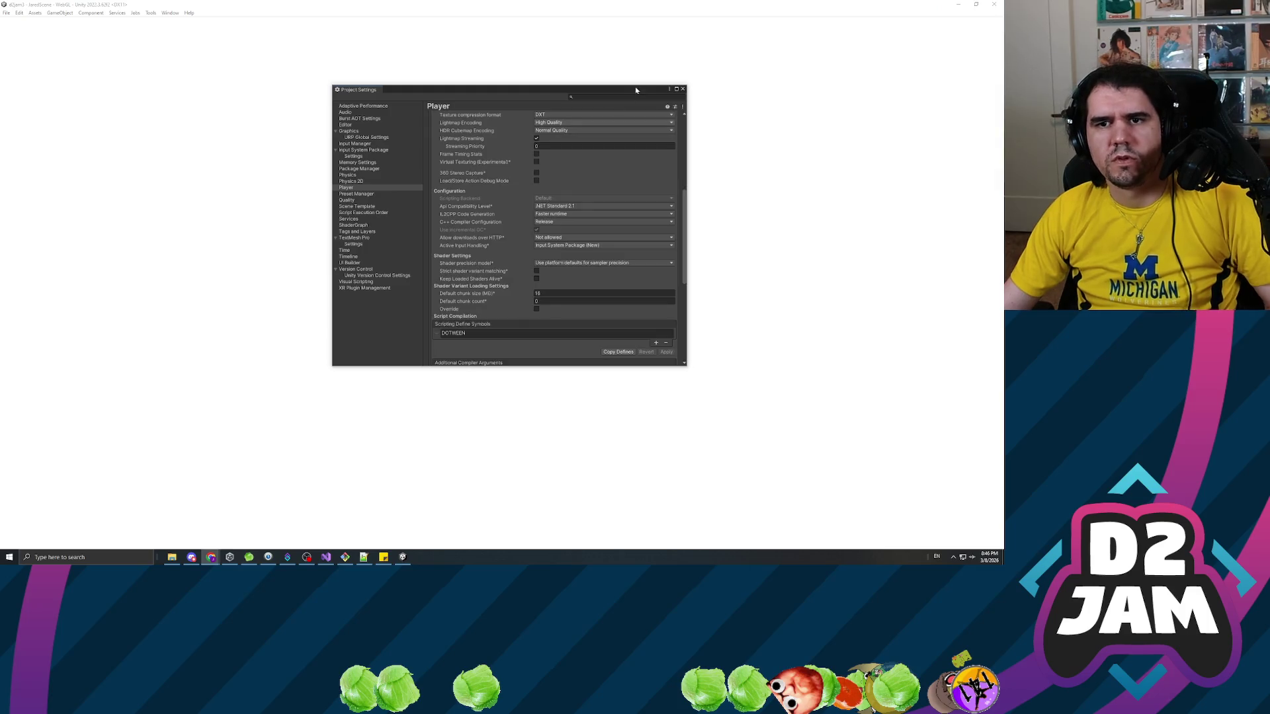
# Close Project Settings once the restarted editor has reloaded the arena level.
pyautogui.click(683, 89)
# Open the Input Debugger, browse its unsupported devices, layouts and Pen entry, and reposition it.
pyautogui.click(170, 13)
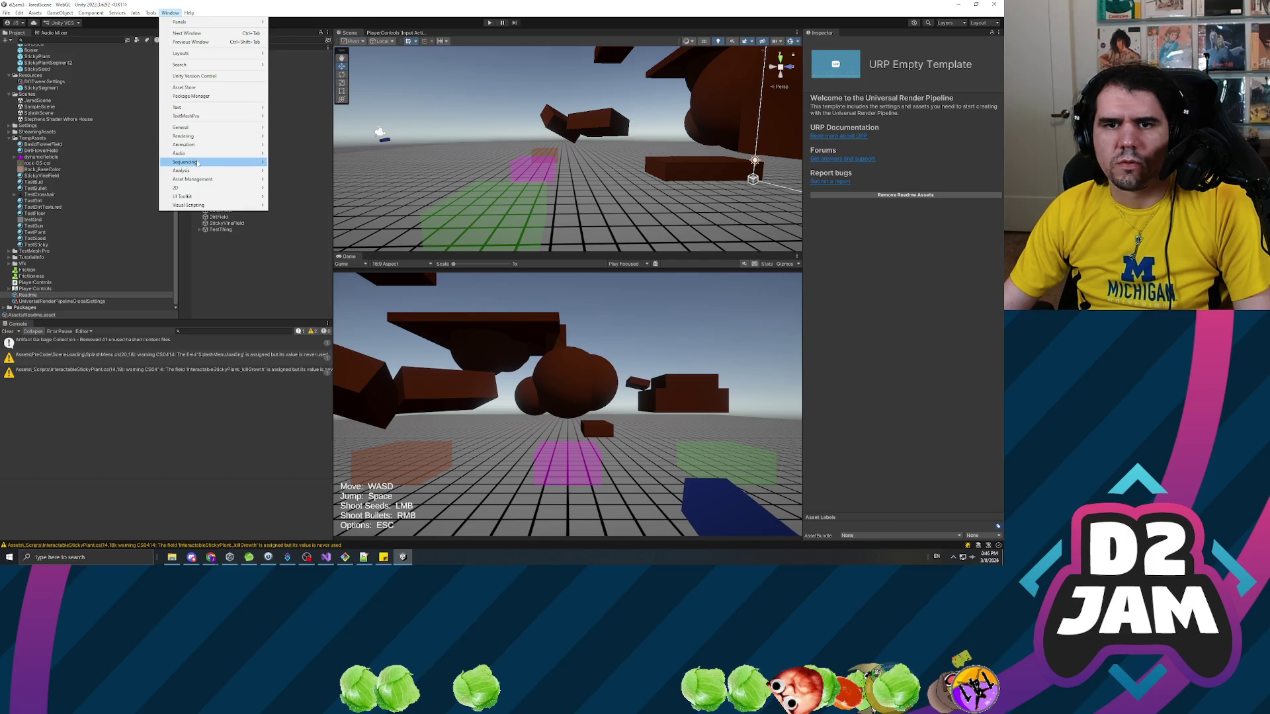
pyautogui.moveTo(210, 127)
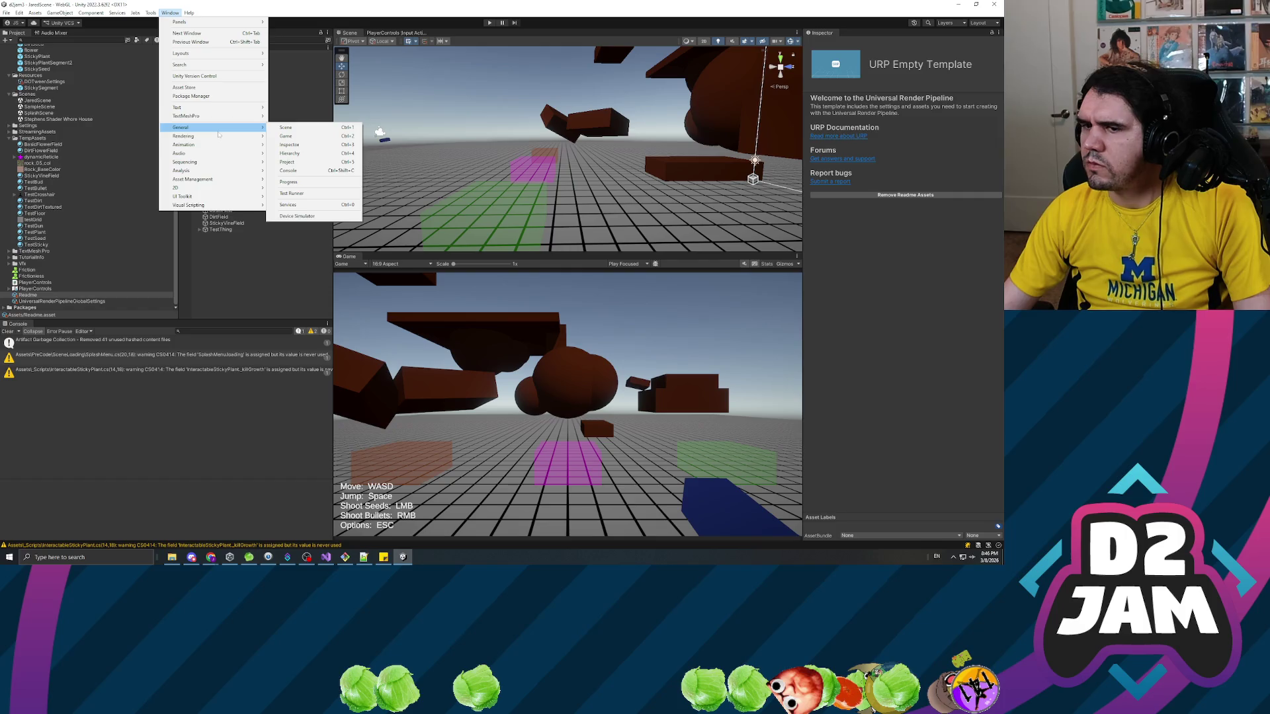
pyautogui.moveTo(218, 171)
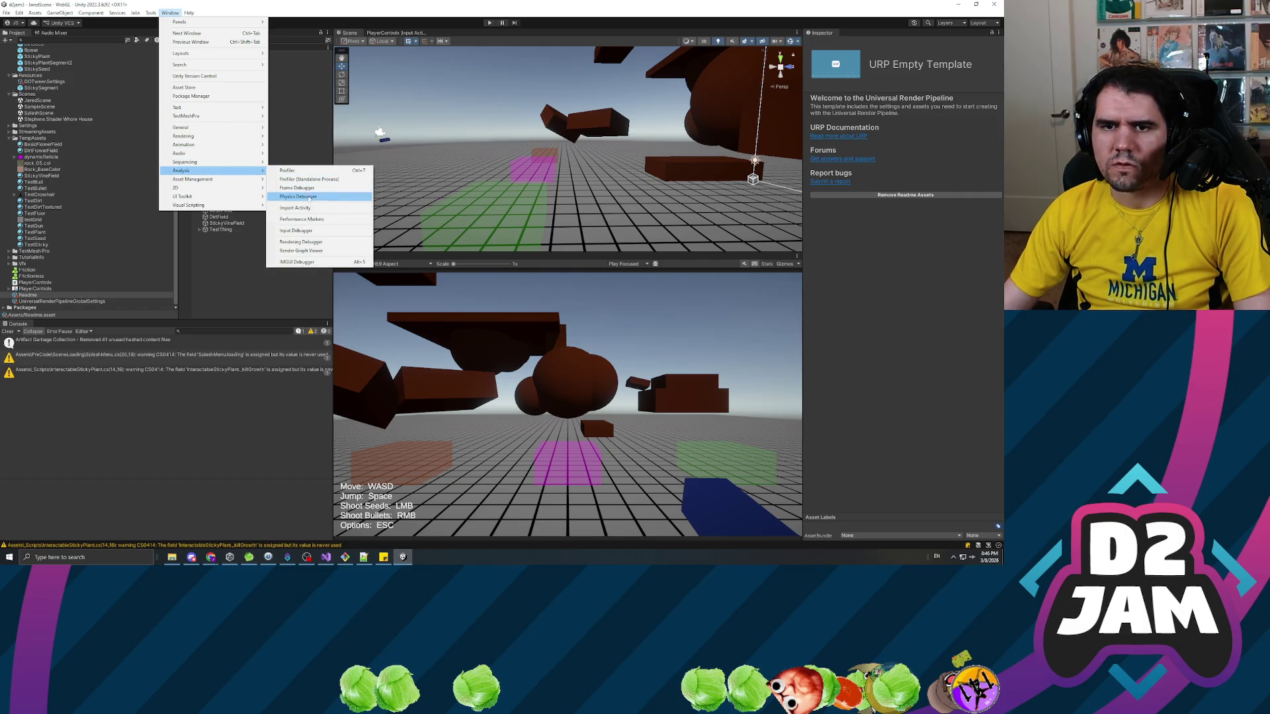
pyautogui.click(312, 232)
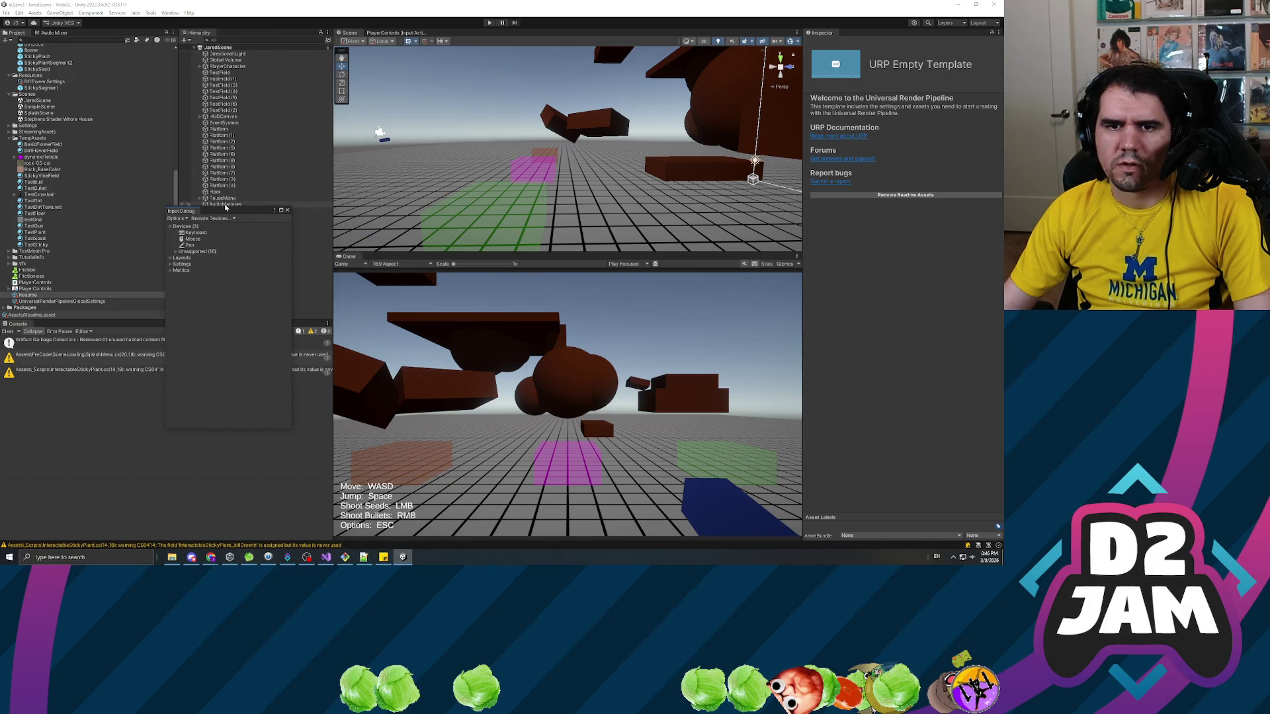
pyautogui.moveTo(243, 208); pyautogui.dragTo(244, 223)
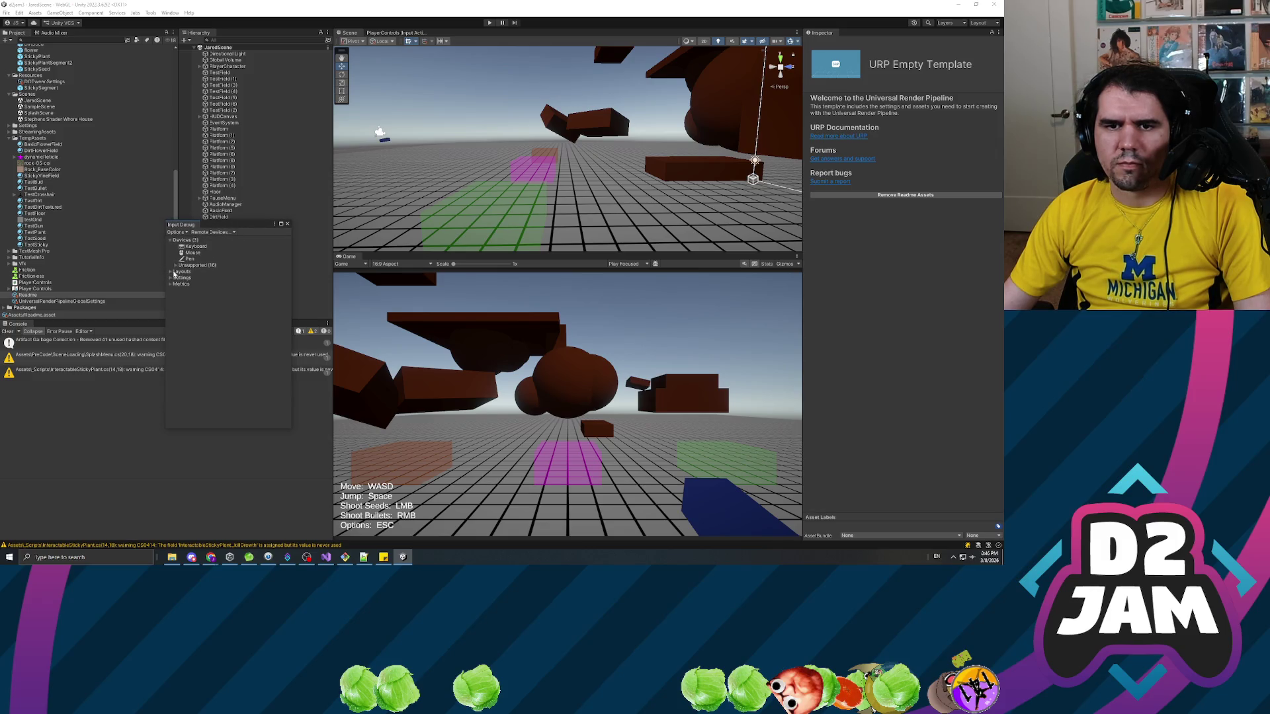
pyautogui.click(174, 266)
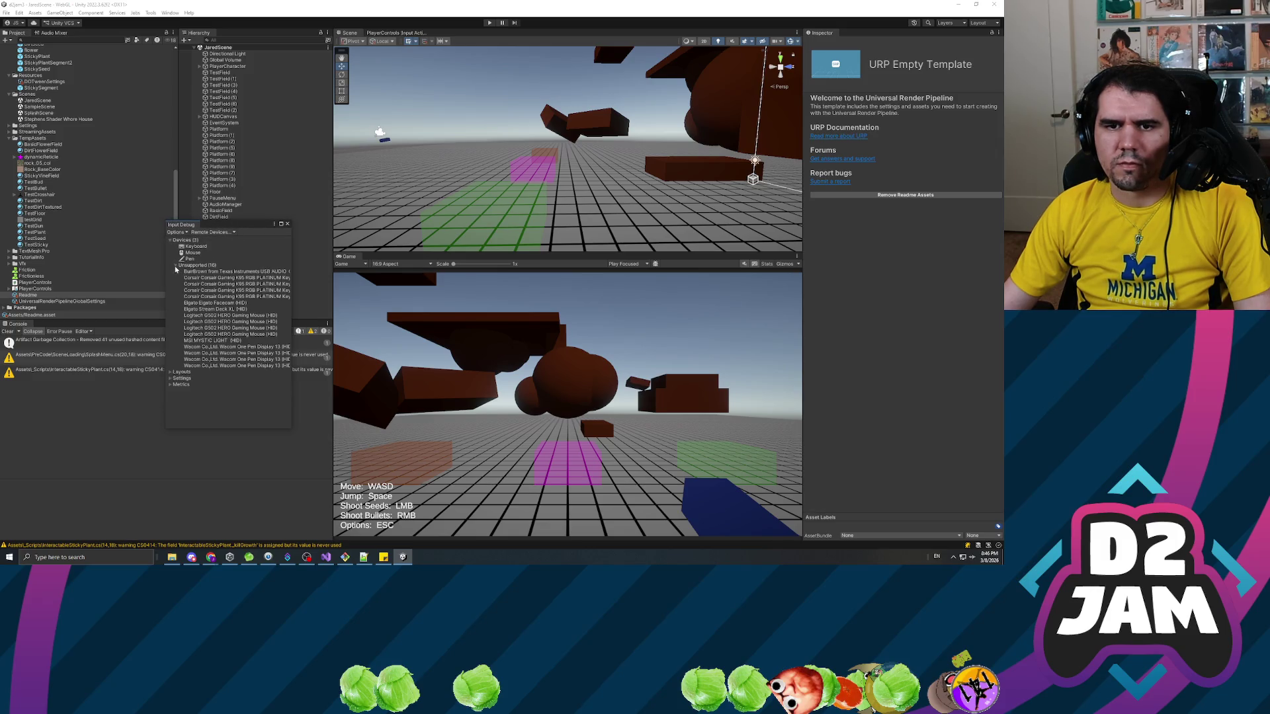
pyautogui.click(170, 373)
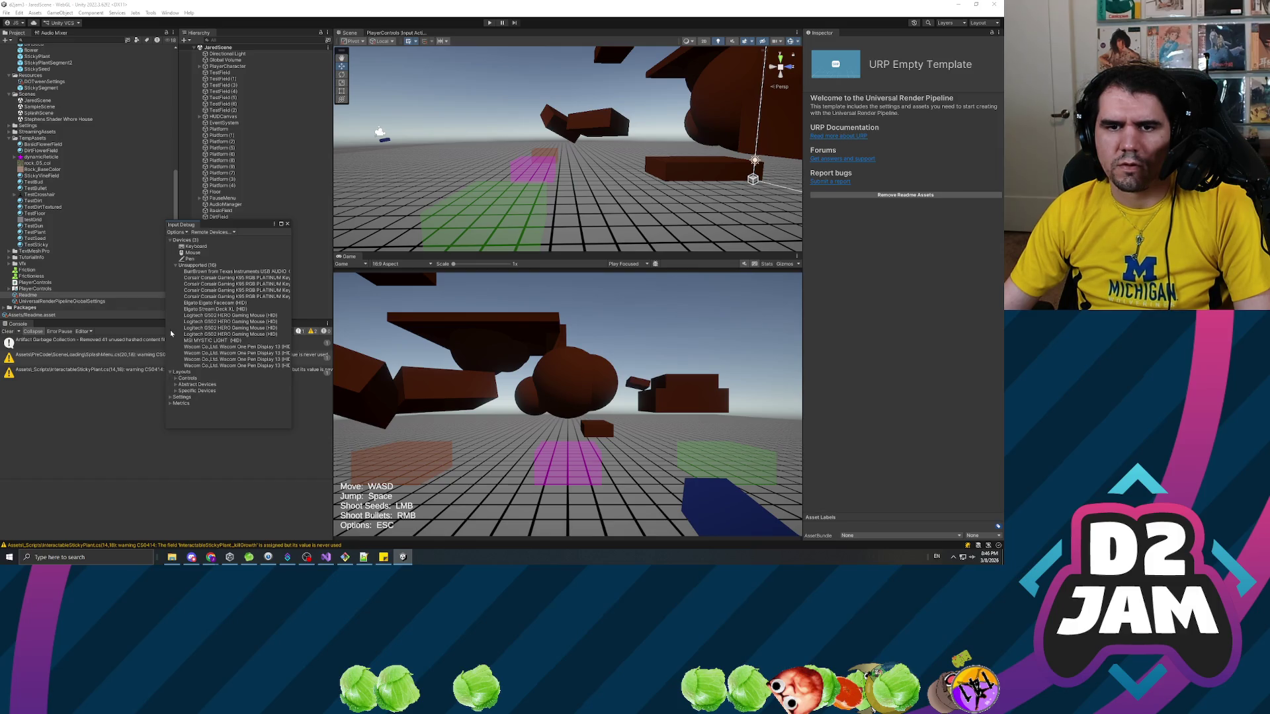
pyautogui.click(182, 259)
pyautogui.click(175, 265)
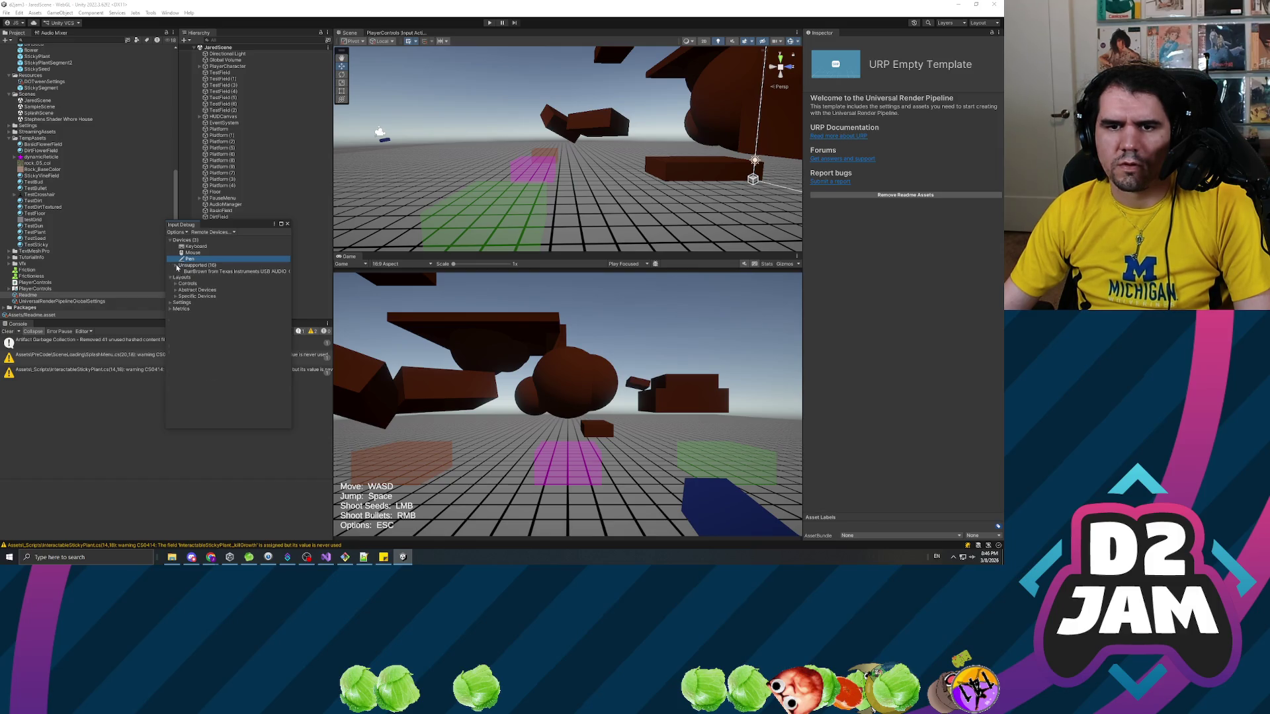
pyautogui.click(170, 272)
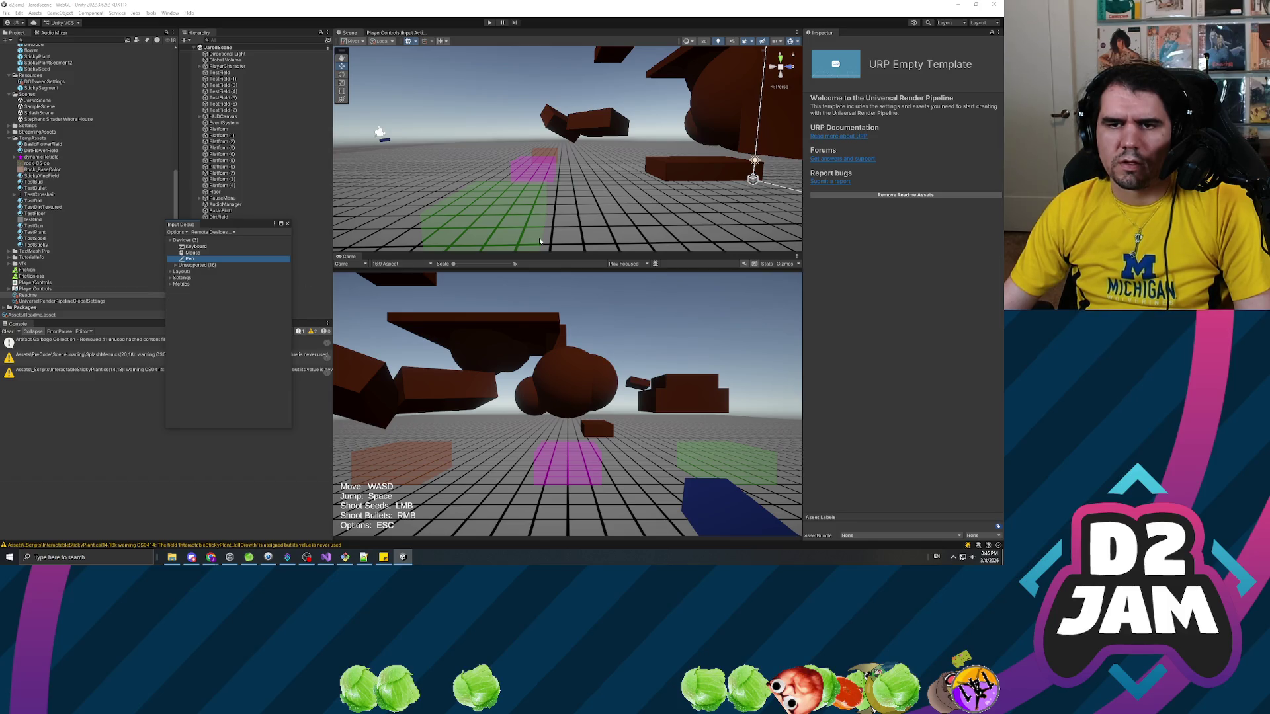
pyautogui.moveTo(228, 224); pyautogui.dragTo(418, 201)
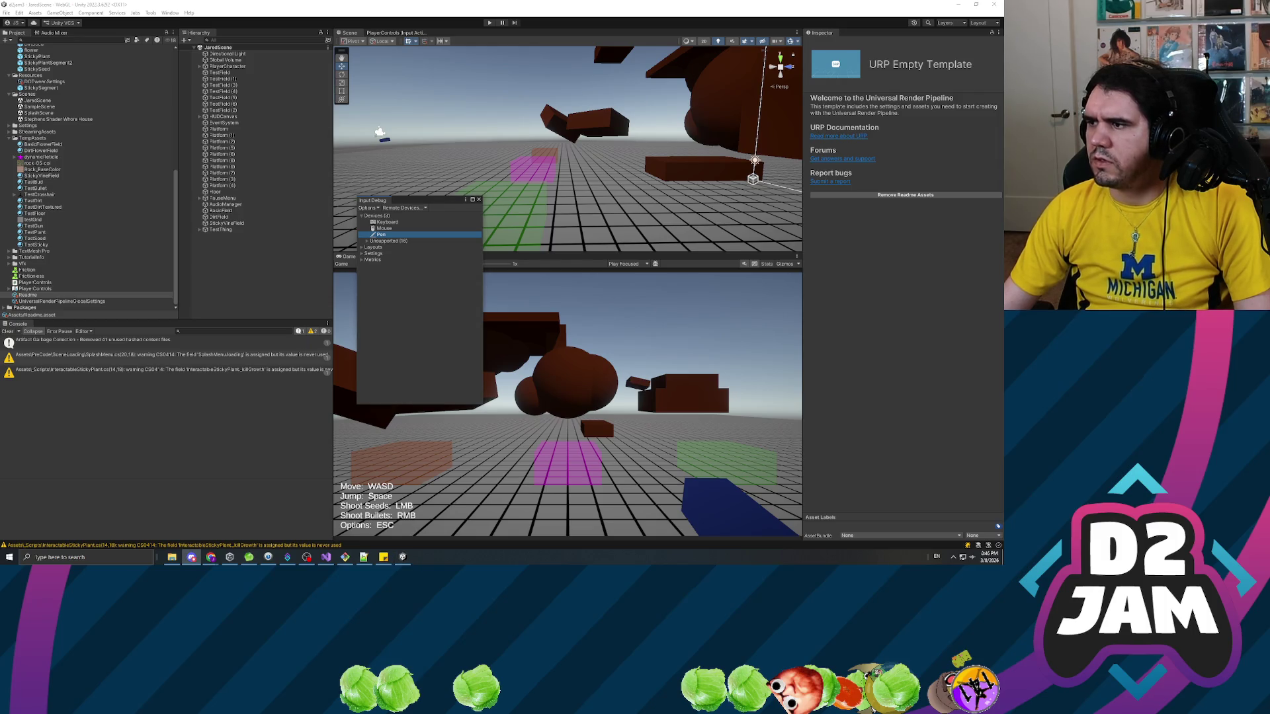
# Bring the Input Debugger back to the front and widen it.
pyautogui.click(171, 14)
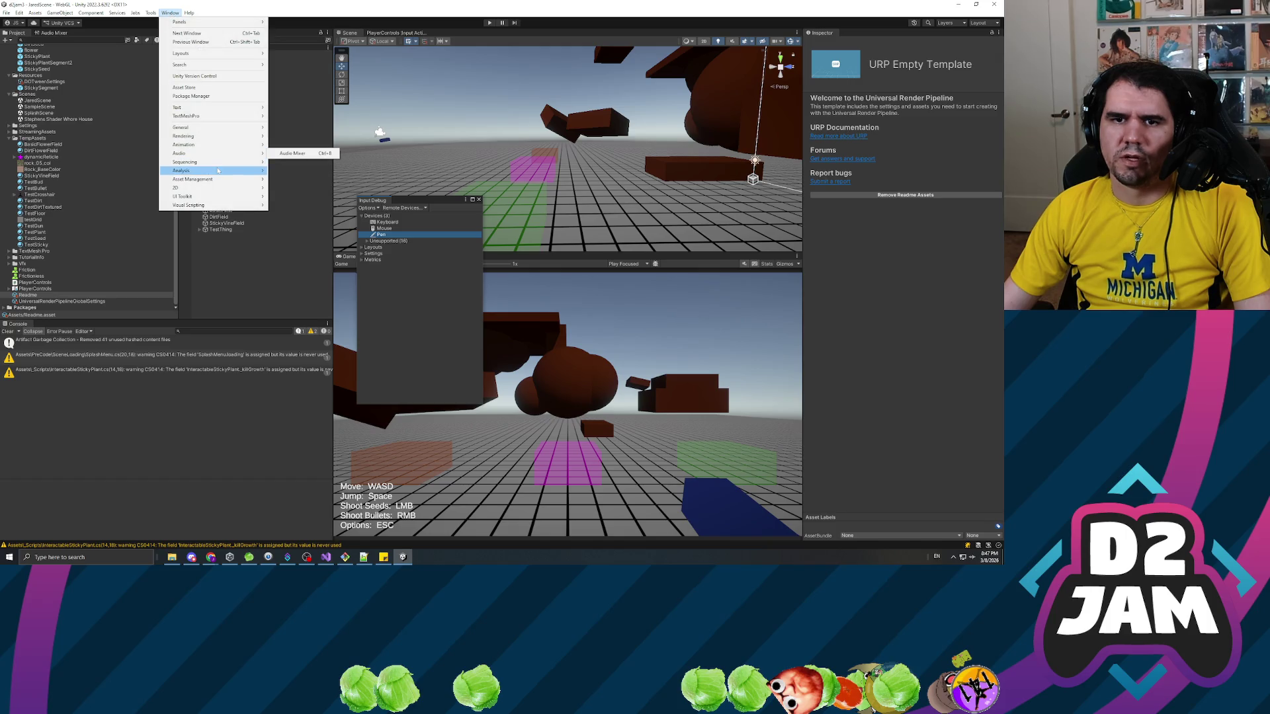
pyautogui.moveTo(221, 171)
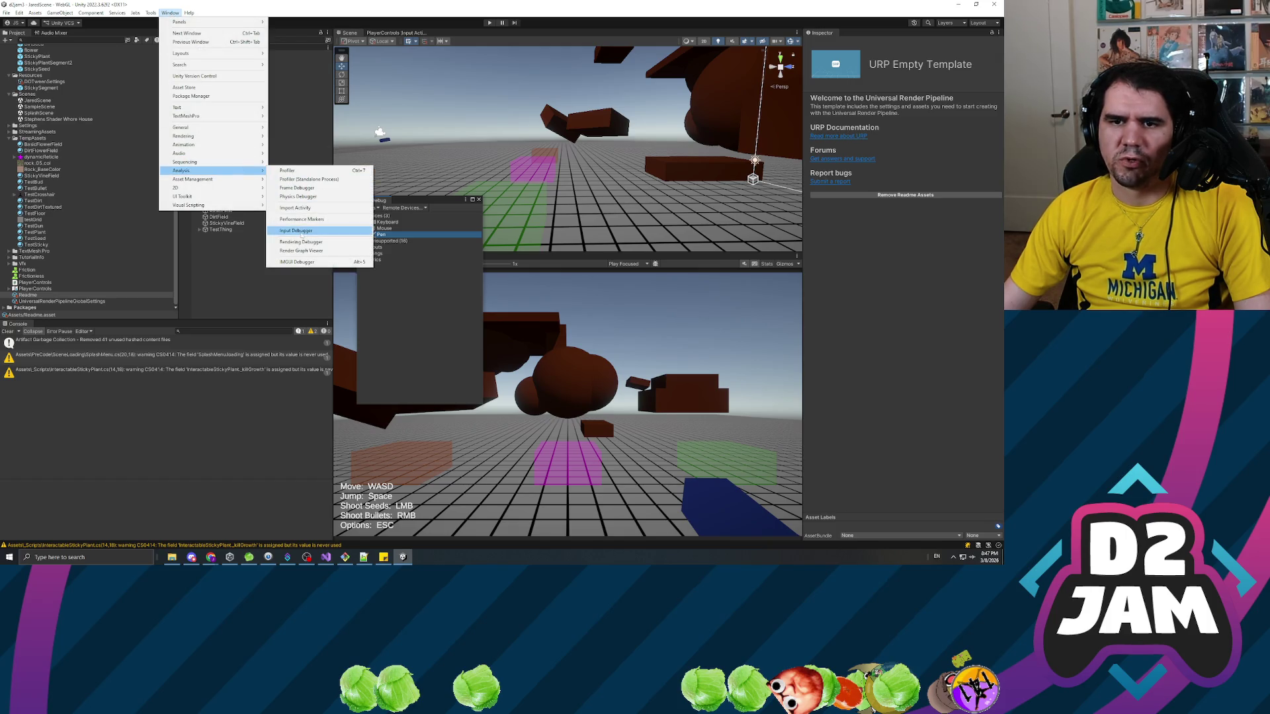
pyautogui.click(302, 231)
pyautogui.click(482, 285)
pyautogui.moveTo(482, 283); pyautogui.dragTo(607, 288)
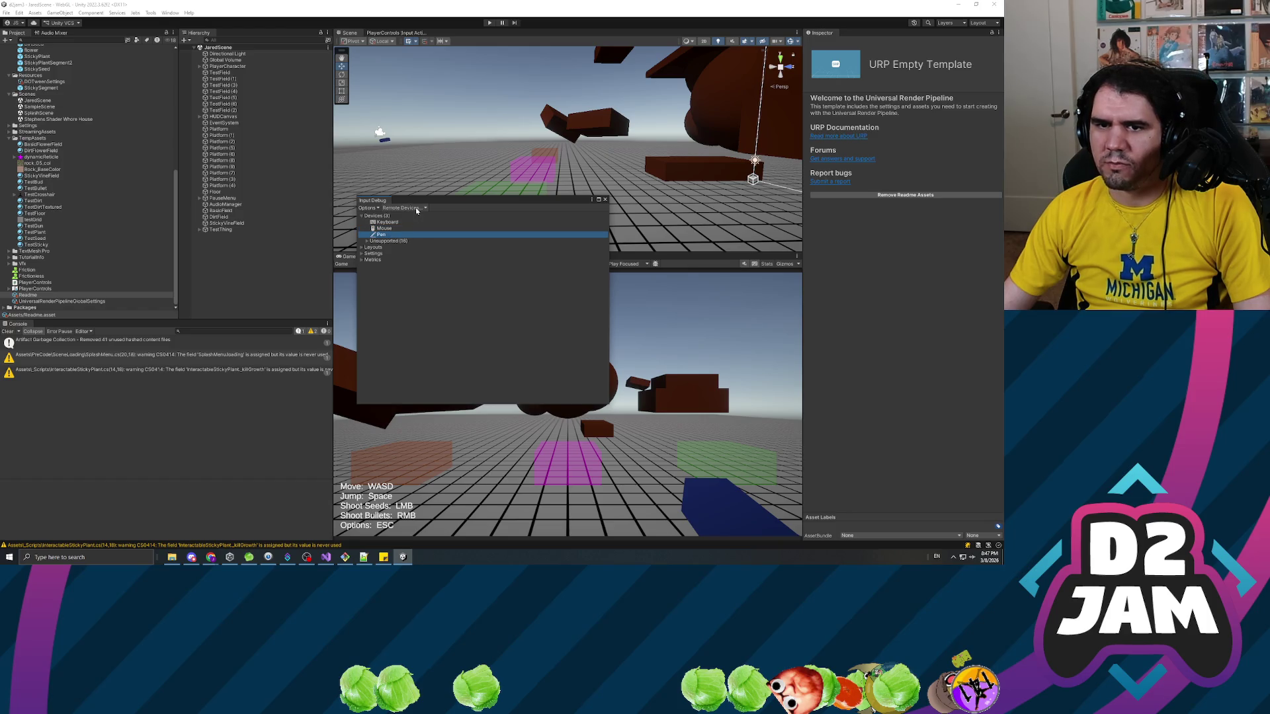
# Toggle the Input Debugger's simulate-touch-from-mouse-or-pen option and peek at the layouts list.
pyautogui.click(372, 208)
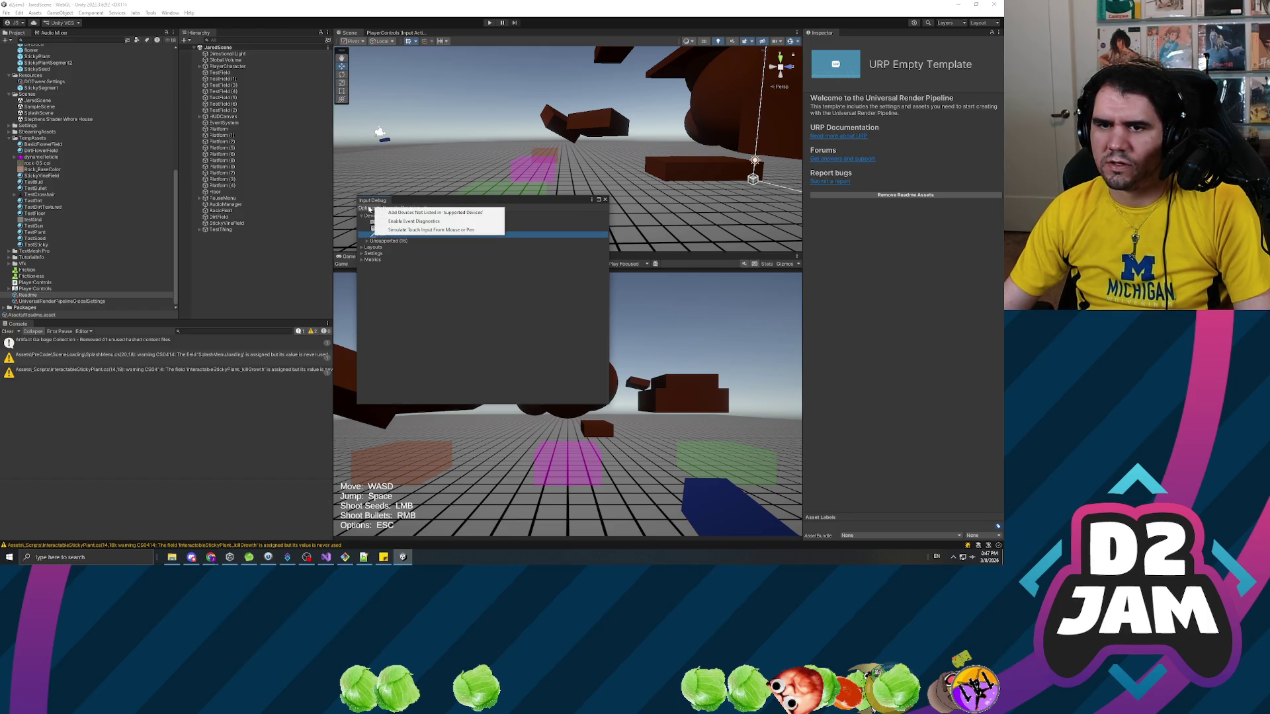
pyautogui.click(365, 208)
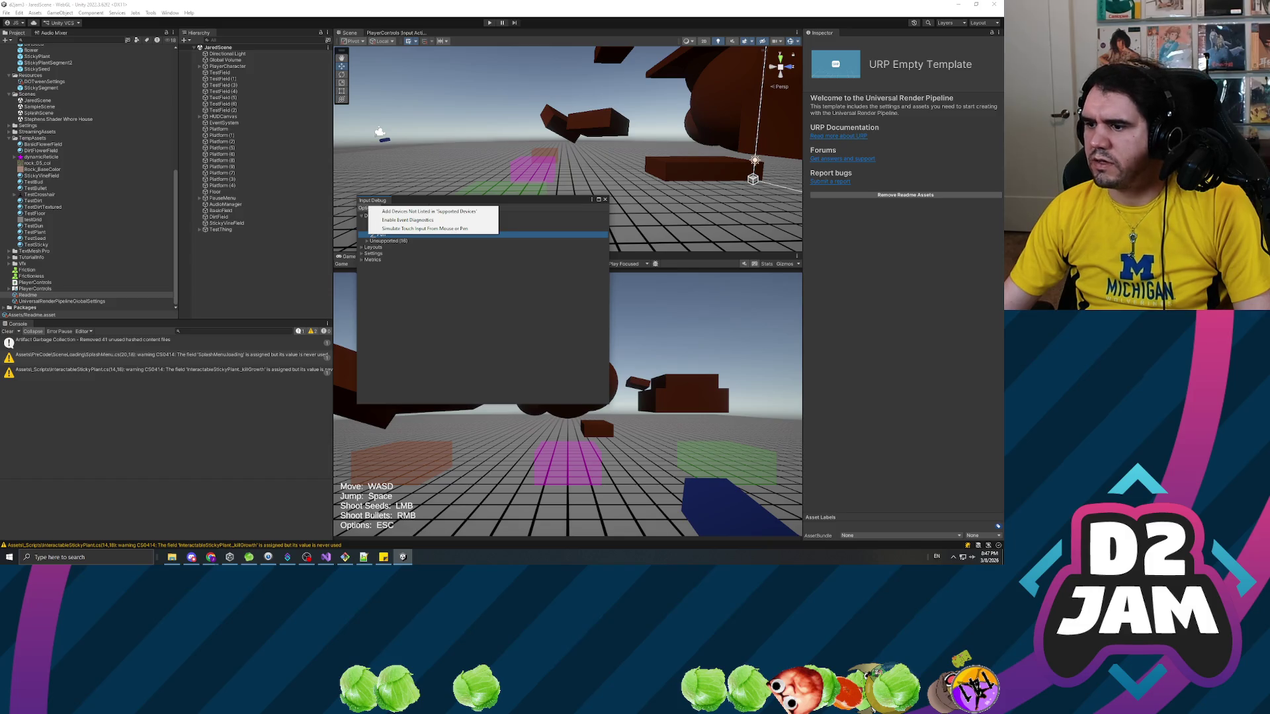
pyautogui.press('Escape')
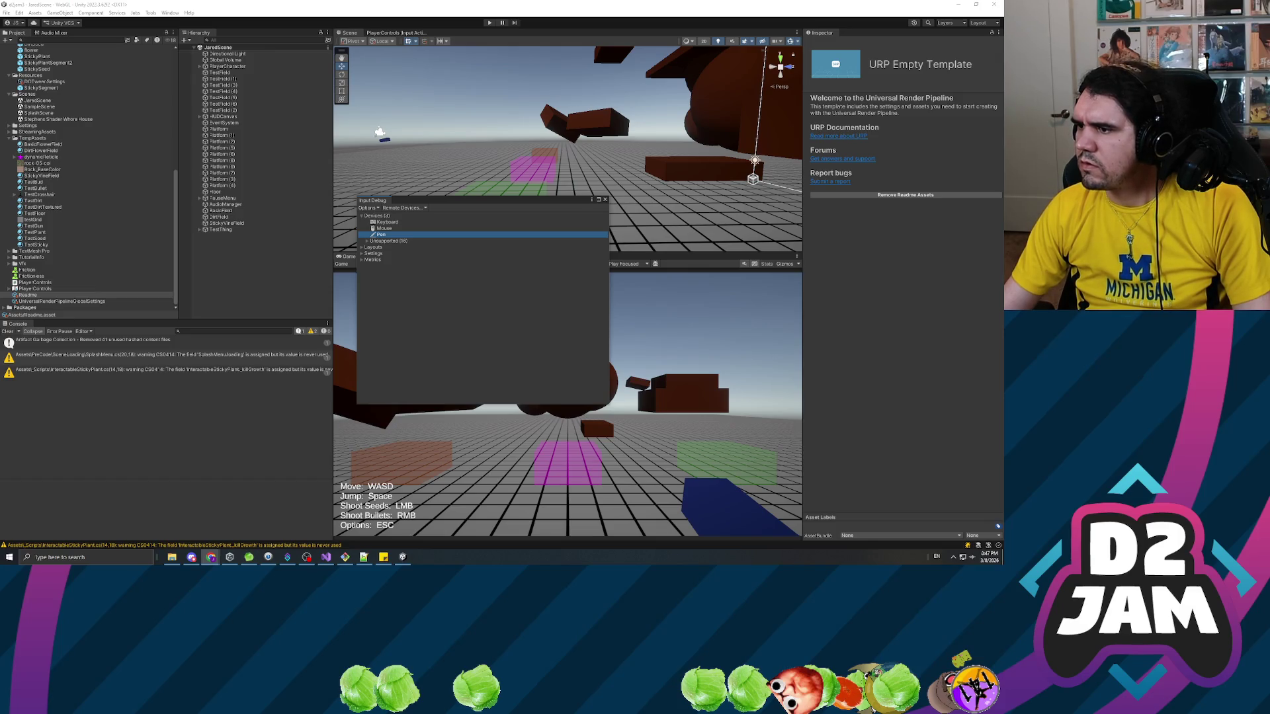
pyautogui.click(367, 208)
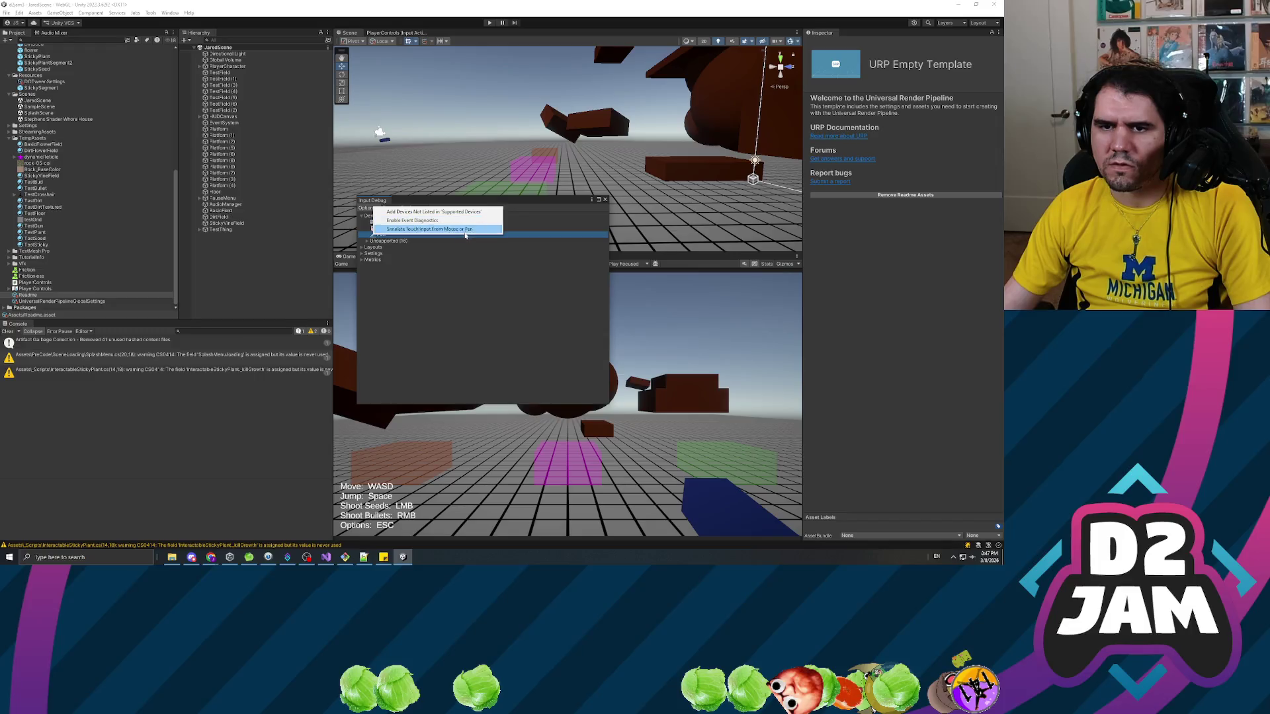
pyautogui.click(461, 230)
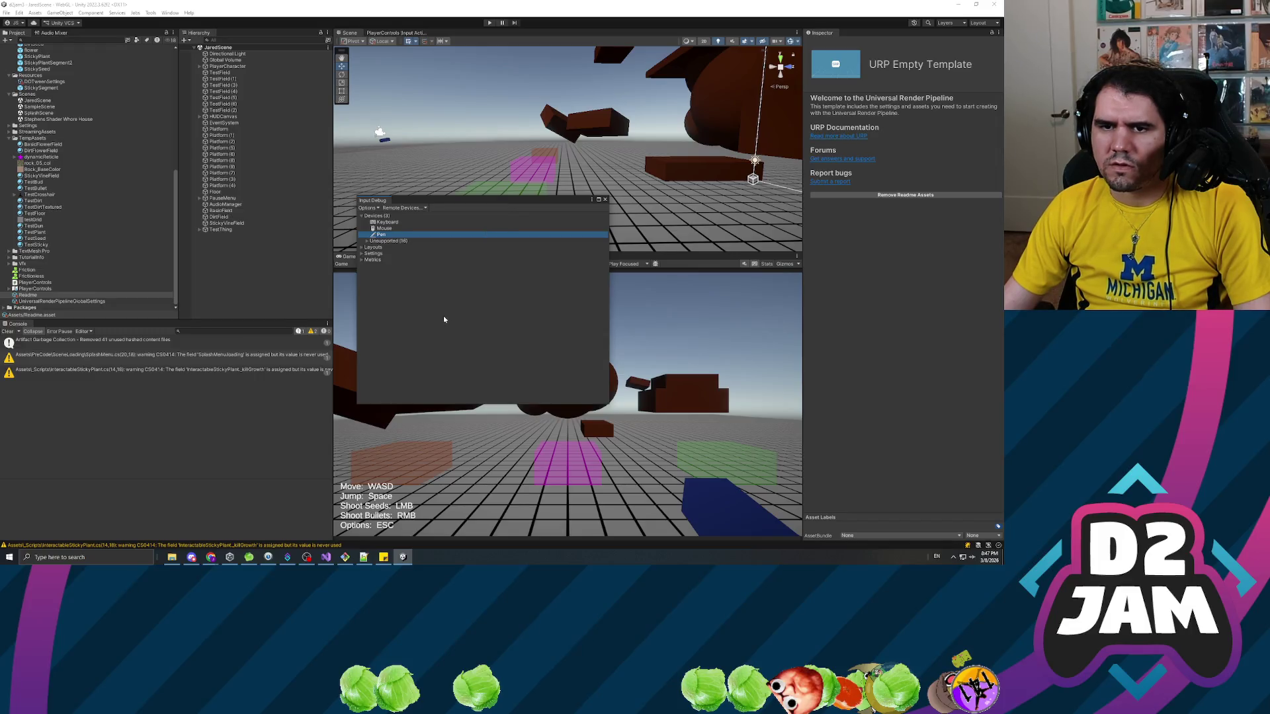
pyautogui.click(362, 247)
pyautogui.click(362, 248)
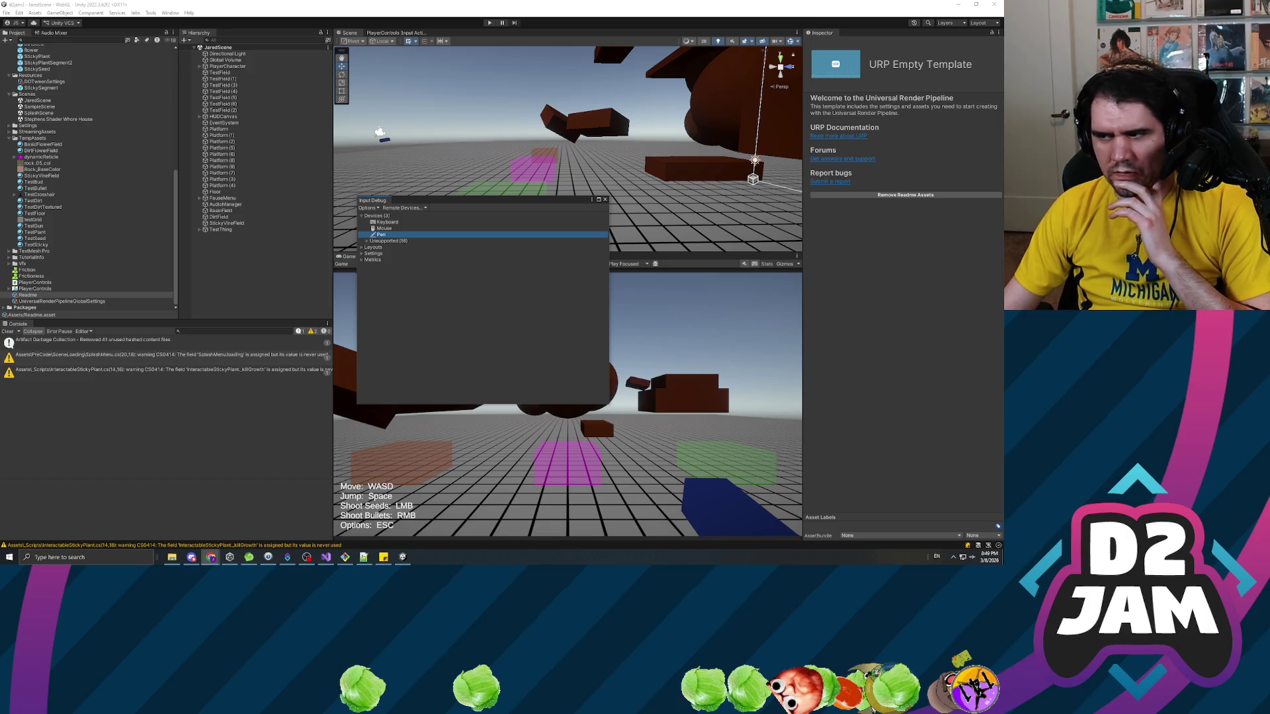
# Close the Input Debugger window with its X button.
pyautogui.click(605, 199)
# Narrow the Hierarchy panel to widen the Scene and Game views, clear the Console, and enter Play mode.
pyautogui.click(265, 284)
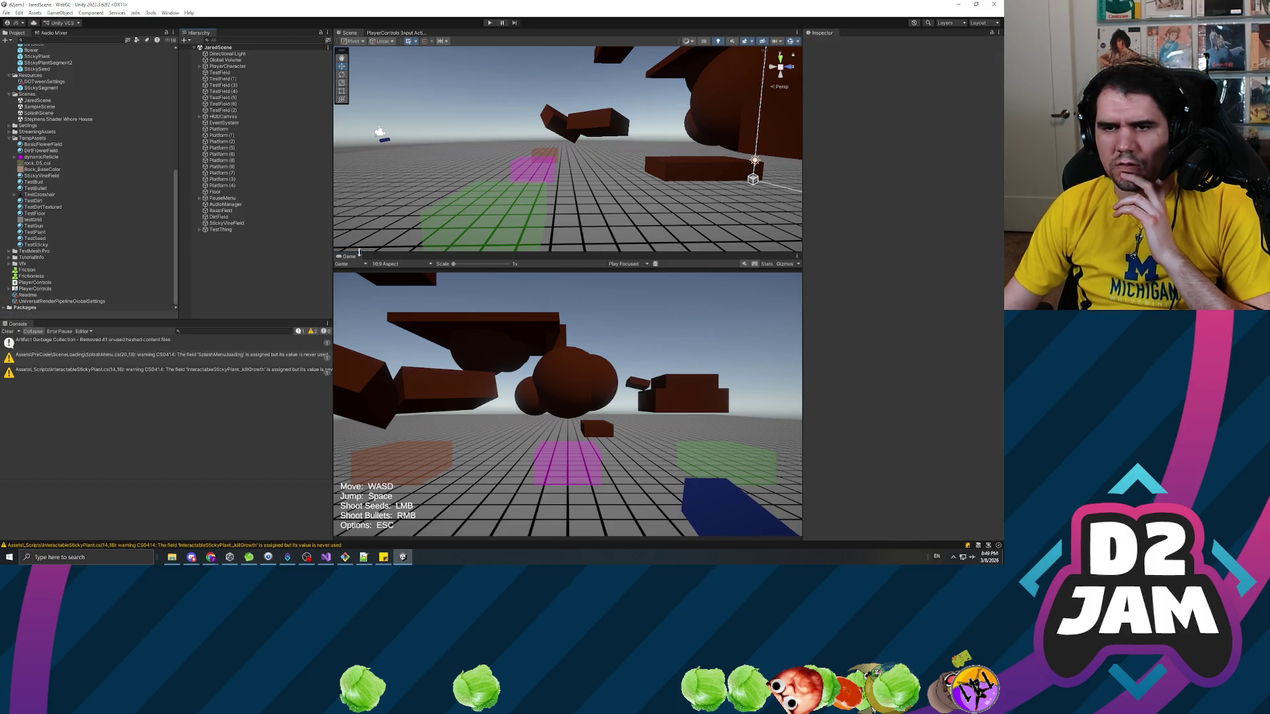
pyautogui.hotkey('alt', 'Tab')
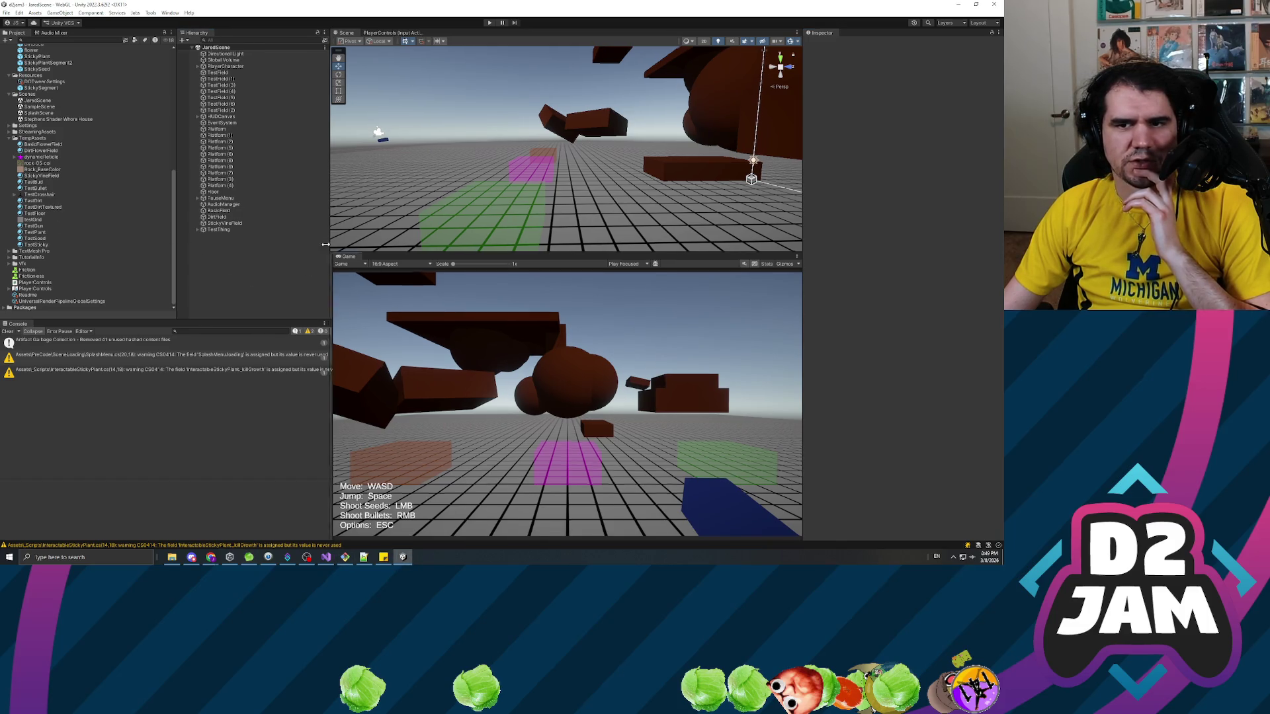
pyautogui.moveTo(332, 234); pyautogui.dragTo(309, 234)
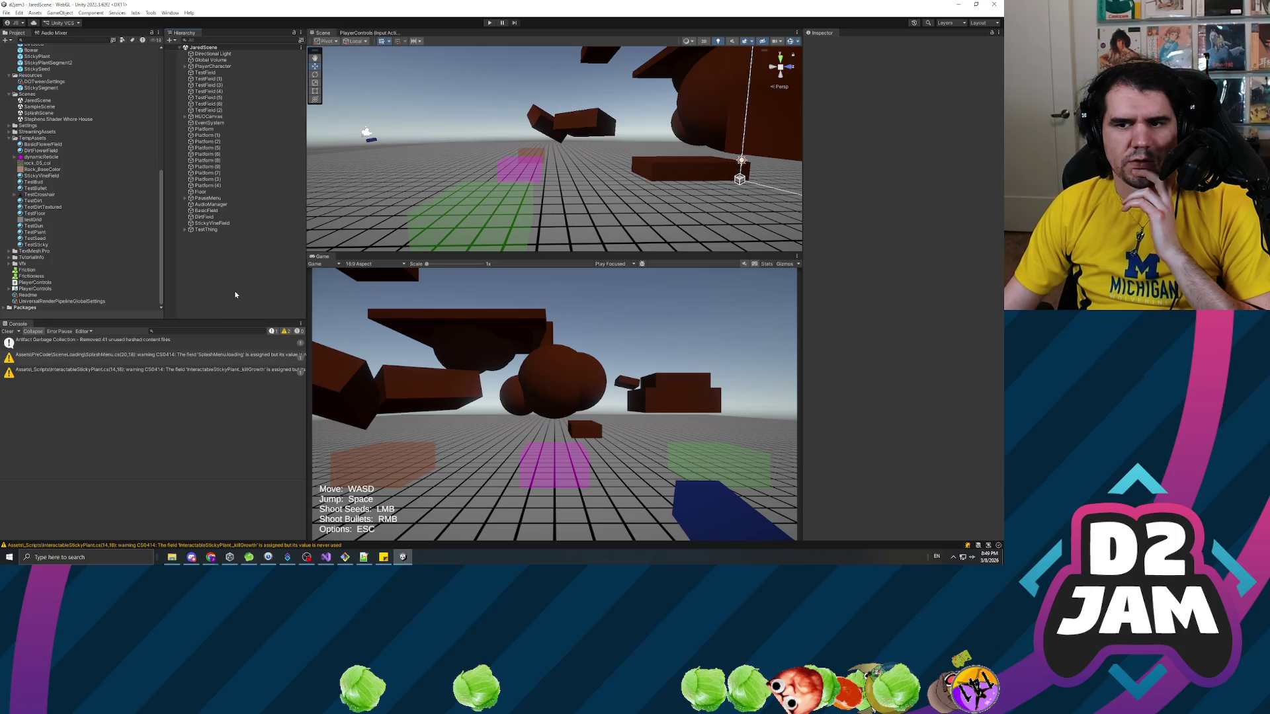
pyautogui.click(7, 331)
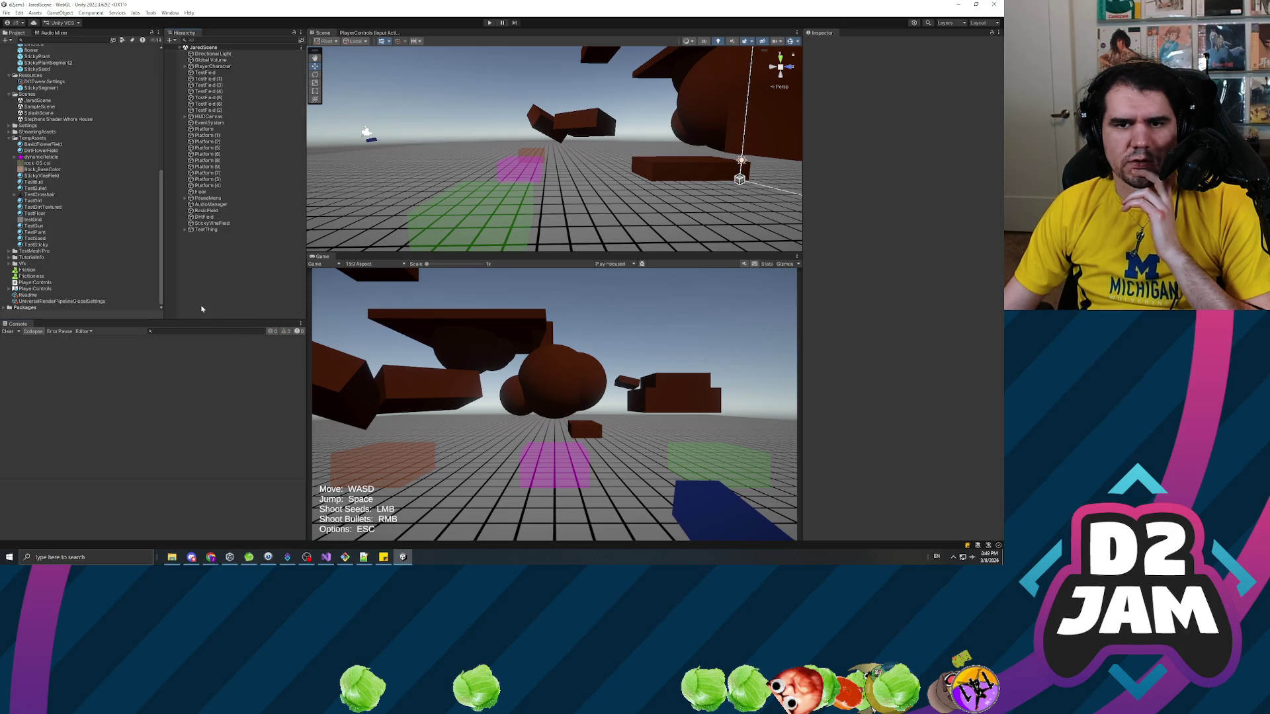
pyautogui.click(490, 23)
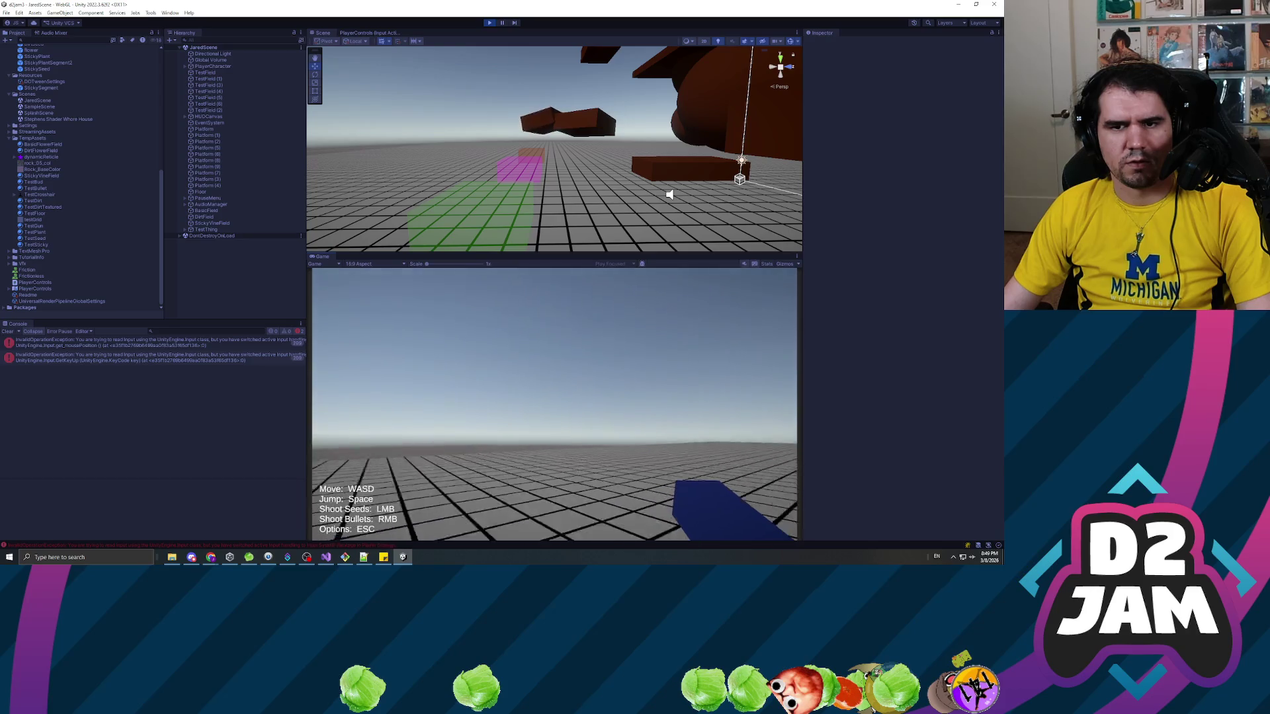
# Inspect the GetButtonDown and GetKeyUp input errors, select EventSystem, and stop the playtest.
pyautogui.click(231, 357)
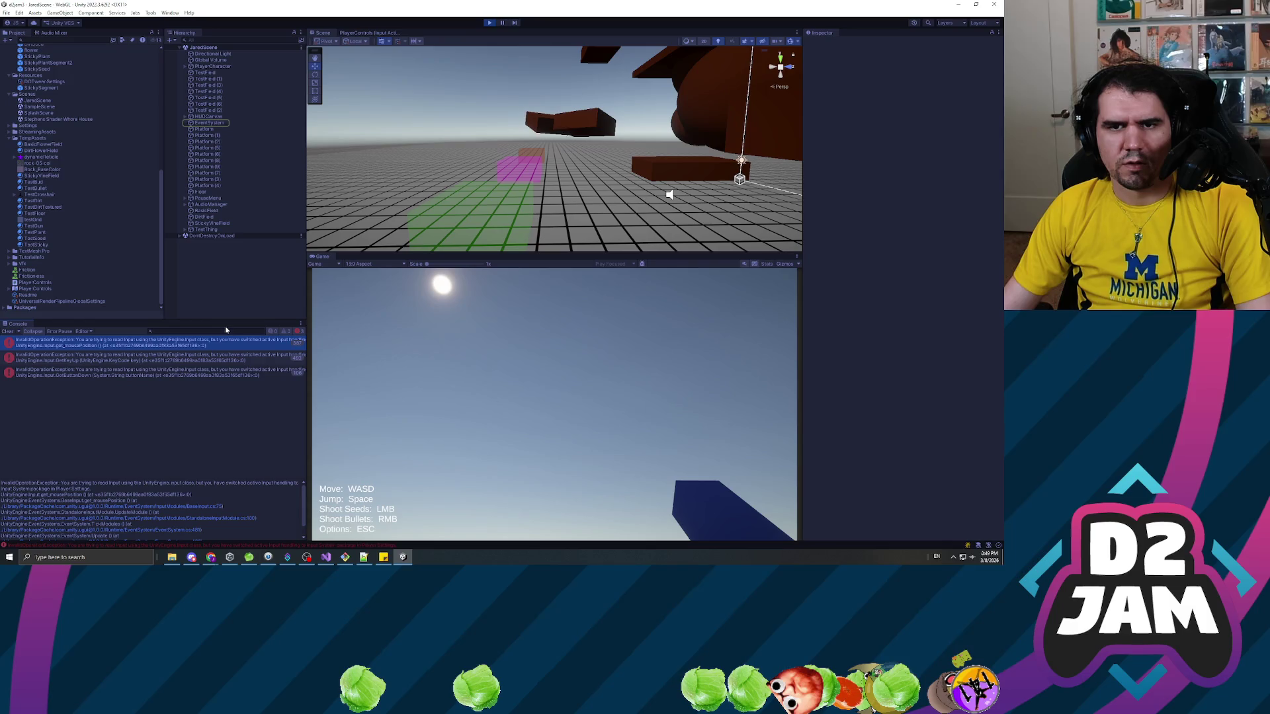
pyautogui.click(231, 357)
pyautogui.click(207, 123)
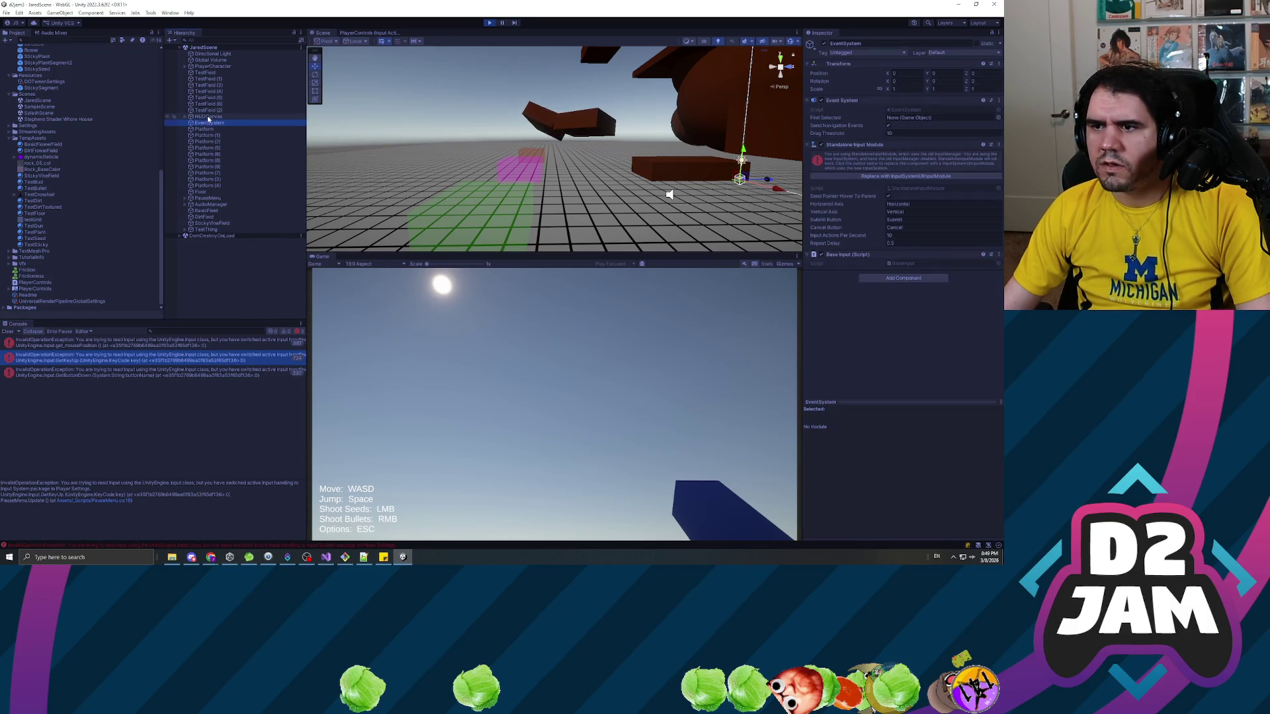
pyautogui.click(489, 23)
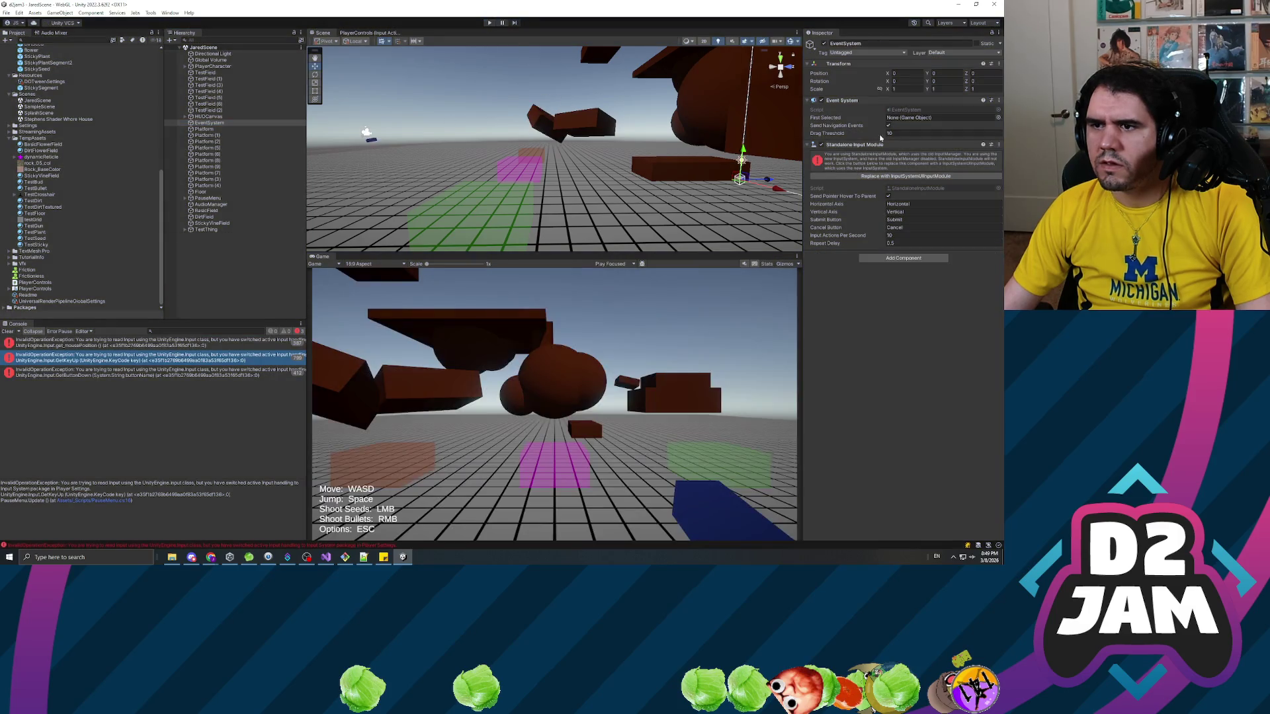
# Replace EventSystem's module with InputSystemUIInputModule, replay, and trace the remaining error to PauseMenu.
pyautogui.click(845, 177)
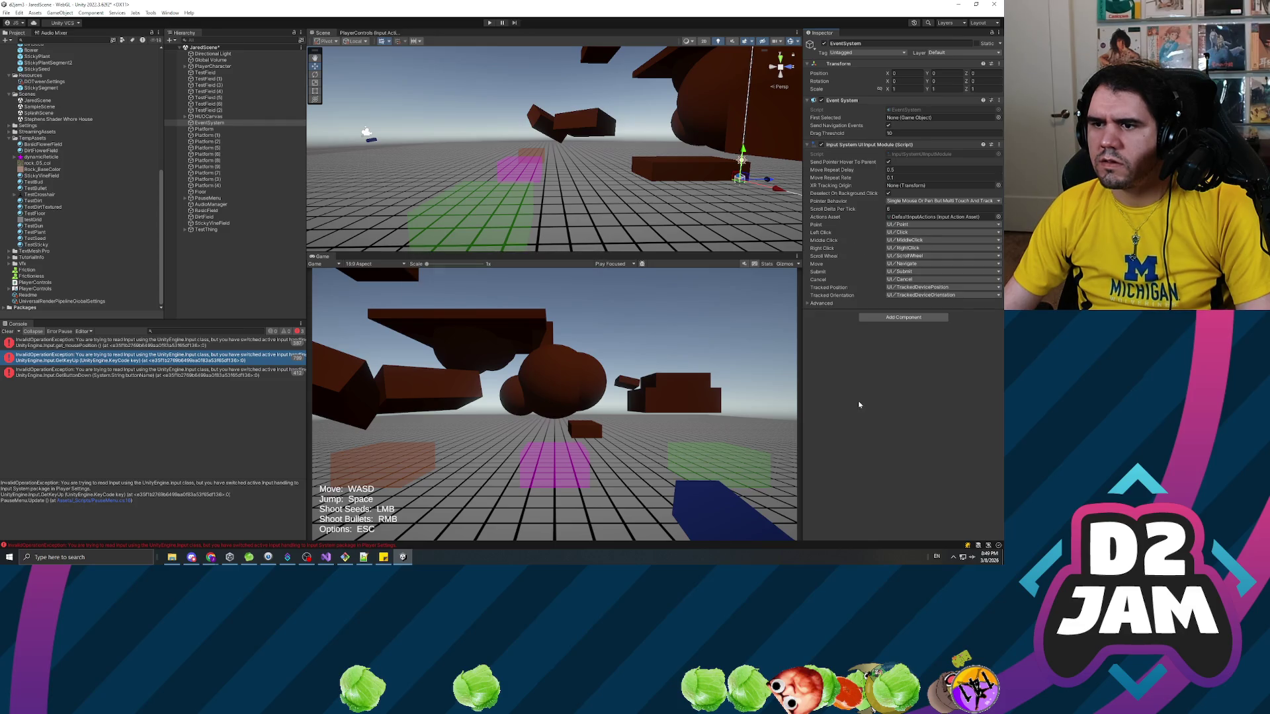
pyautogui.click(489, 23)
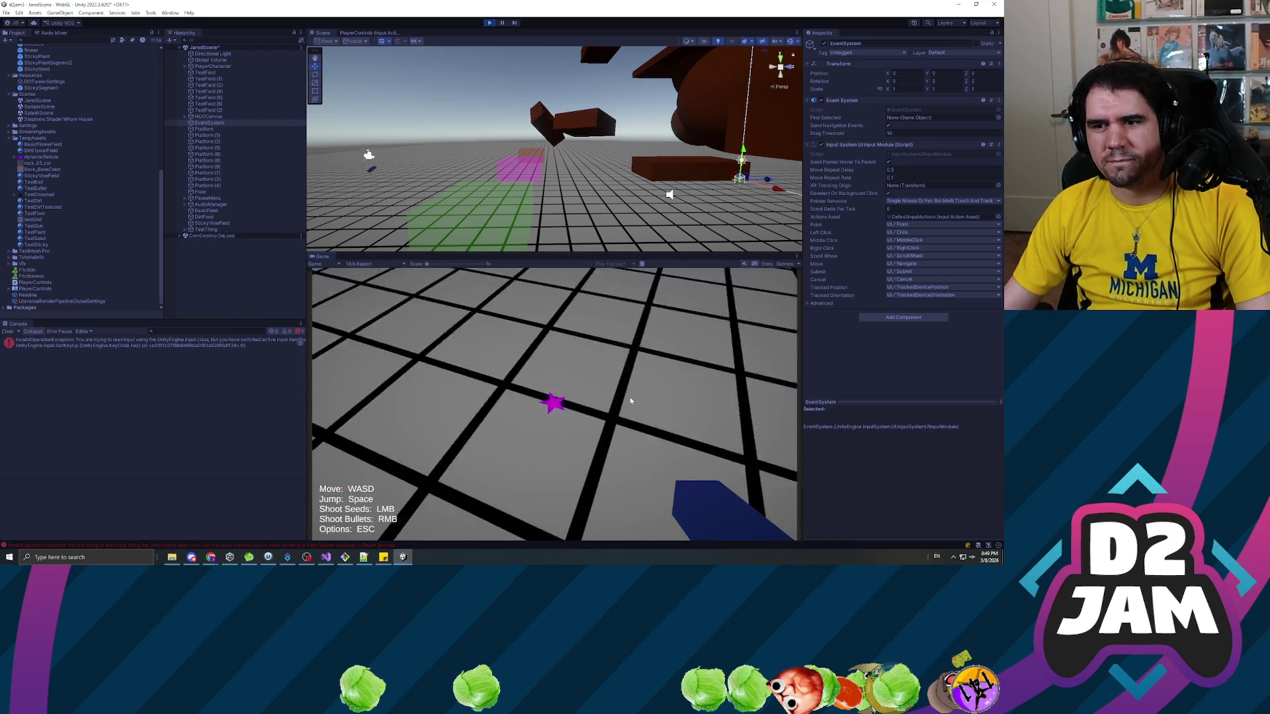
pyautogui.click(233, 347)
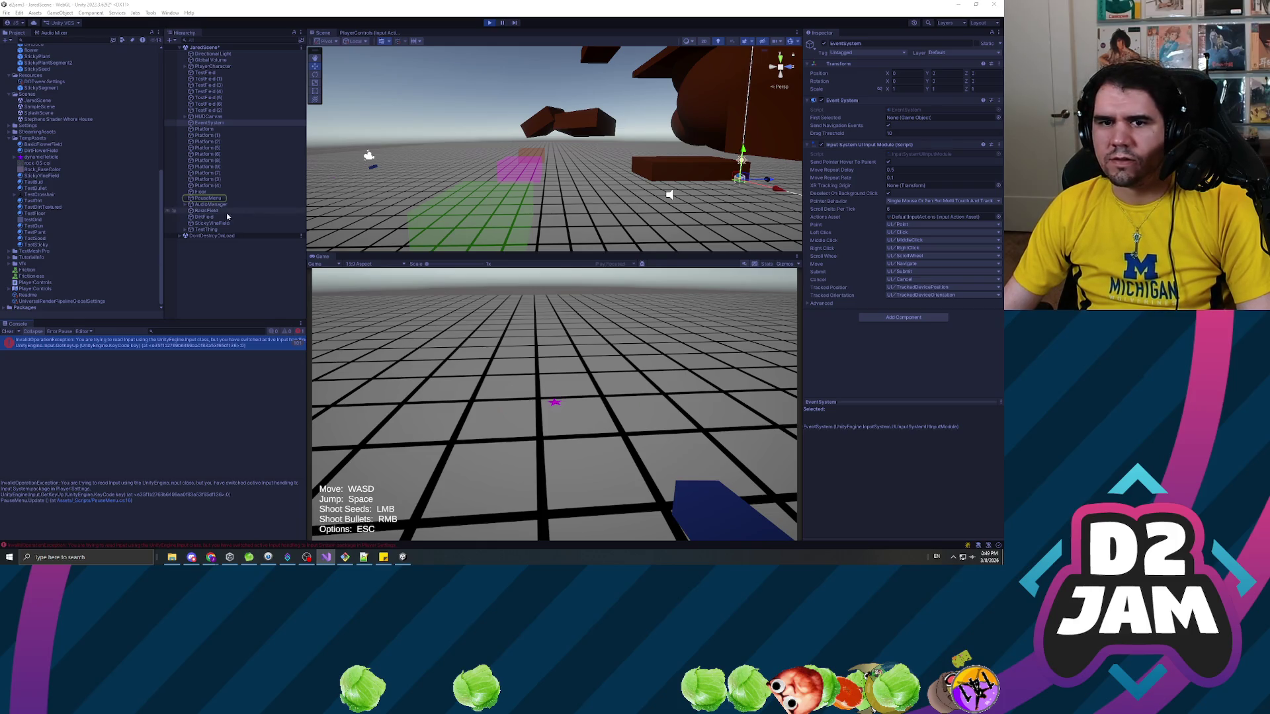
pyautogui.click(209, 198)
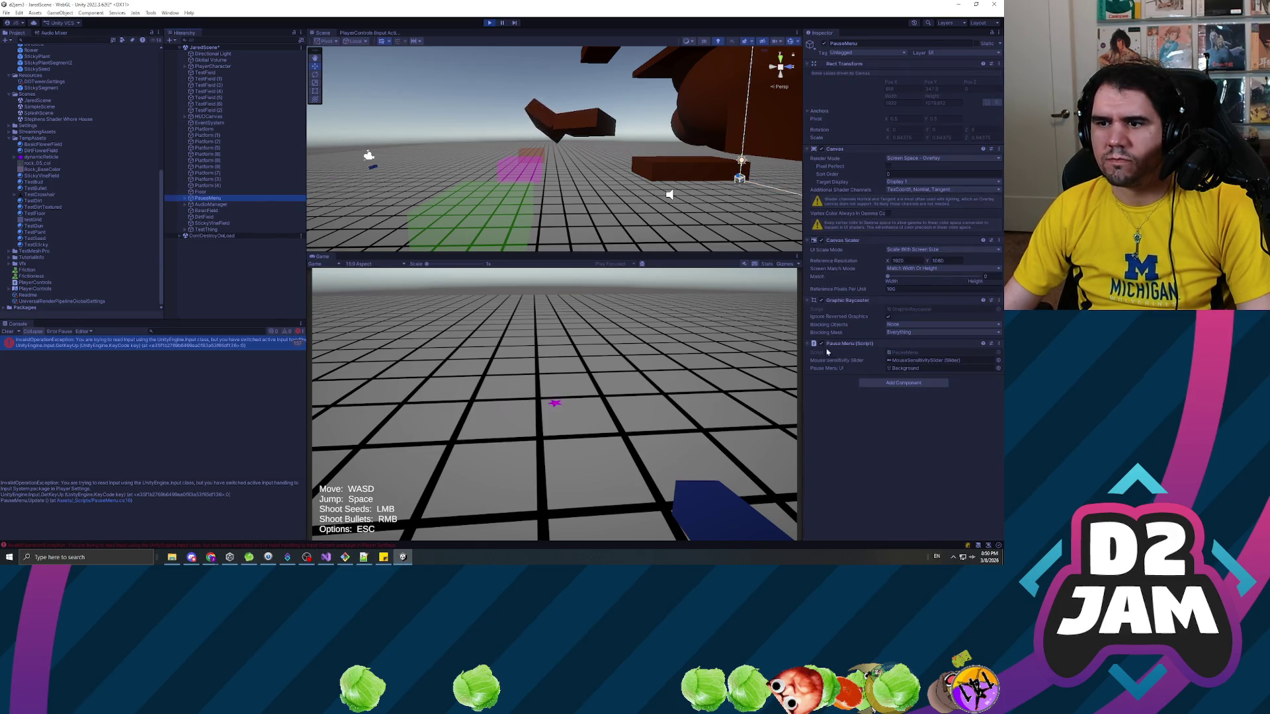
pyautogui.click(203, 347)
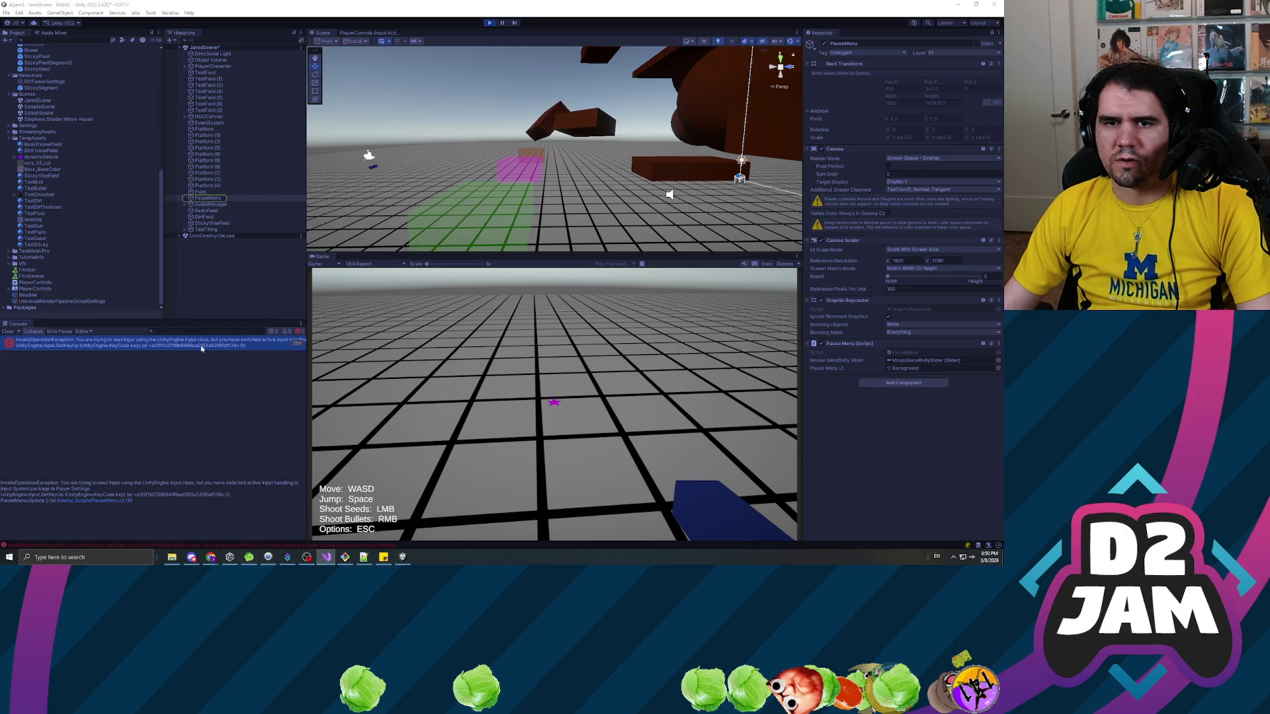
pyautogui.click(208, 199)
pyautogui.click(18, 13)
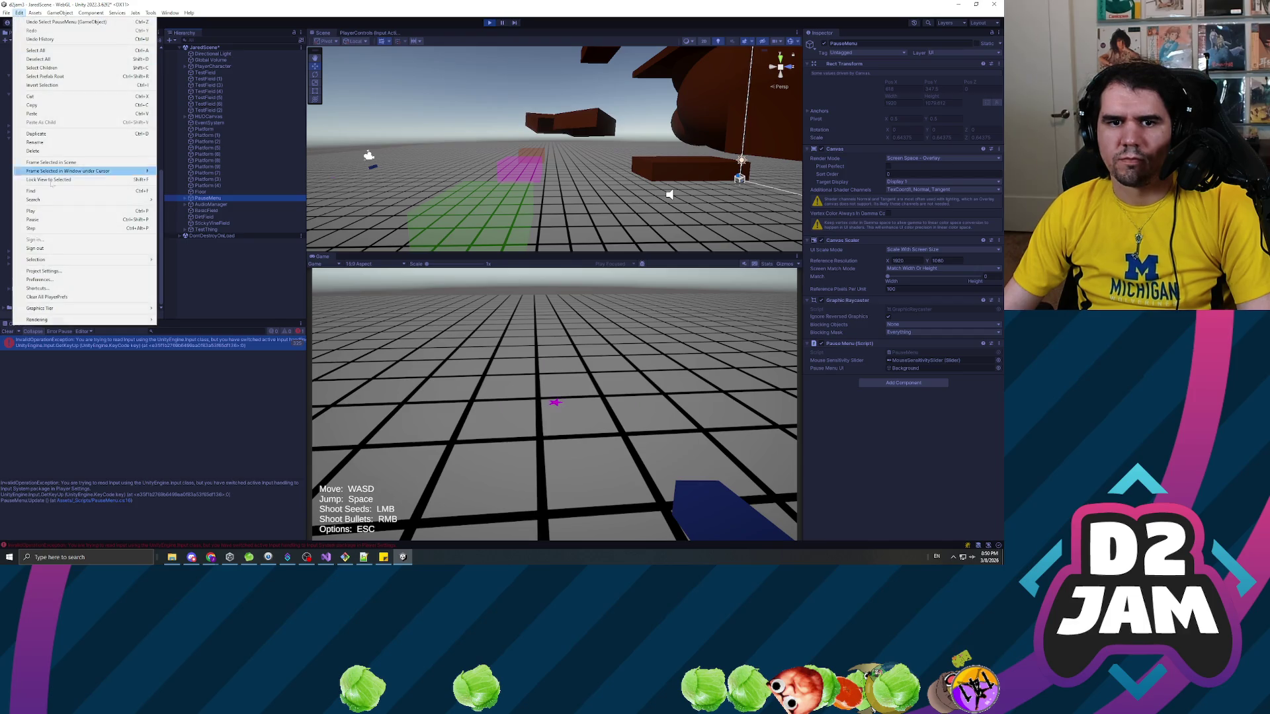
# Change Active Input Handling in Player settings, save the scene during the editor restart, then replay.
pyautogui.click(40, 272)
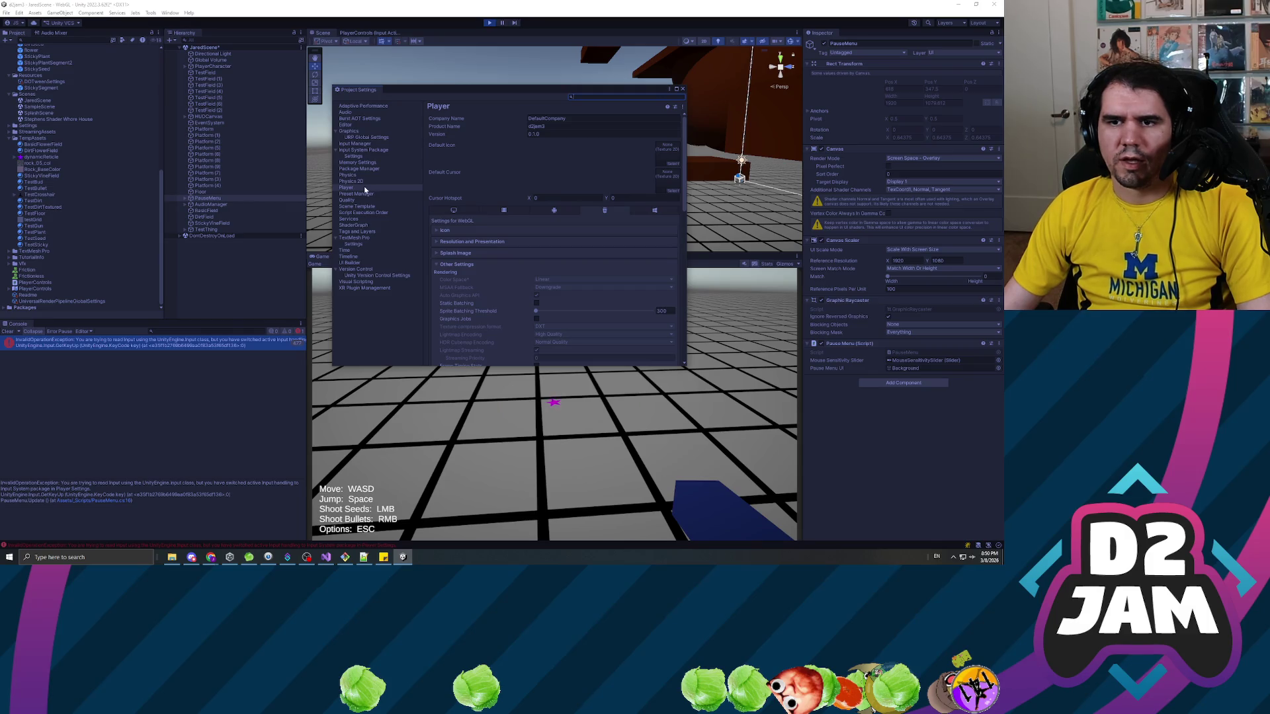
pyautogui.scroll(-10, 547, 227)
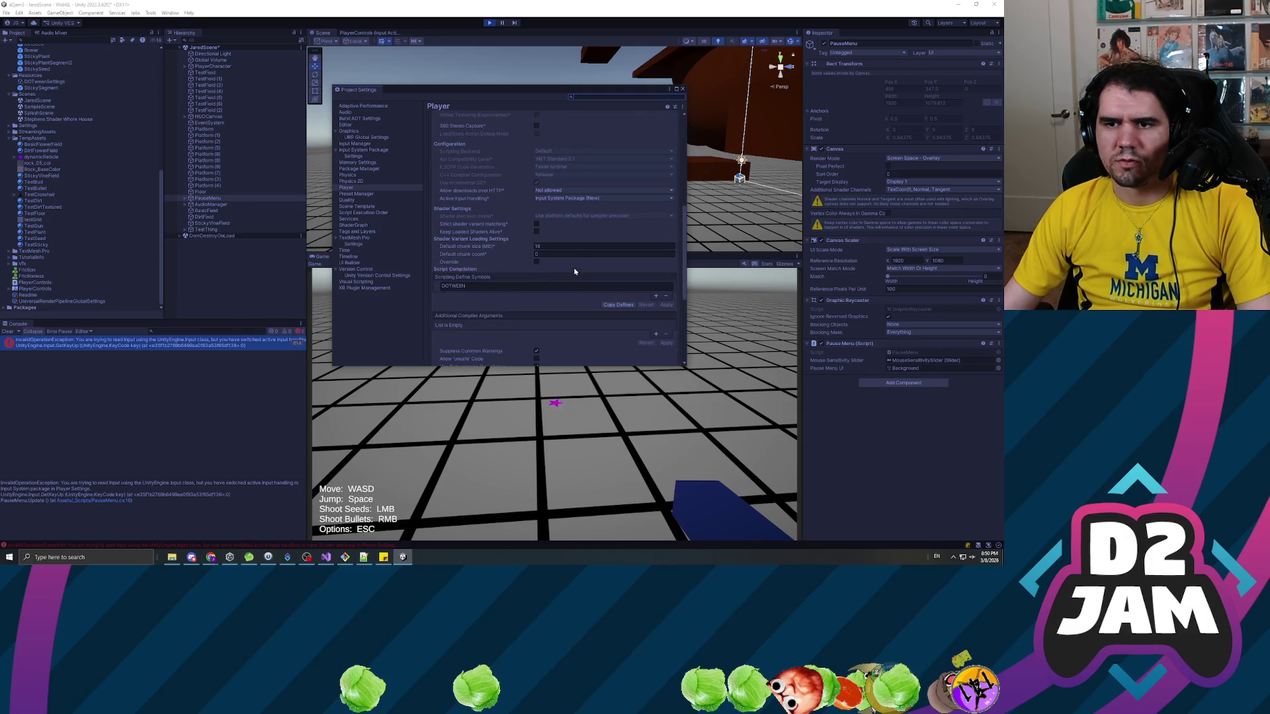
pyautogui.click(577, 200)
pyautogui.click(569, 226)
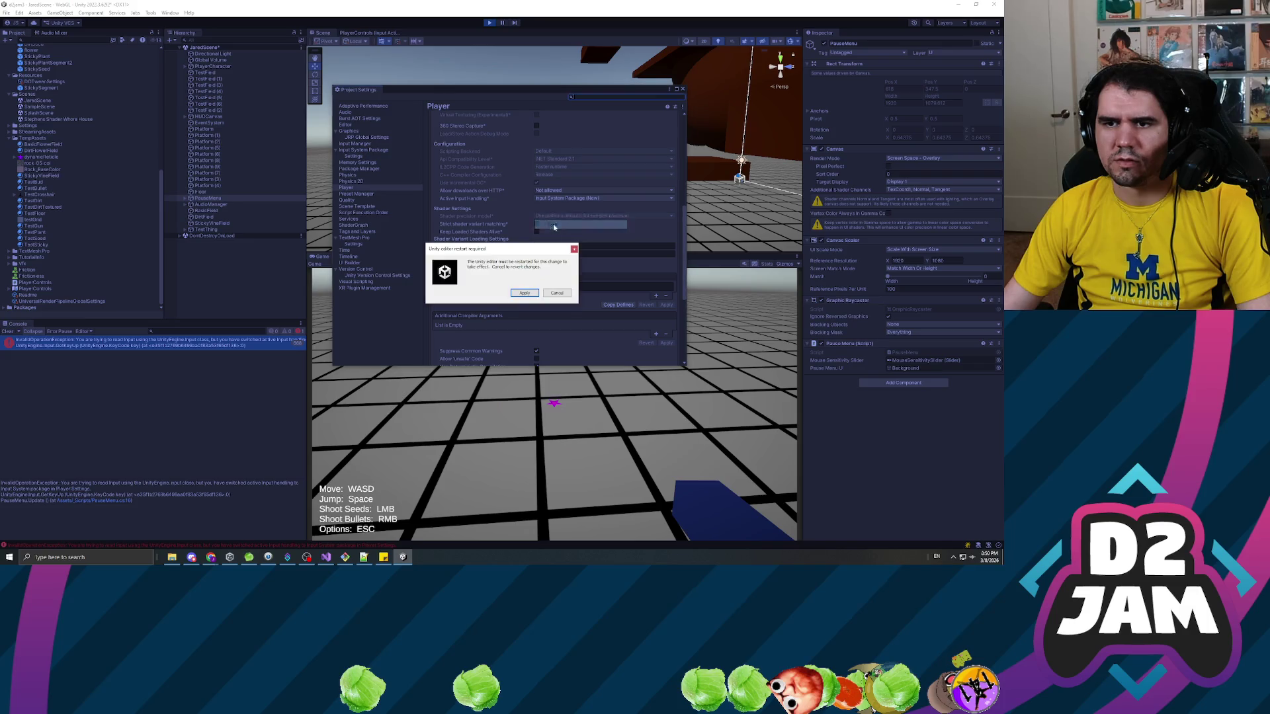
pyautogui.click(532, 294)
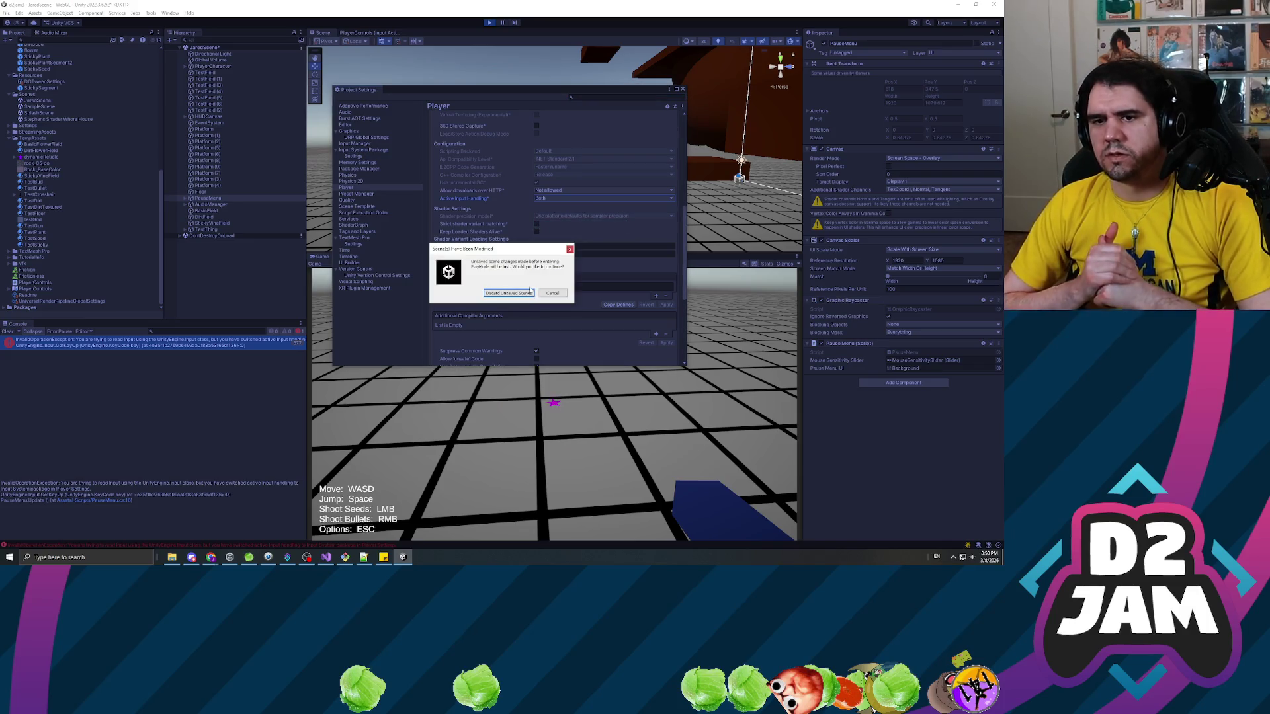
pyautogui.click(527, 292)
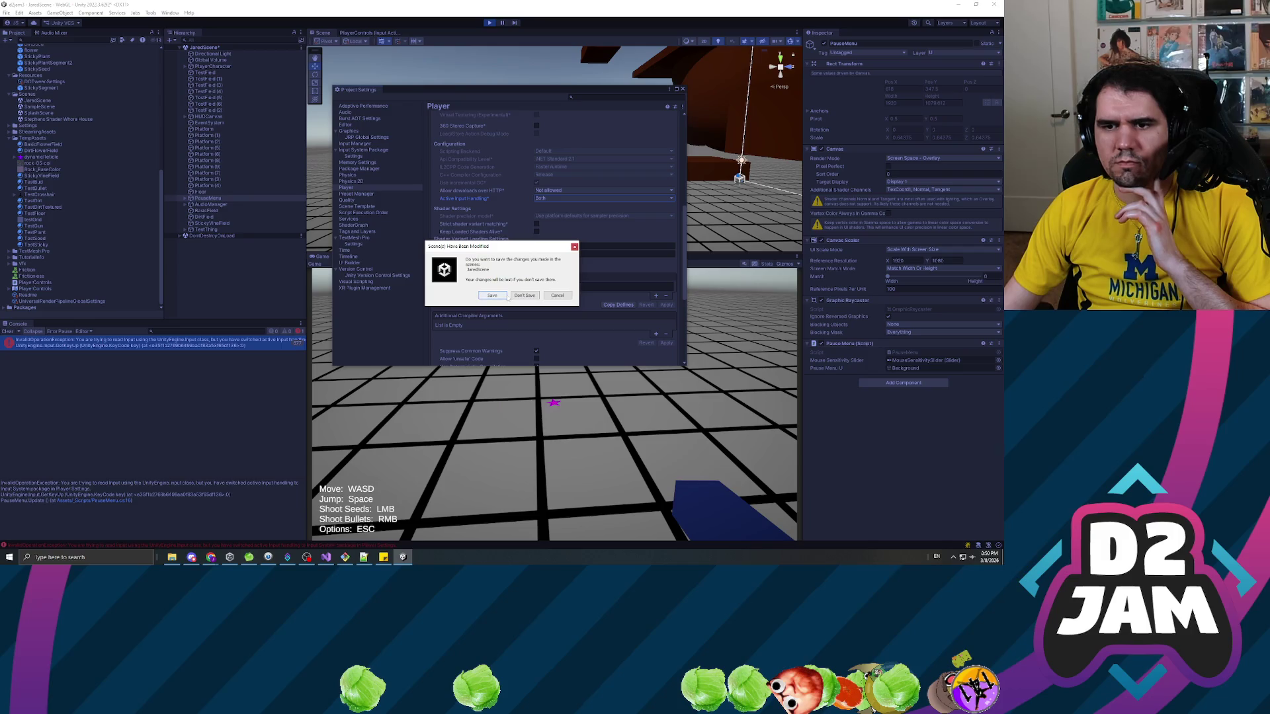
pyautogui.click(492, 295)
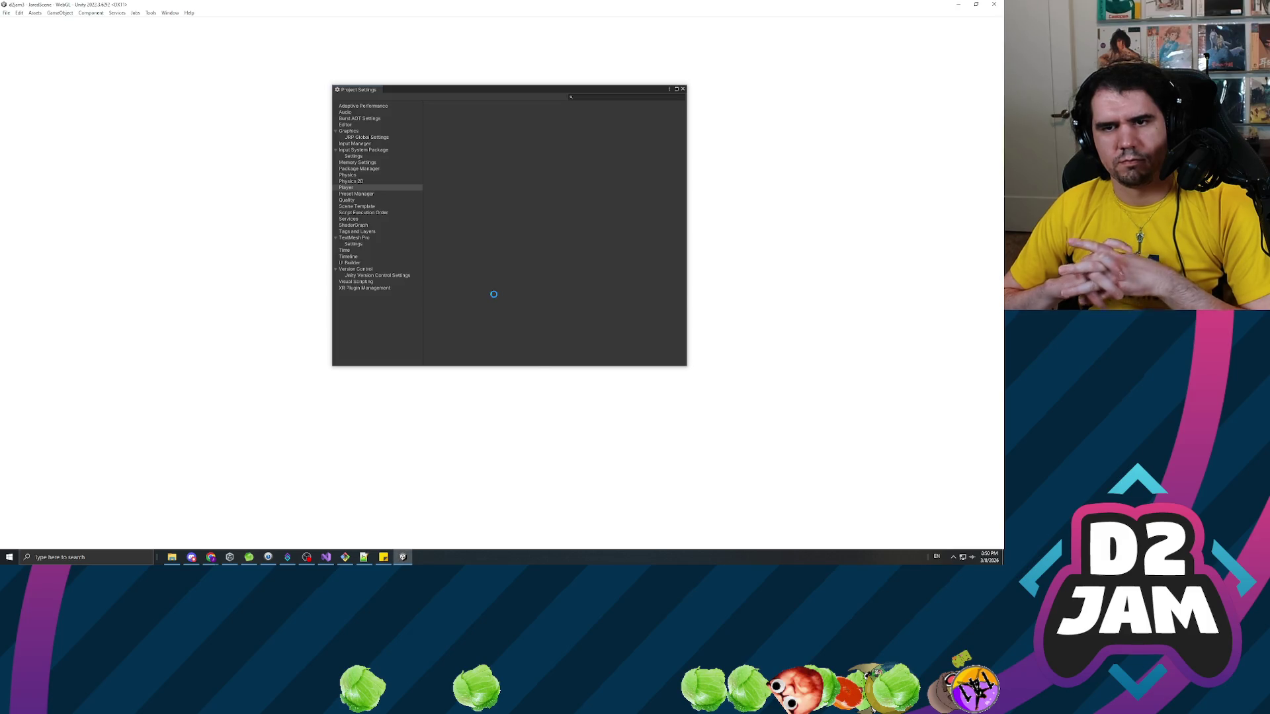
pyautogui.click(682, 90)
pyautogui.click(489, 24)
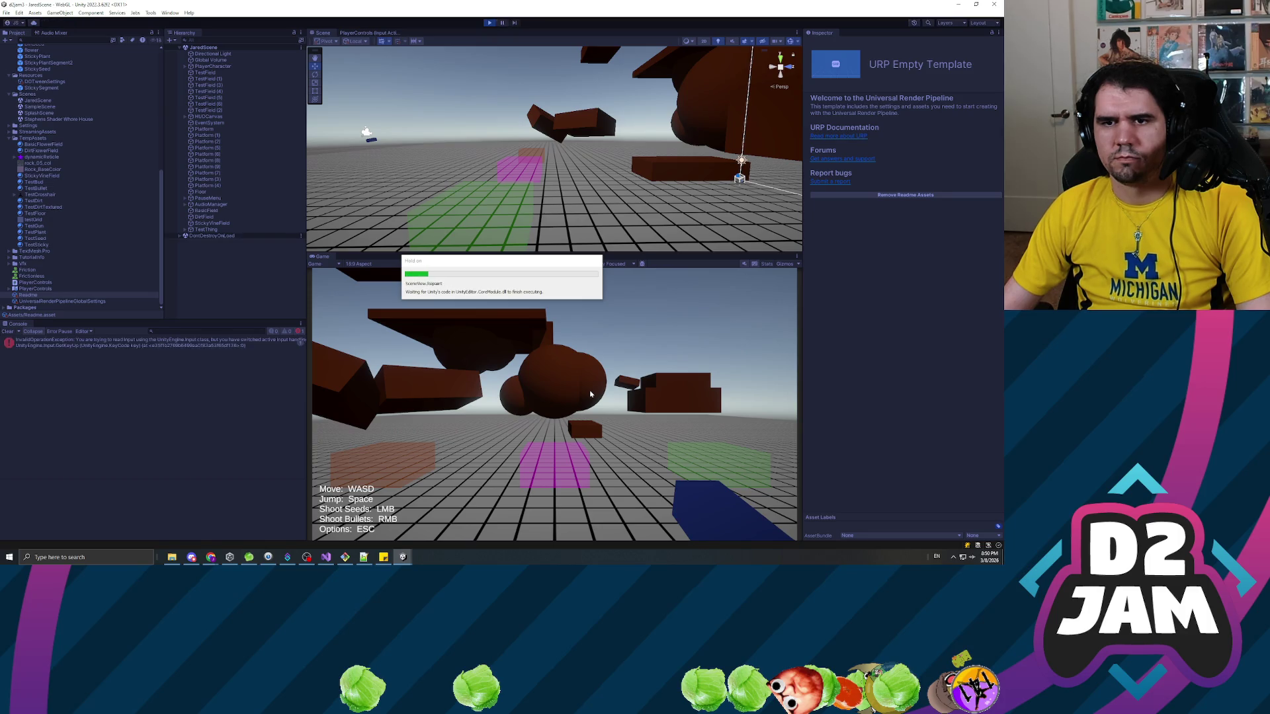
# Confirm the console's old-Input error still points to PauseMenu, then exit Play mode with Ctrl+P.
pyautogui.click(231, 343)
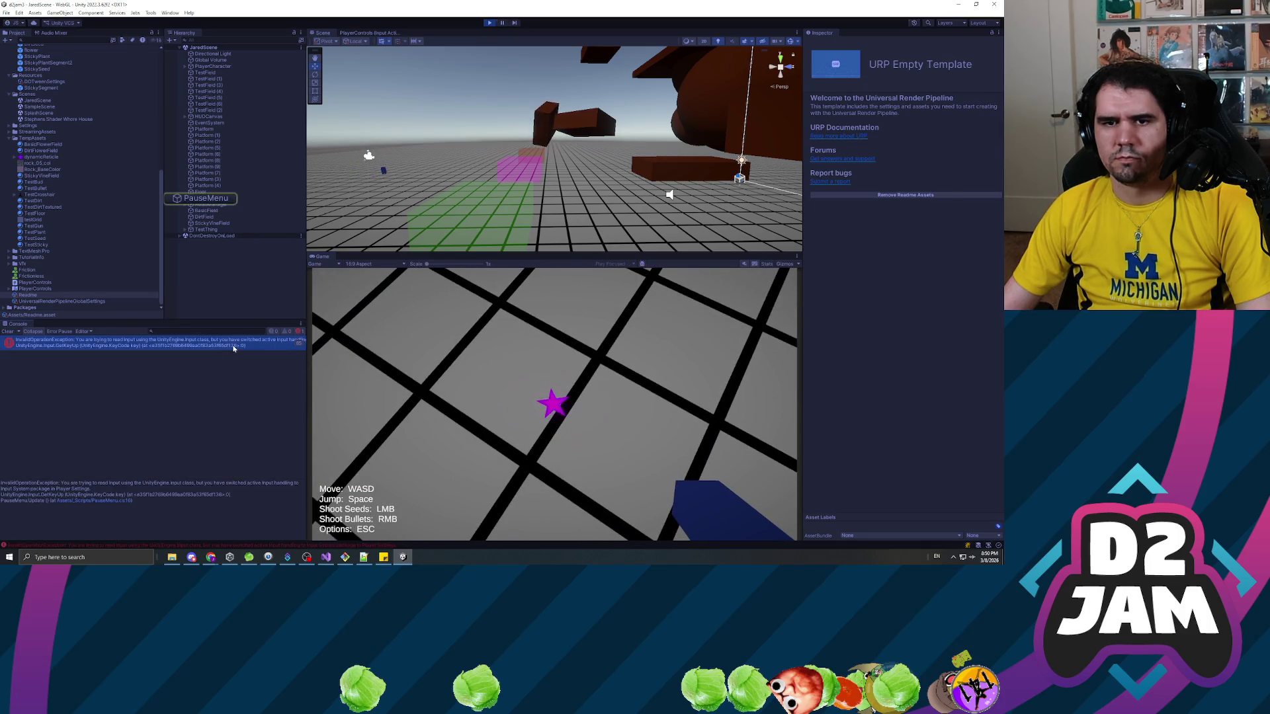
pyautogui.click(204, 198)
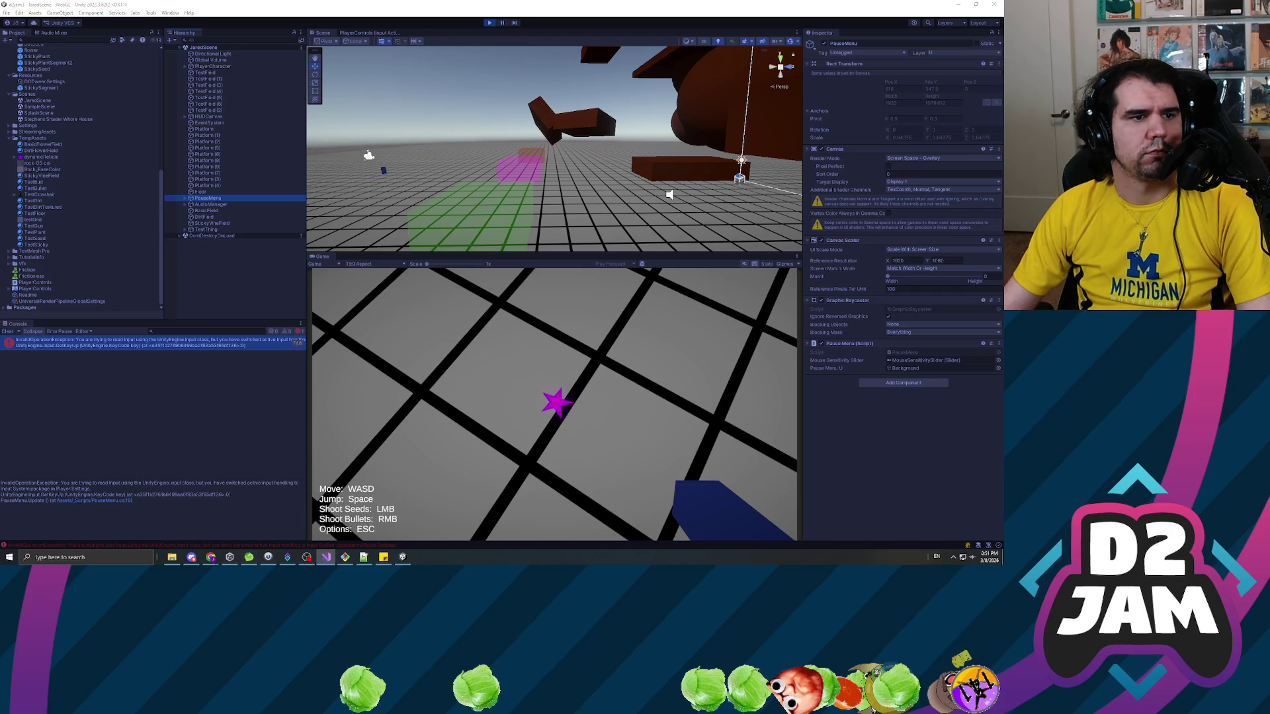
pyautogui.hotkey('ctrl', 'p')
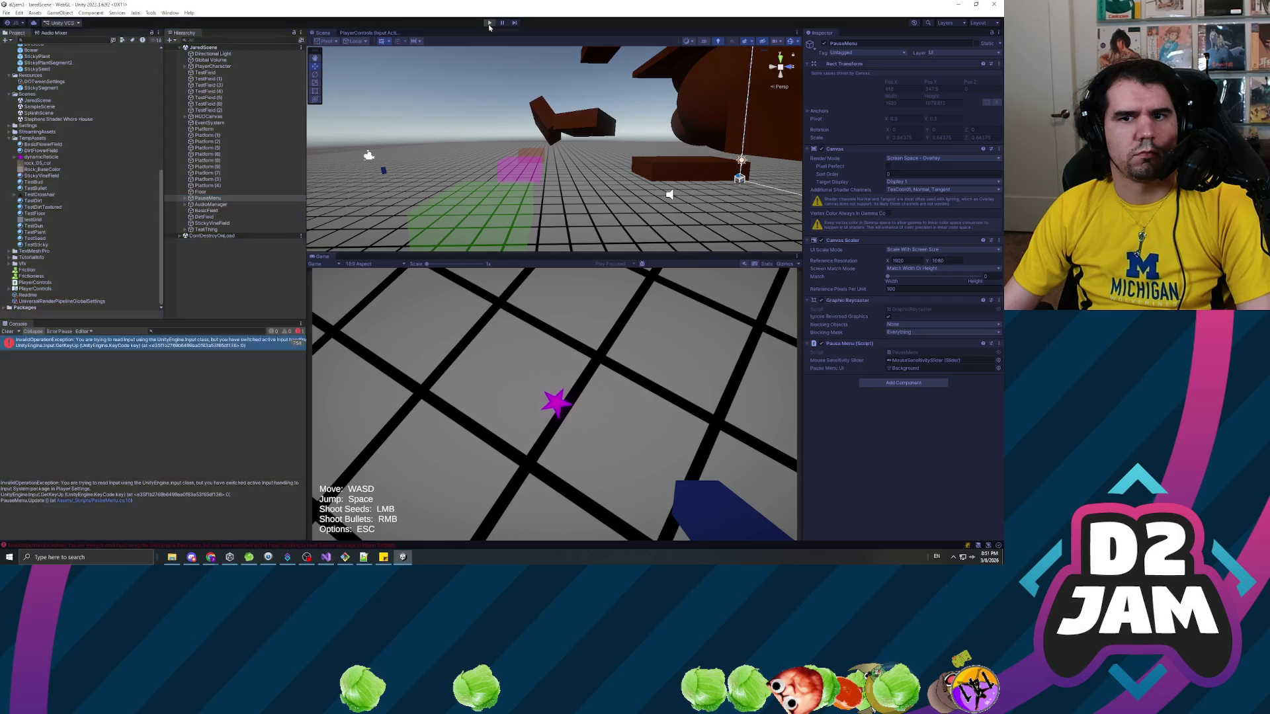
# In Project Settings > Player, set Active Input Handling to Both and accept the editor restart.
pyautogui.click(20, 13)
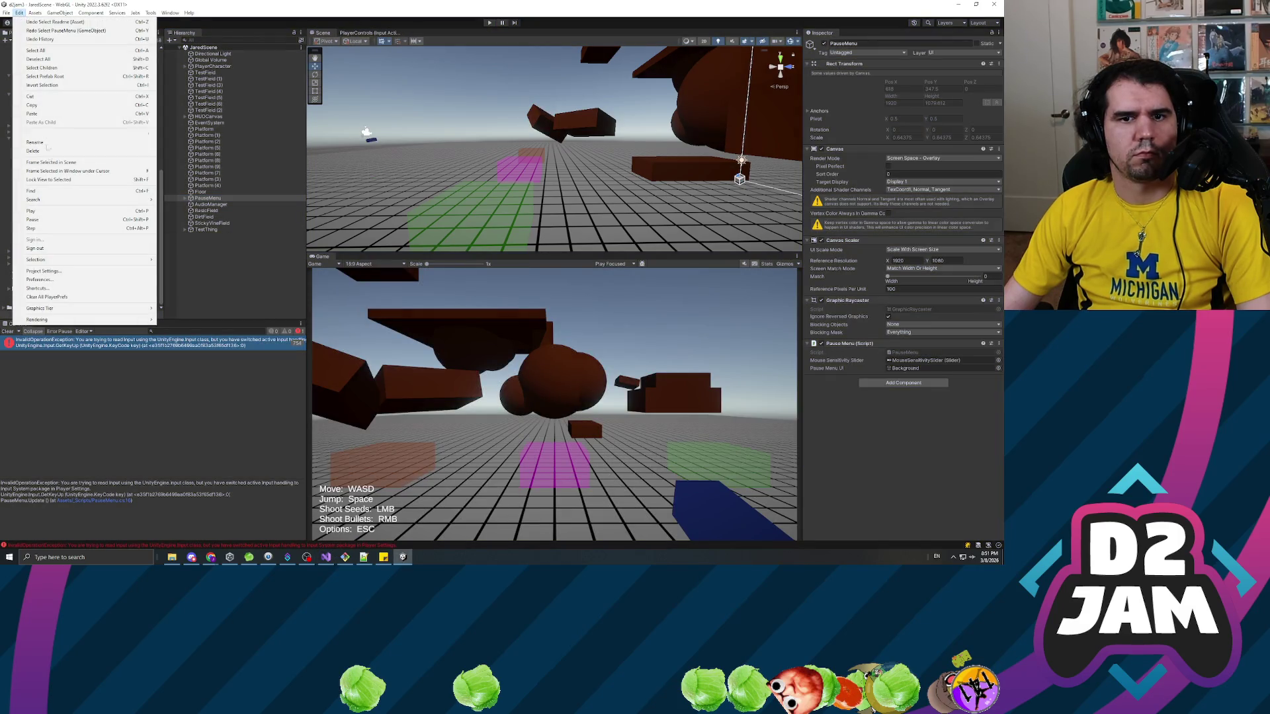
pyautogui.click(43, 272)
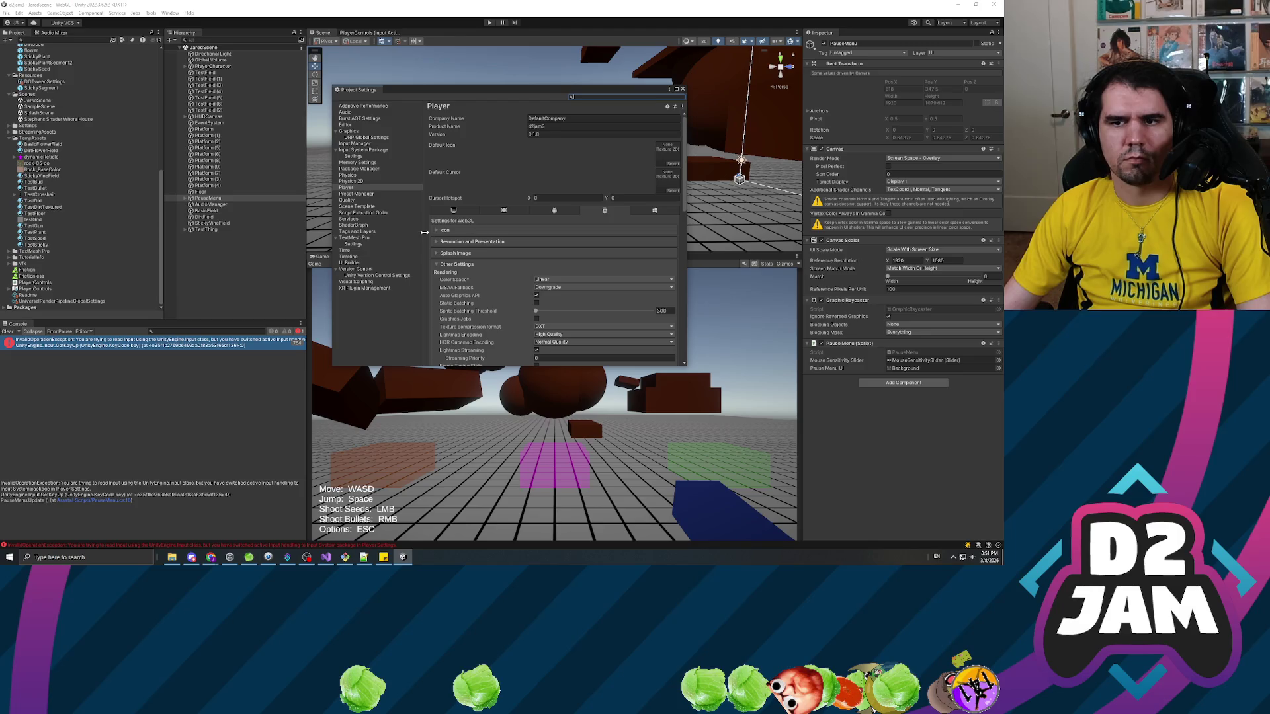
pyautogui.scroll(-15, 491, 256)
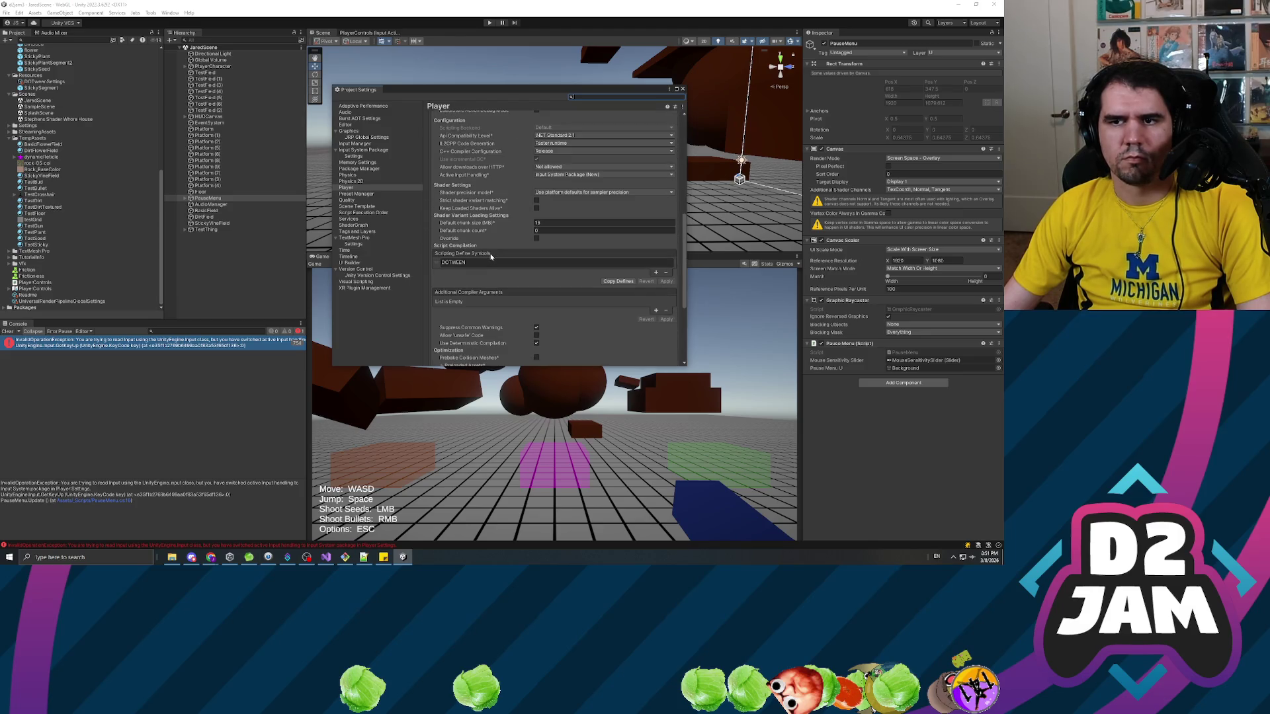
pyautogui.scroll(5, 463, 232)
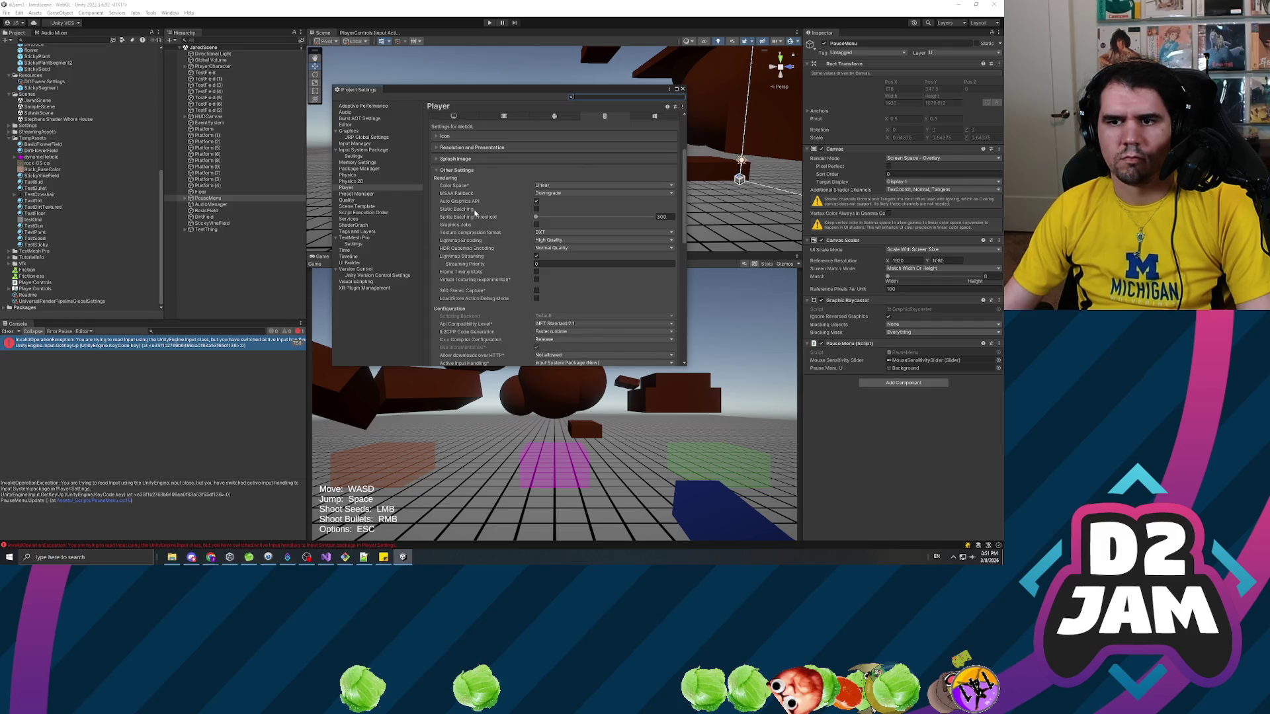
pyautogui.scroll(-3, 475, 213)
pyautogui.click(566, 293)
pyautogui.click(567, 301)
pyautogui.click(523, 293)
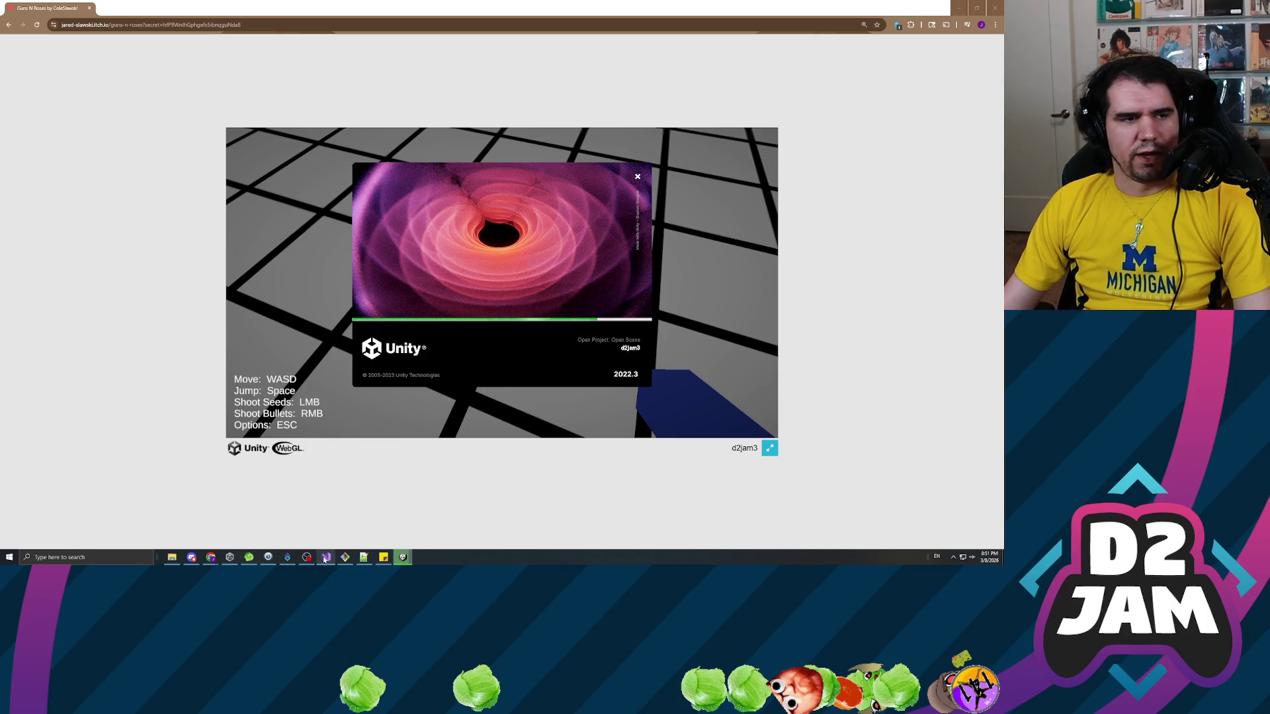
# Wait while Unity finishes reopening the d2jam3 project after the restart.
pyautogui.moveTo(270, 561)
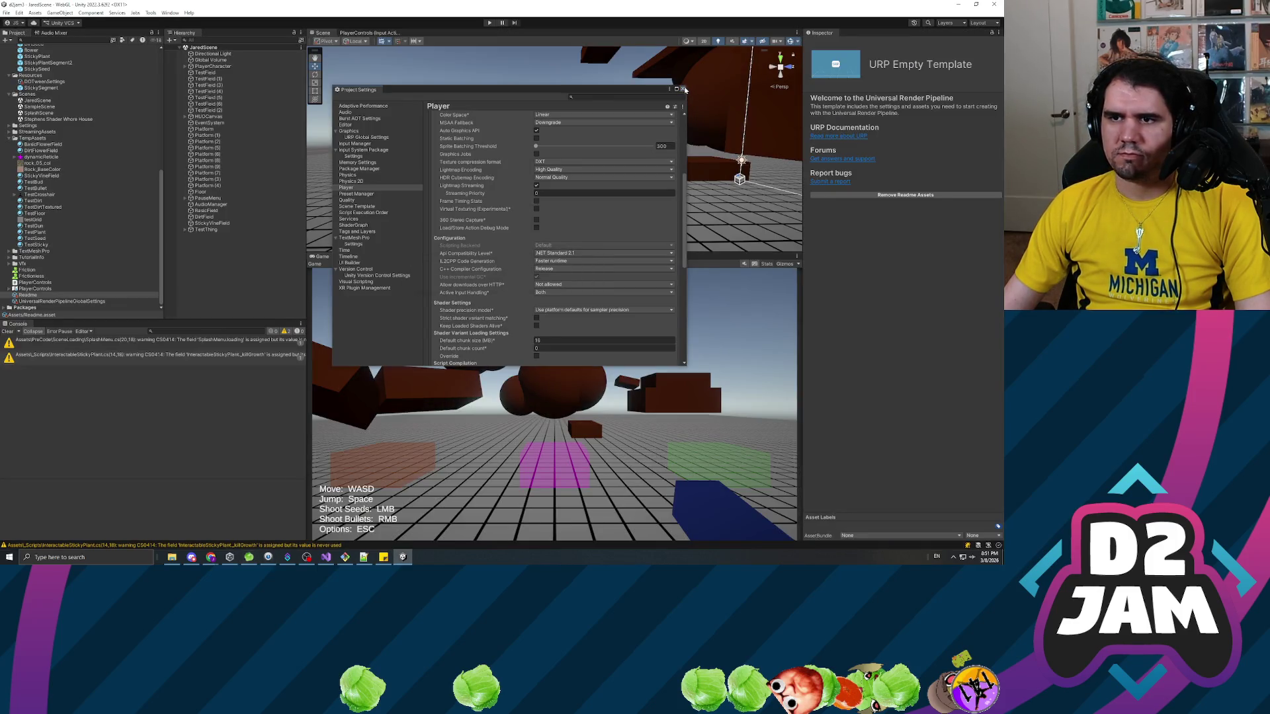
# Close Project Settings and turn BasicField into a prefab in Prefabs, renaming it WeaponChangerField.
pyautogui.click(683, 89)
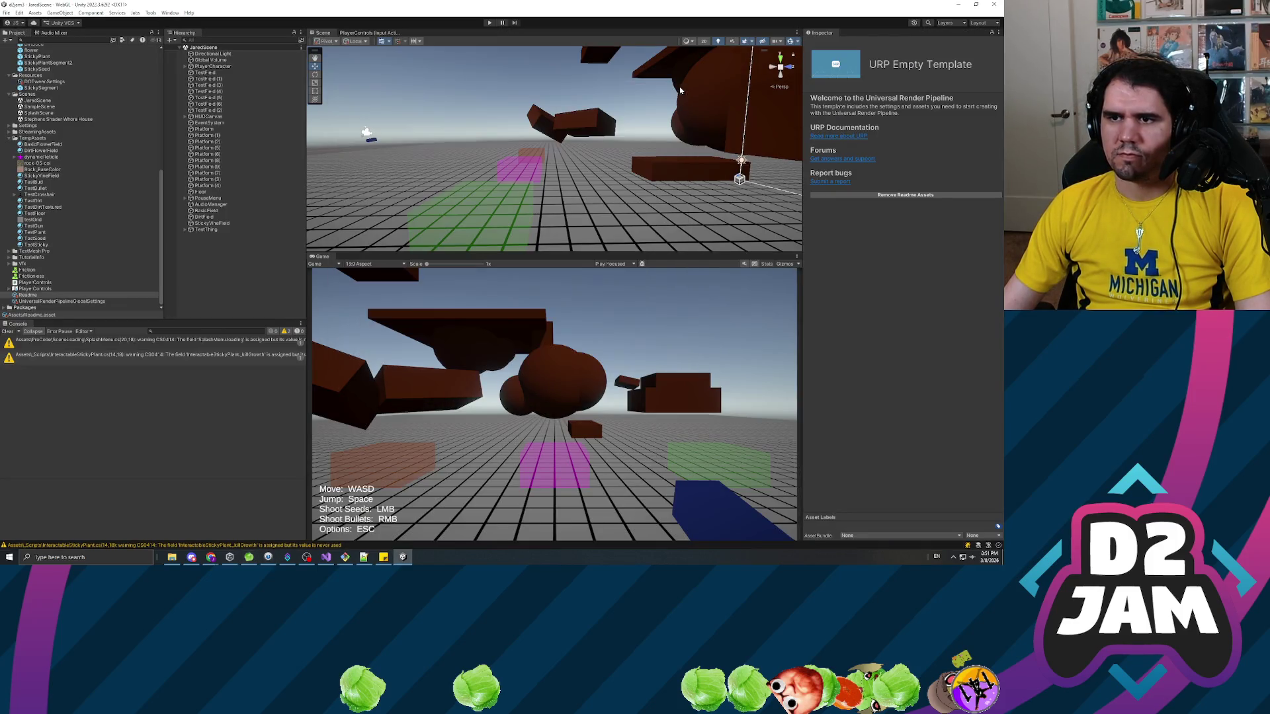
pyautogui.click(223, 263)
pyautogui.click(211, 211)
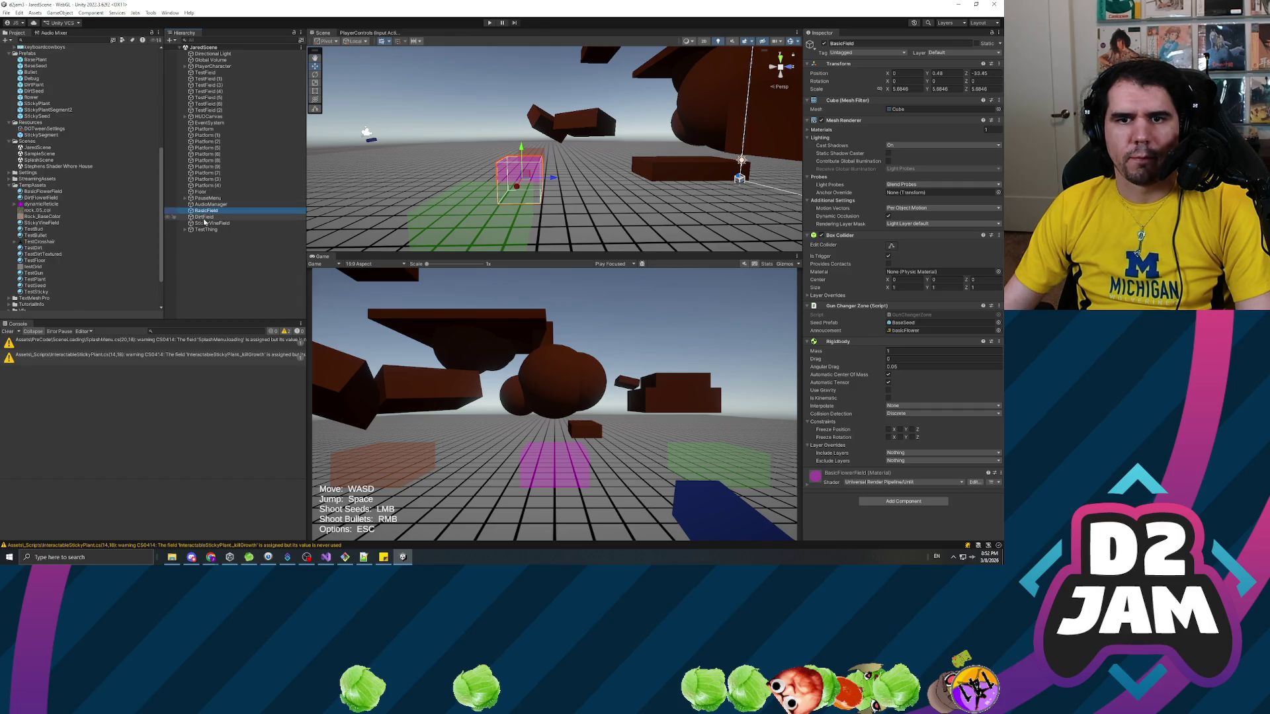
pyautogui.moveTo(206, 215)
pyautogui.mouseDown()
pyautogui.moveTo(41, 93)
pyautogui.moveTo(39, 60)
pyautogui.mouseUp()
pyautogui.click(33, 73)
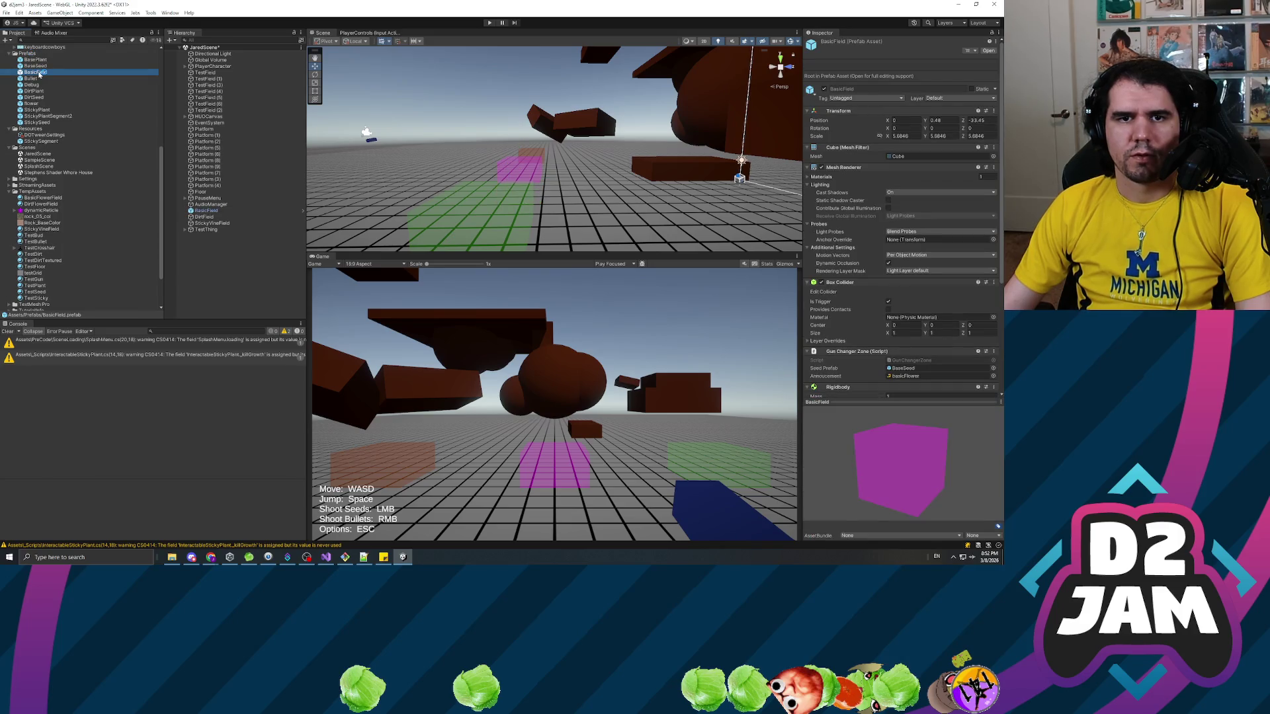
pyautogui.press('F2')
pyautogui.write('WeaponChanger')
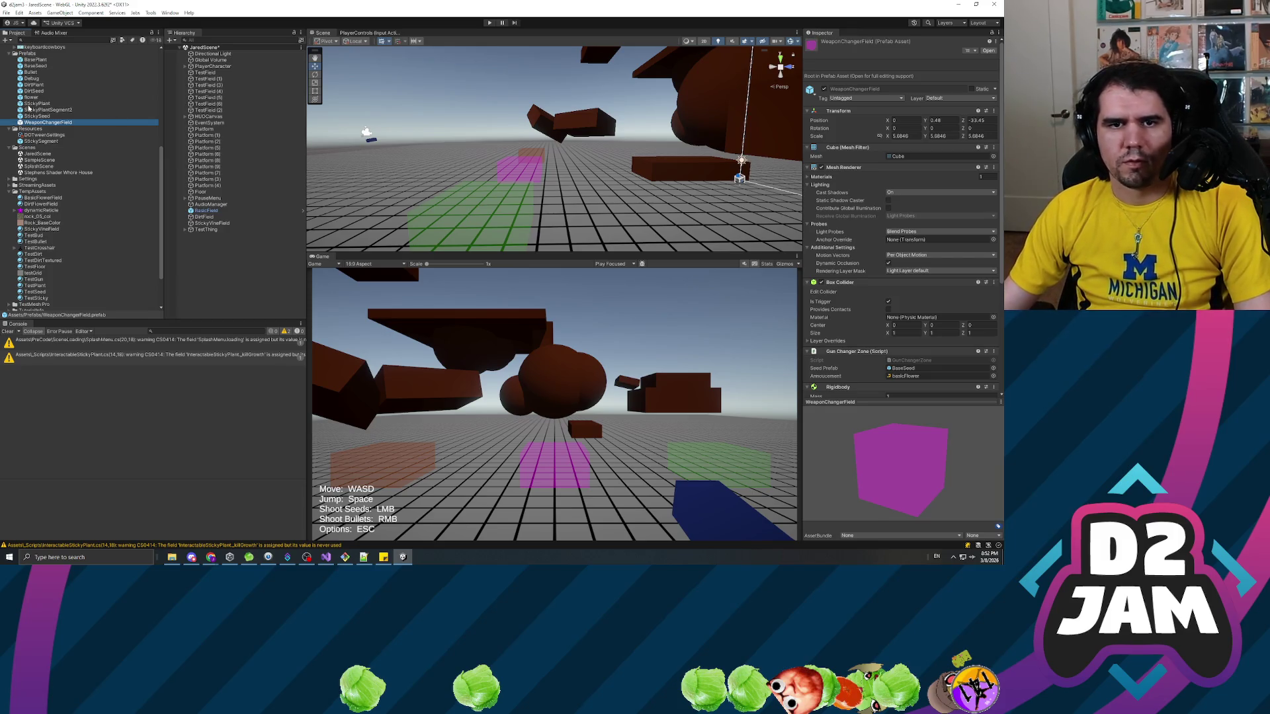
# Open the WeaponChangerField prefab, ping its seed prefab and GunChangerZone script, then return to the scene.
pyautogui.doubleClick(51, 123)
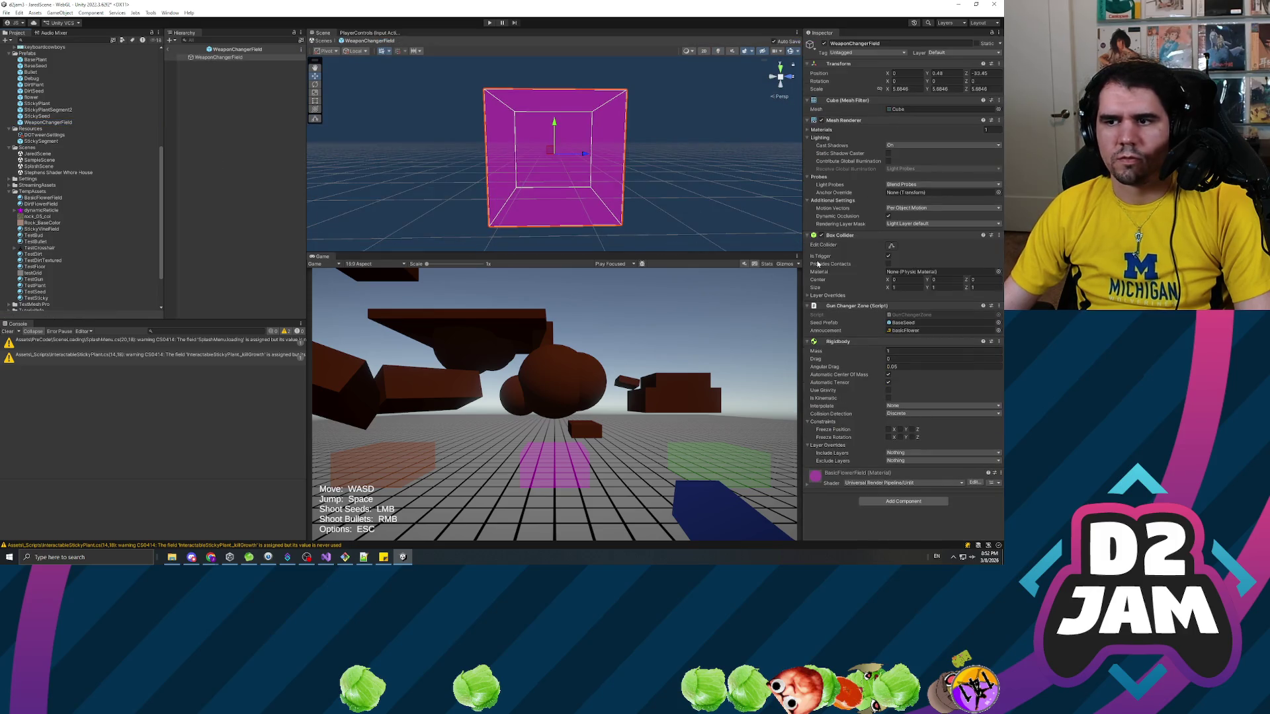
pyautogui.click(910, 323)
pyautogui.click(910, 316)
pyautogui.click(248, 254)
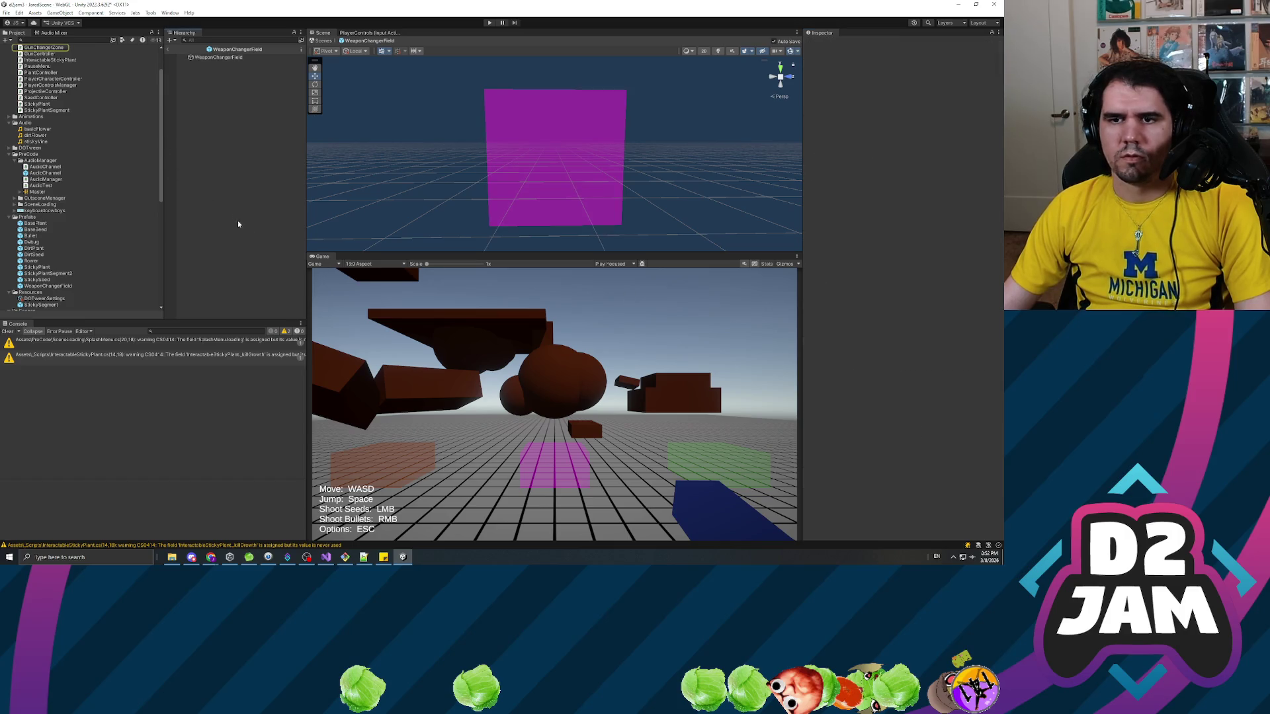
pyautogui.click(168, 49)
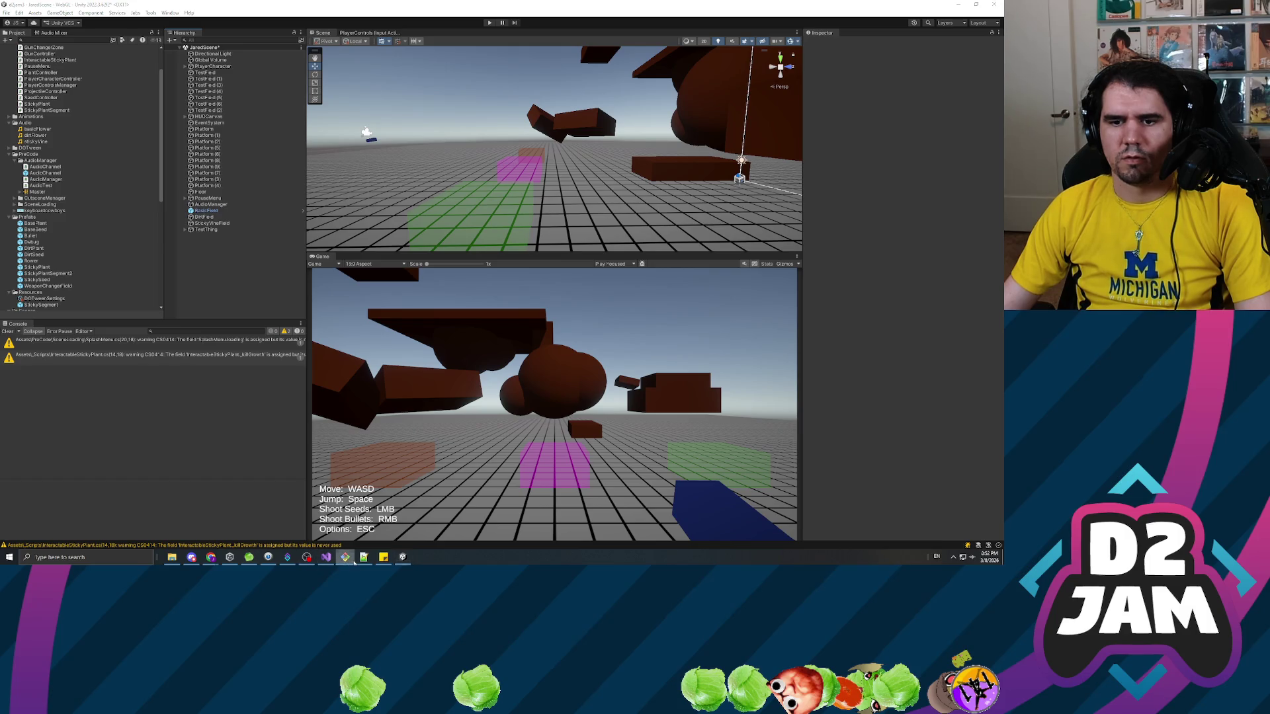
# Play the arena, fire a seed that sprouts a plant, bring up the pause menu with Esc, then stop.
pyautogui.click(489, 23)
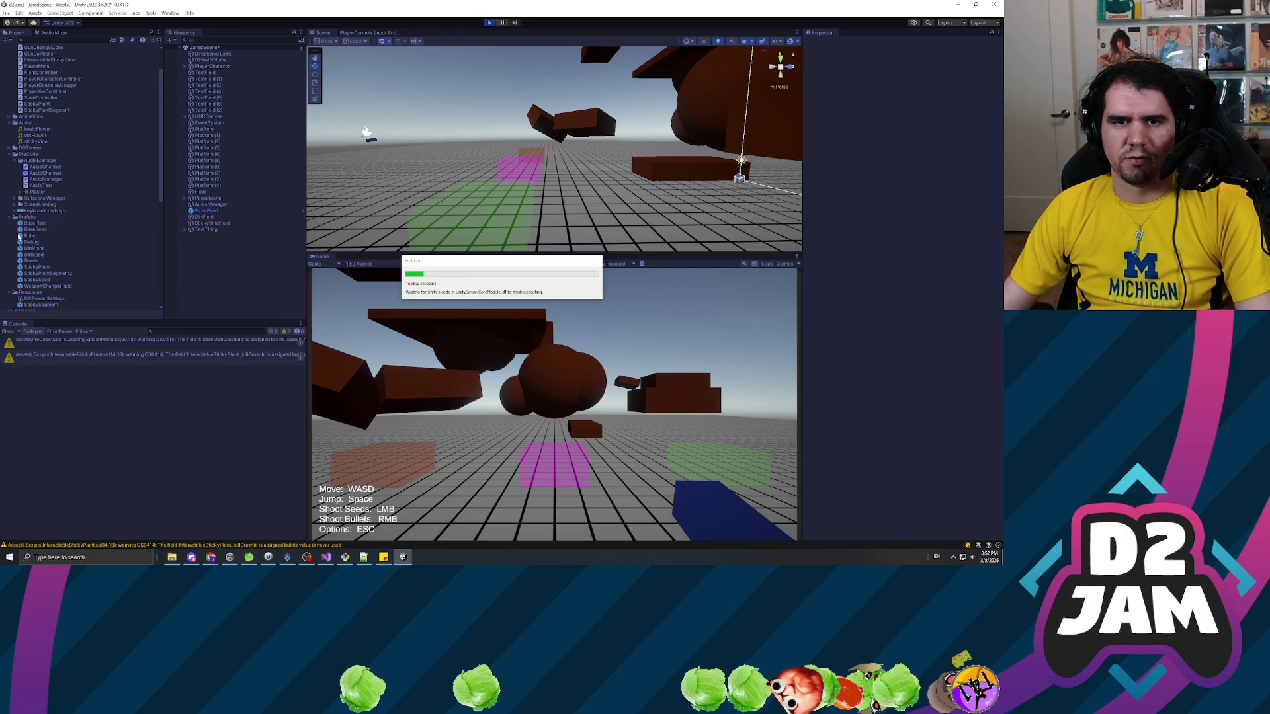
pyautogui.click(355, 305)
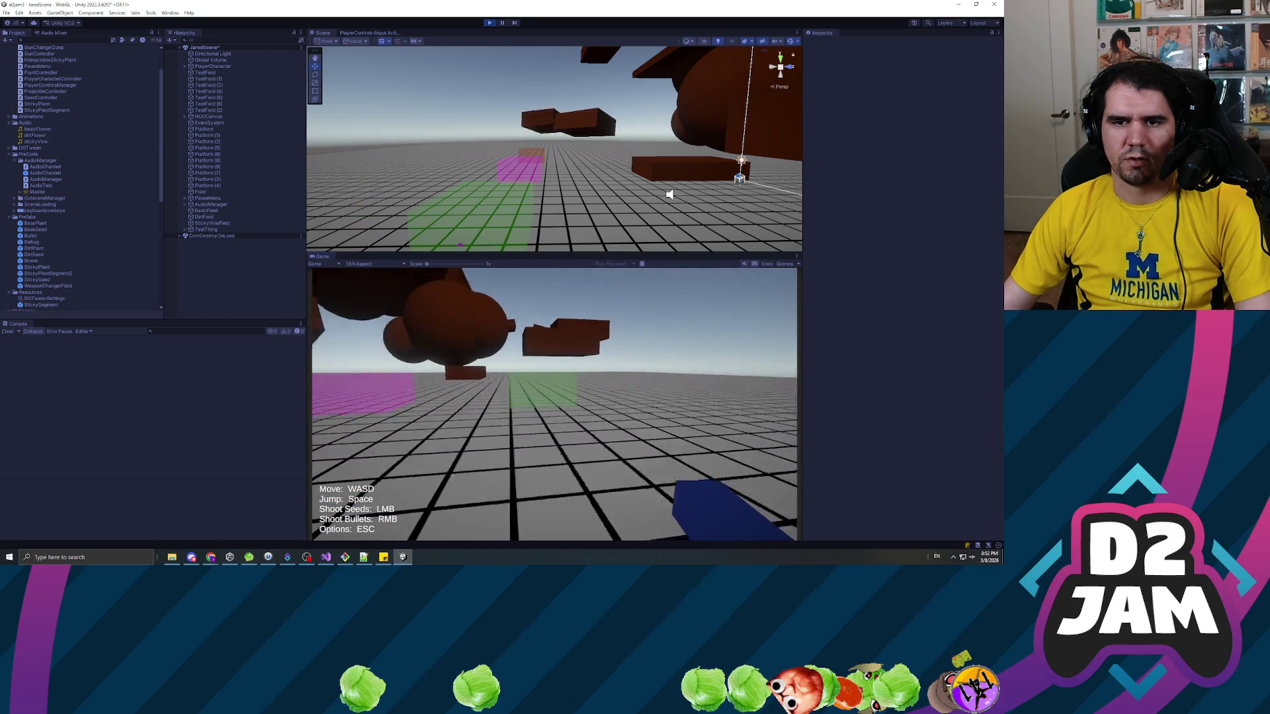
pyautogui.click(554, 404)
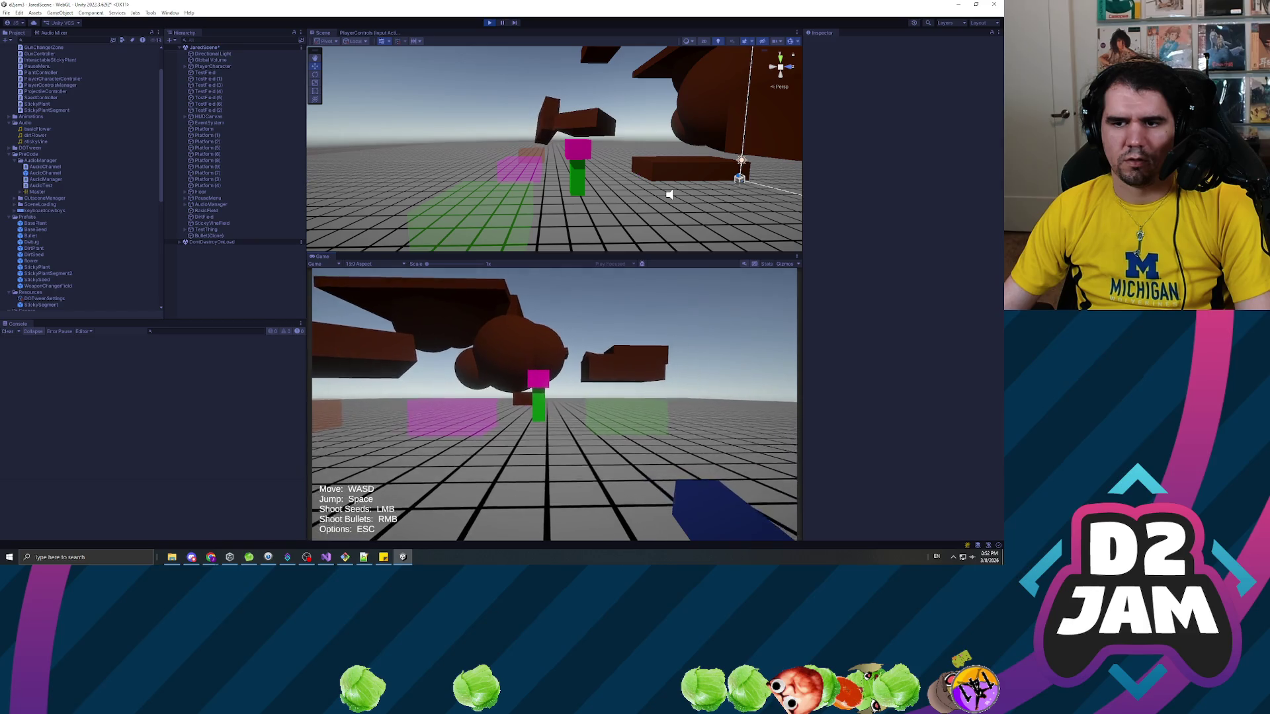
pyautogui.press('Escape')
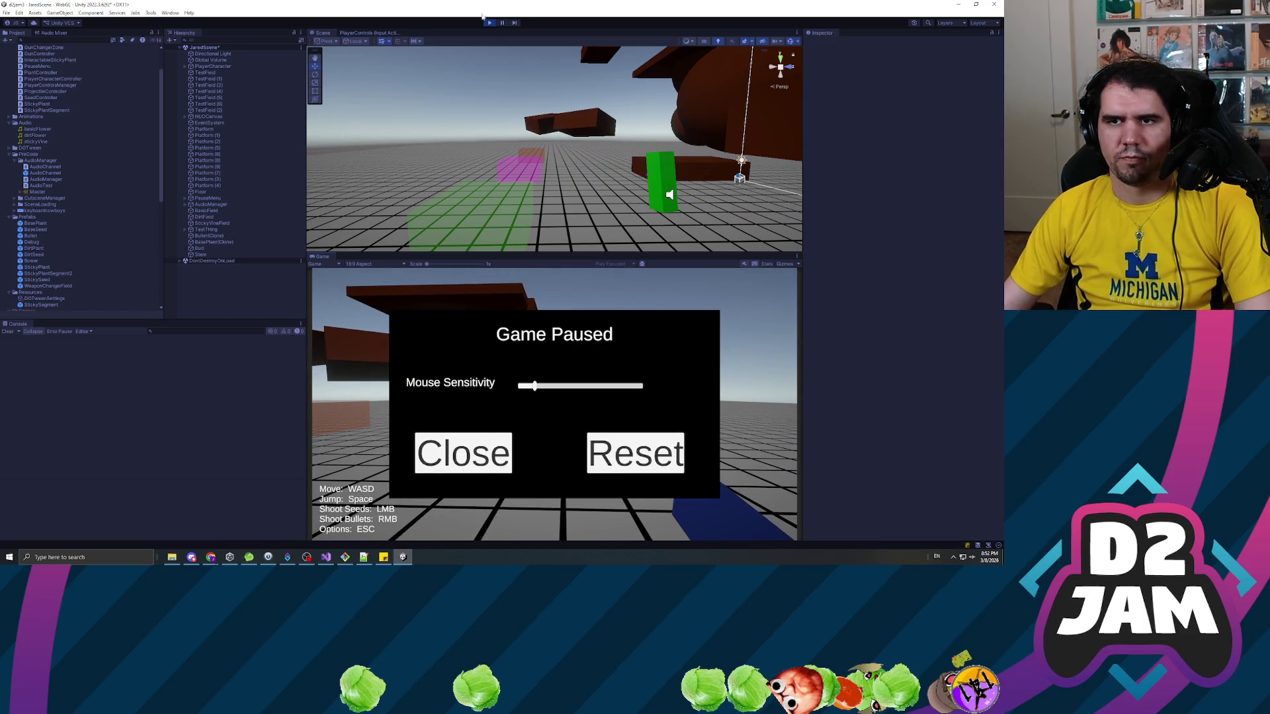
pyautogui.click(490, 24)
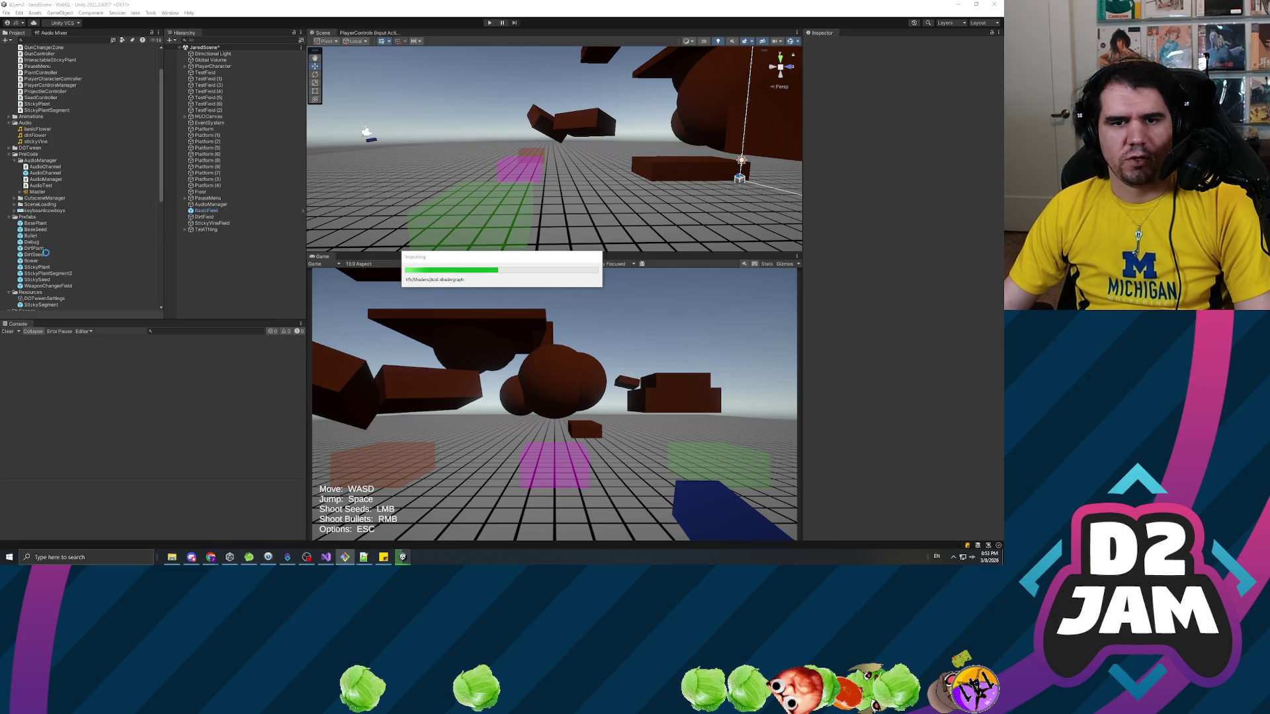
# Inspect the WeaponChangerField prefab's Gun Changer Zone and ping its basicFlower announcement asset.
pyautogui.click(48, 299)
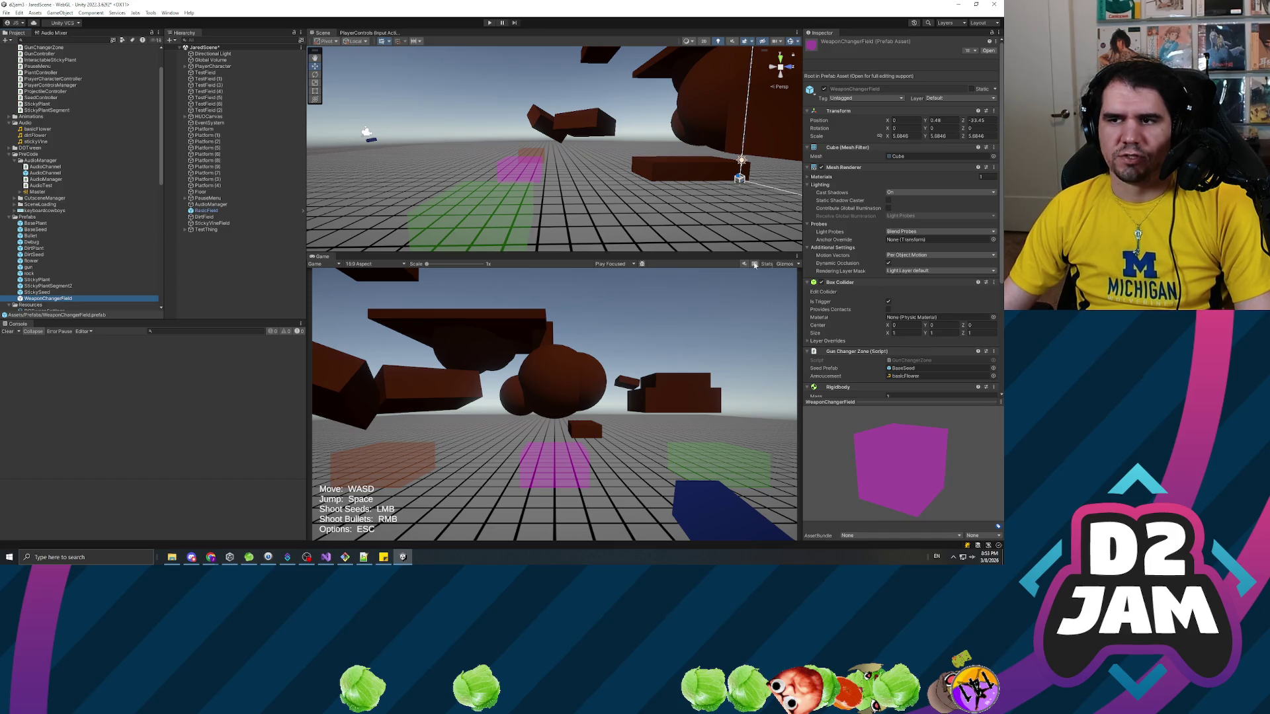
pyautogui.scroll(-5, 849, 289)
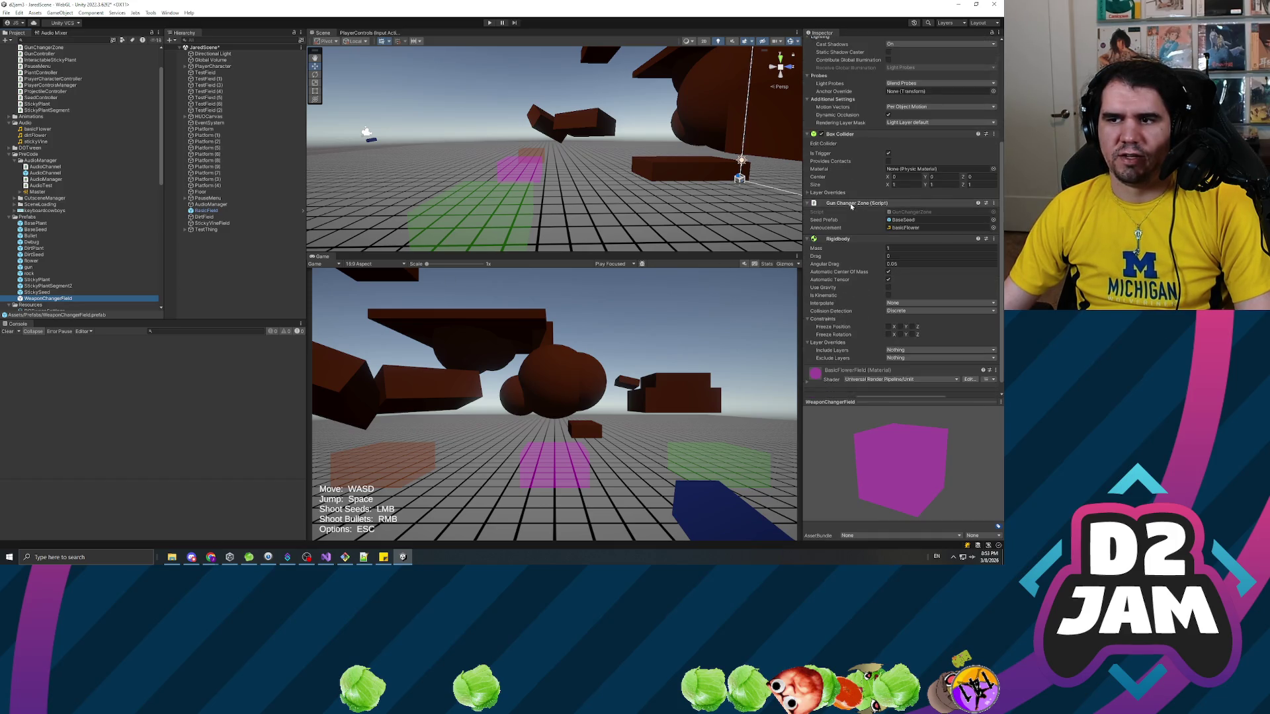
pyautogui.scroll(1, 860, 218)
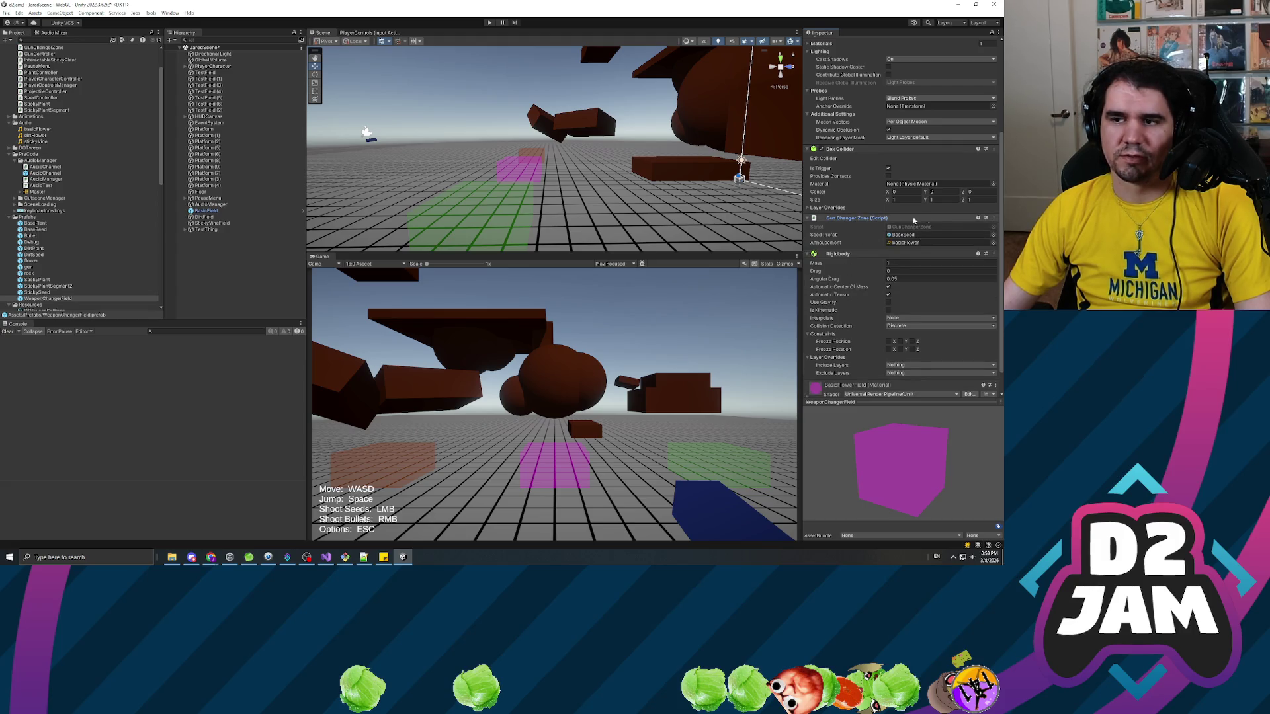
pyautogui.click(914, 241)
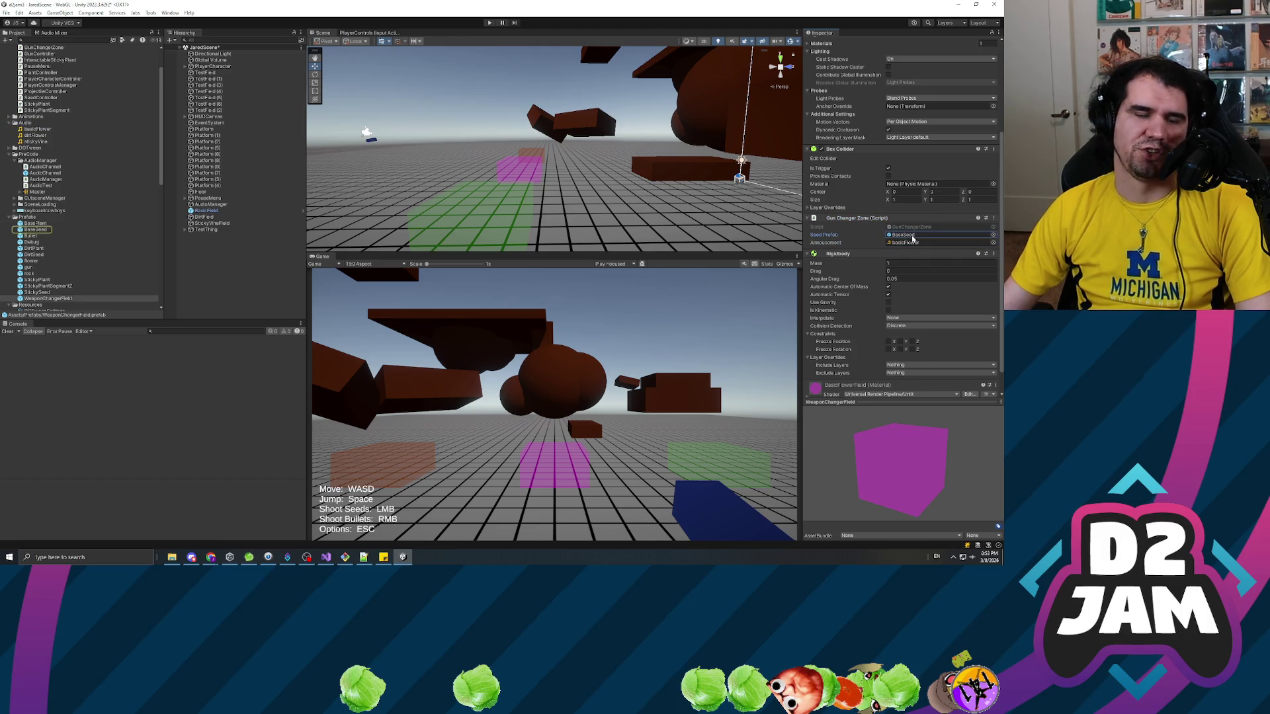
pyautogui.click(916, 242)
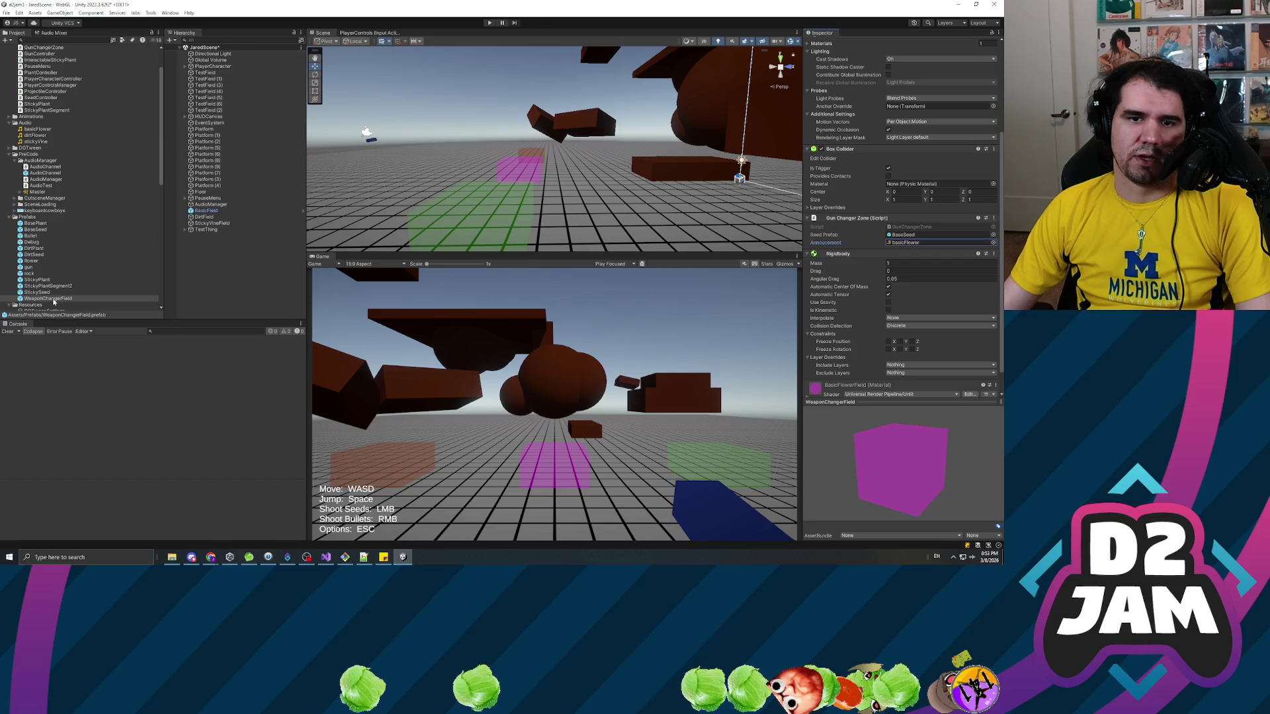
# Browse the neighbouring prefab assets, then reselect the WeaponChangerField prefab.
pyautogui.click(42, 299)
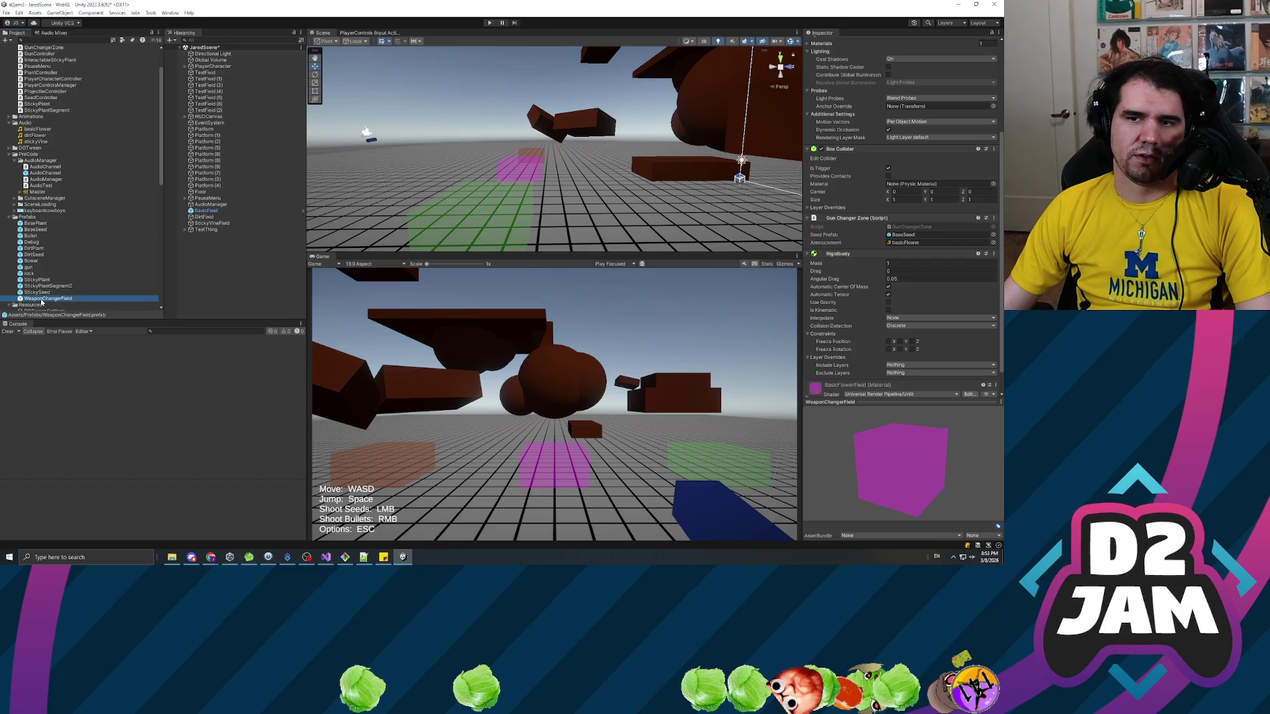
pyautogui.keyDown('ctrl'); pyautogui.click(39, 301); pyautogui.keyUp('ctrl')
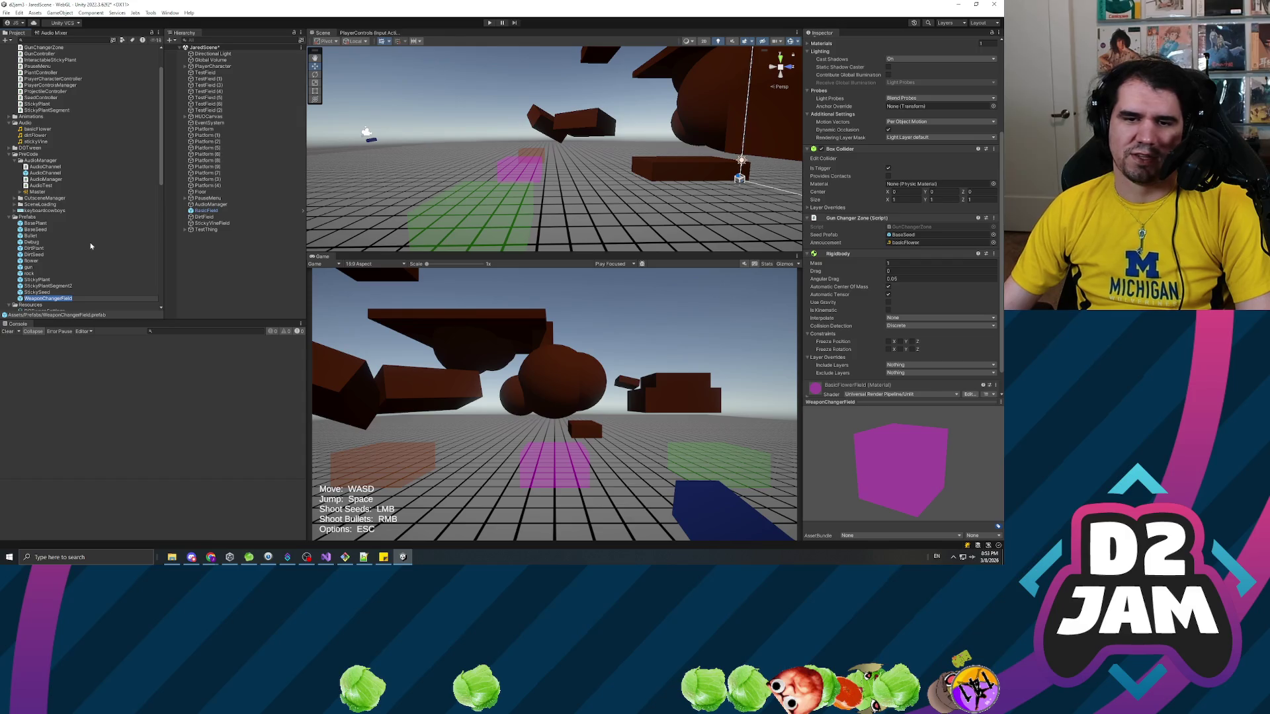
pyautogui.click(40, 299)
pyautogui.click(46, 286)
pyautogui.click(39, 298)
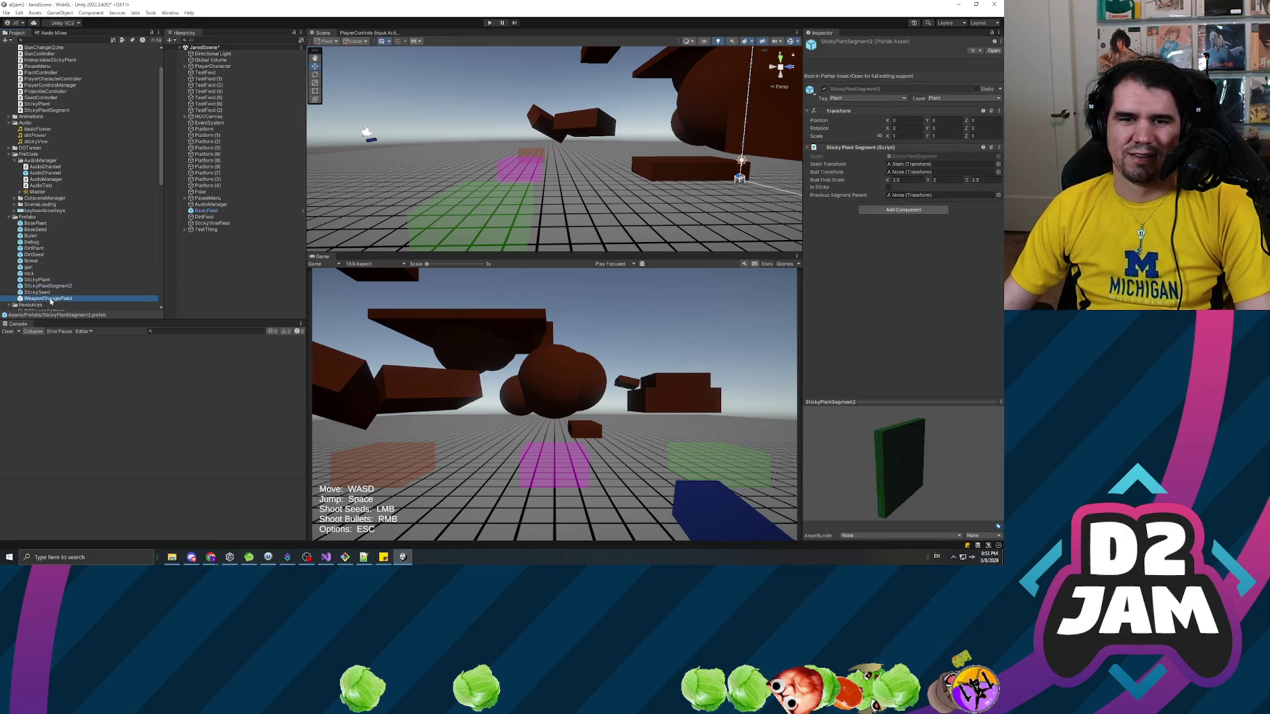
pyautogui.click(227, 287)
pyautogui.click(45, 299)
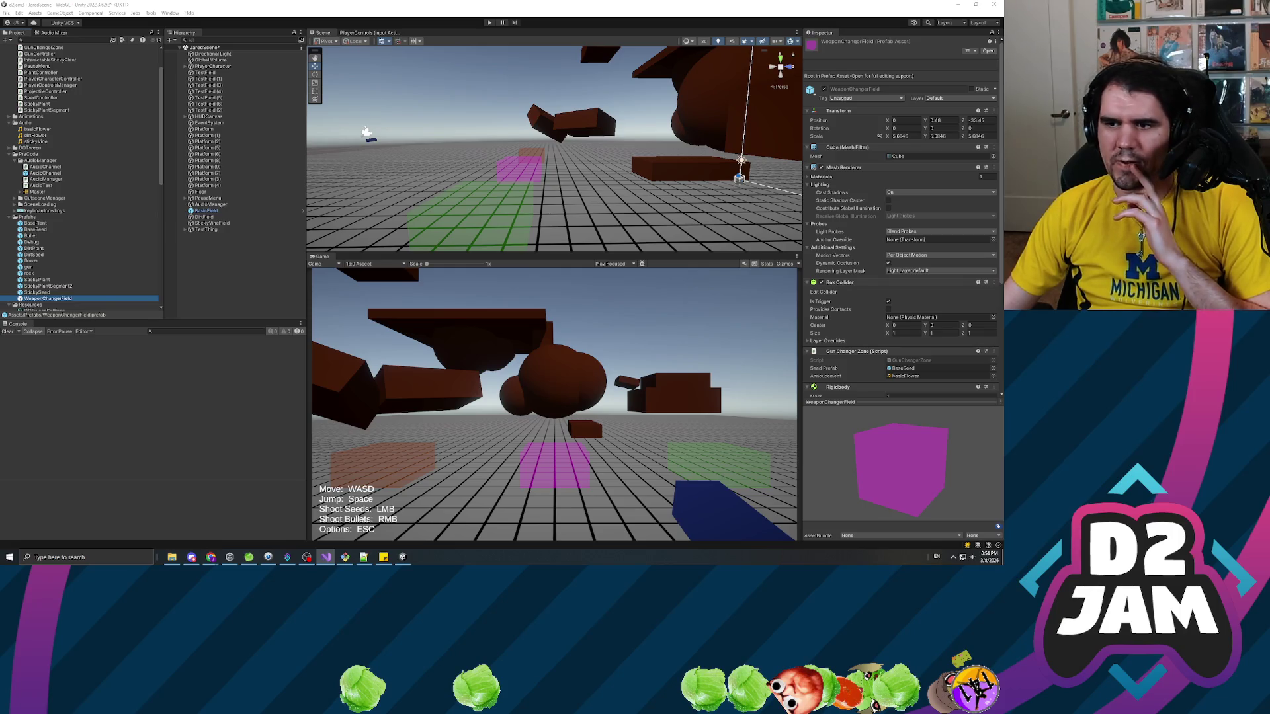
# Deselect everything and browse the TerrainData assets in the Project window.
pyautogui.click(239, 283)
pyautogui.scroll(-15, 47, 233)
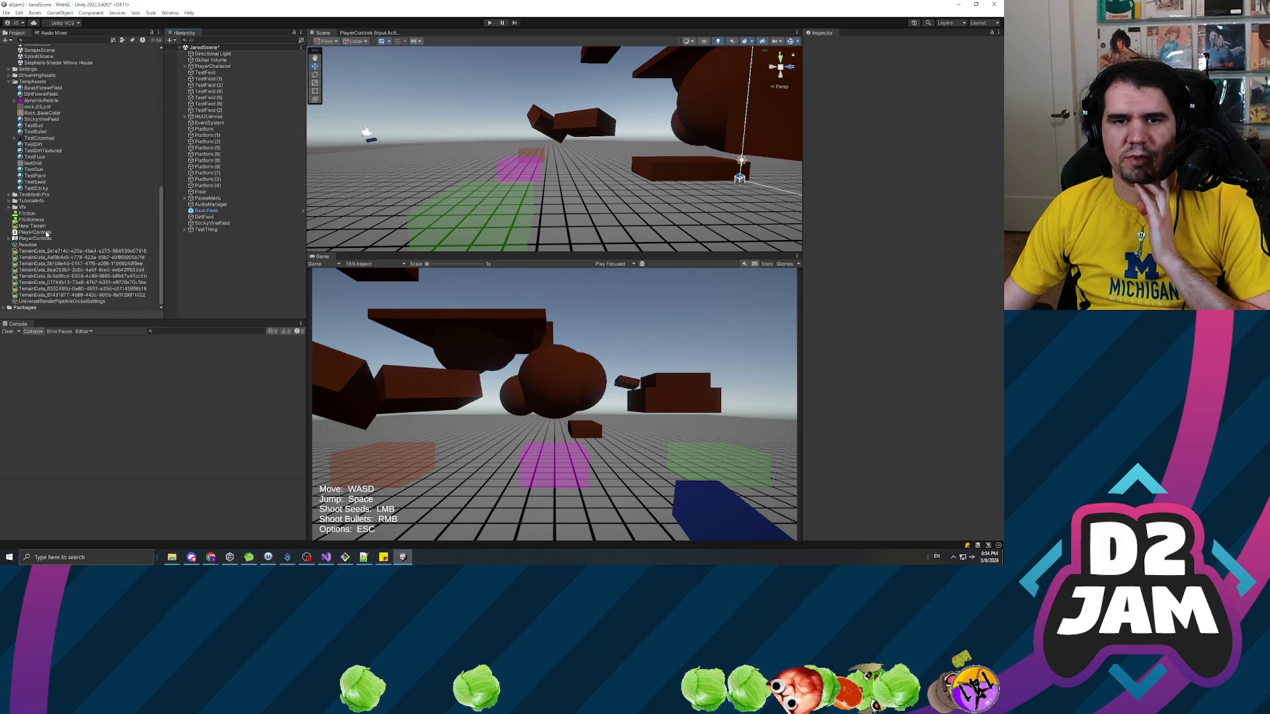
pyautogui.click(116, 255)
pyautogui.click(116, 264)
pyautogui.click(118, 275)
pyautogui.click(118, 288)
pyautogui.click(117, 275)
pyautogui.click(118, 263)
# Clear the terrain asset selection and narrow the Inspector panel.
pyautogui.click(258, 283)
pyautogui.click(844, 199)
pyautogui.moveTo(802, 202)
pyautogui.mouseDown()
pyautogui.moveTo(995, 202)
pyautogui.moveTo(842, 205)
pyautogui.mouseUp()
pyautogui.click(219, 277)
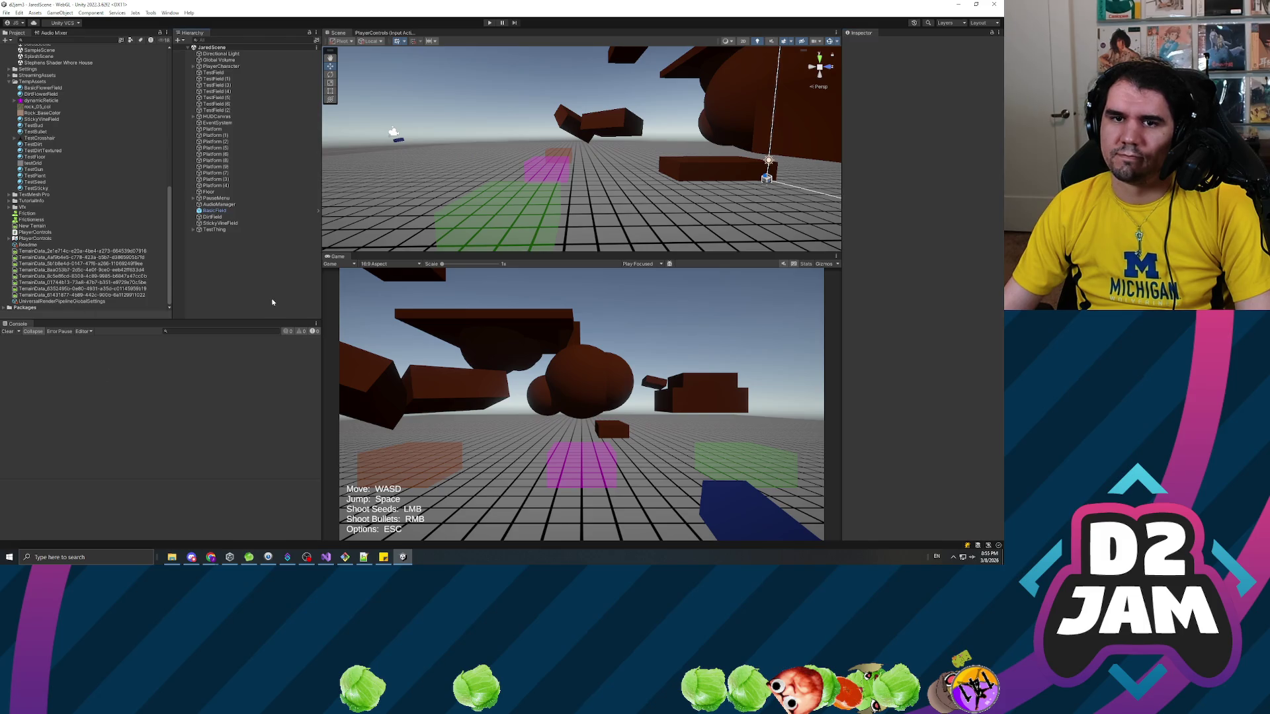
# Open and dismiss the project assets context menu, then widen the Inspector panel.
pyautogui.rightClick(274, 293)
pyautogui.click(248, 298)
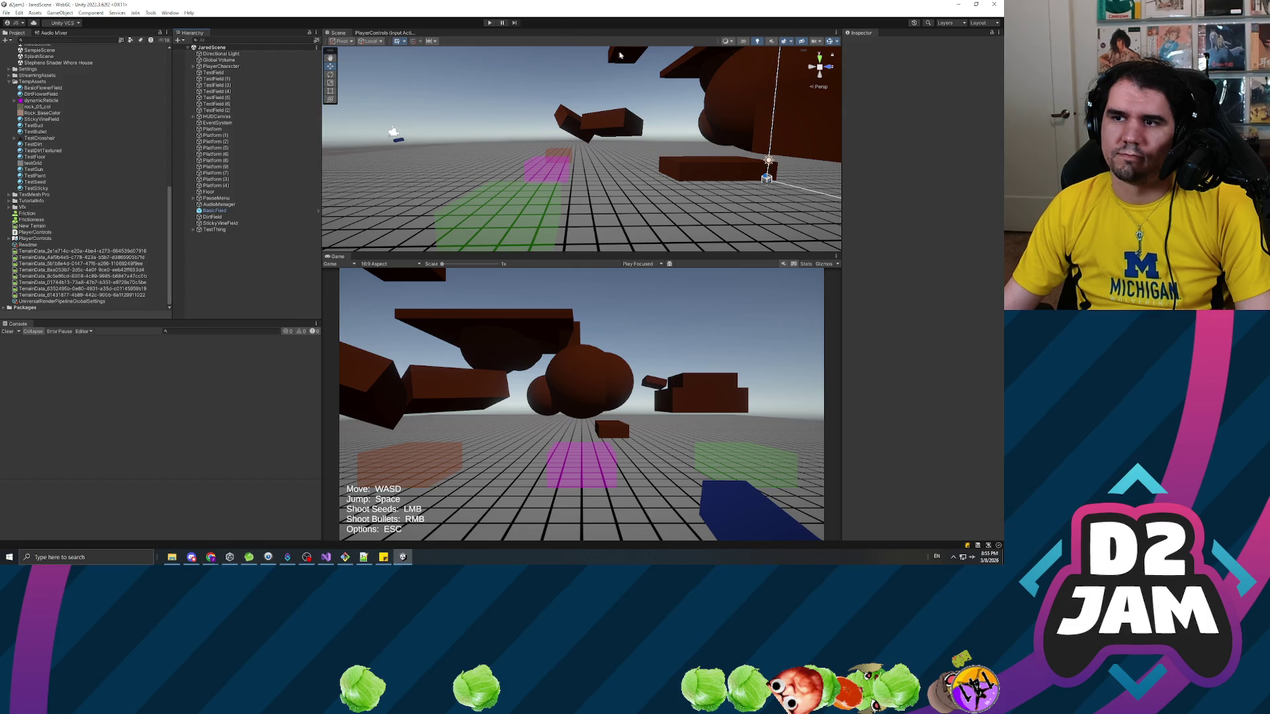
pyautogui.moveTo(842, 159)
pyautogui.mouseDown()
pyautogui.moveTo(759, 171)
pyautogui.moveTo(780, 185)
pyautogui.mouseUp()
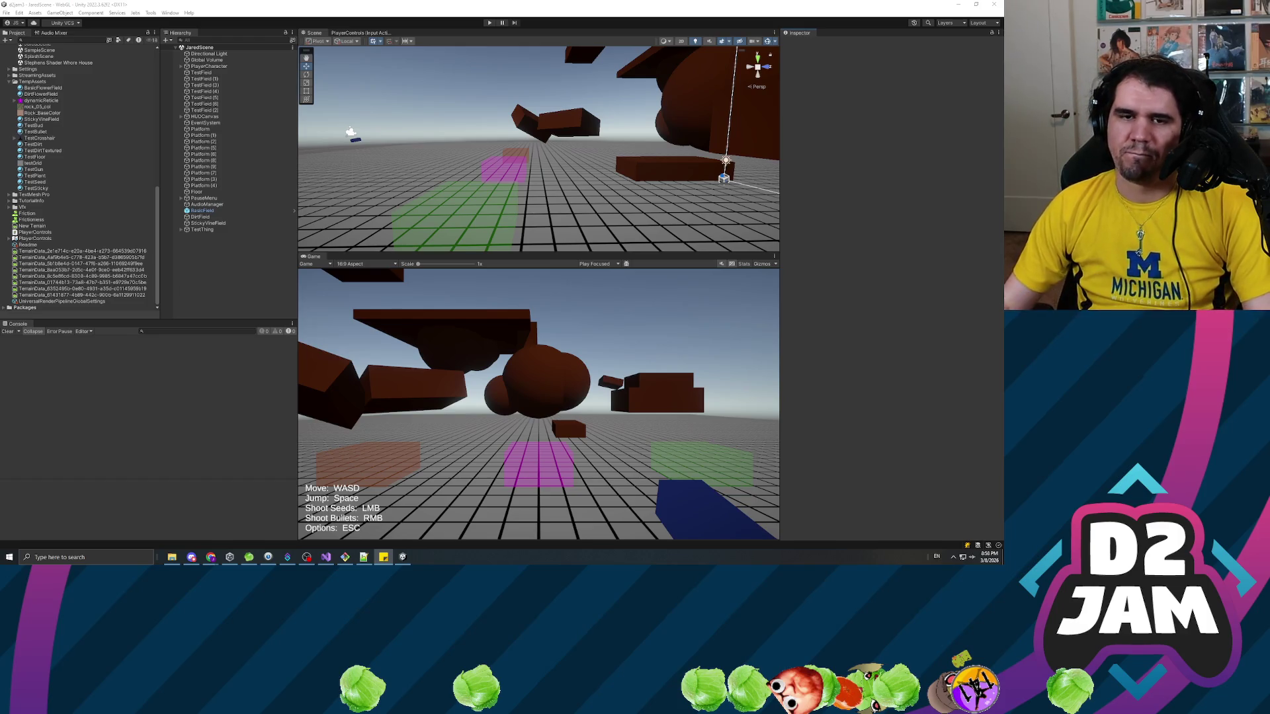
pyautogui.click(52, 145)
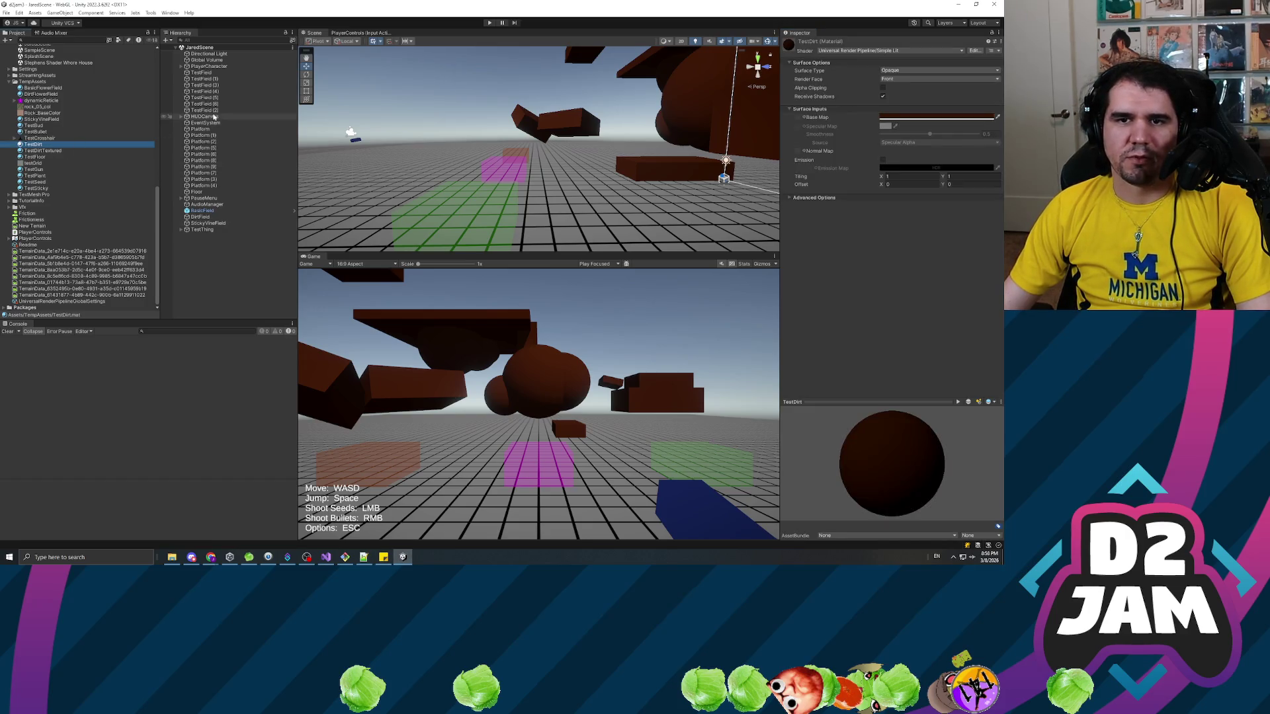
pyautogui.click(205, 110)
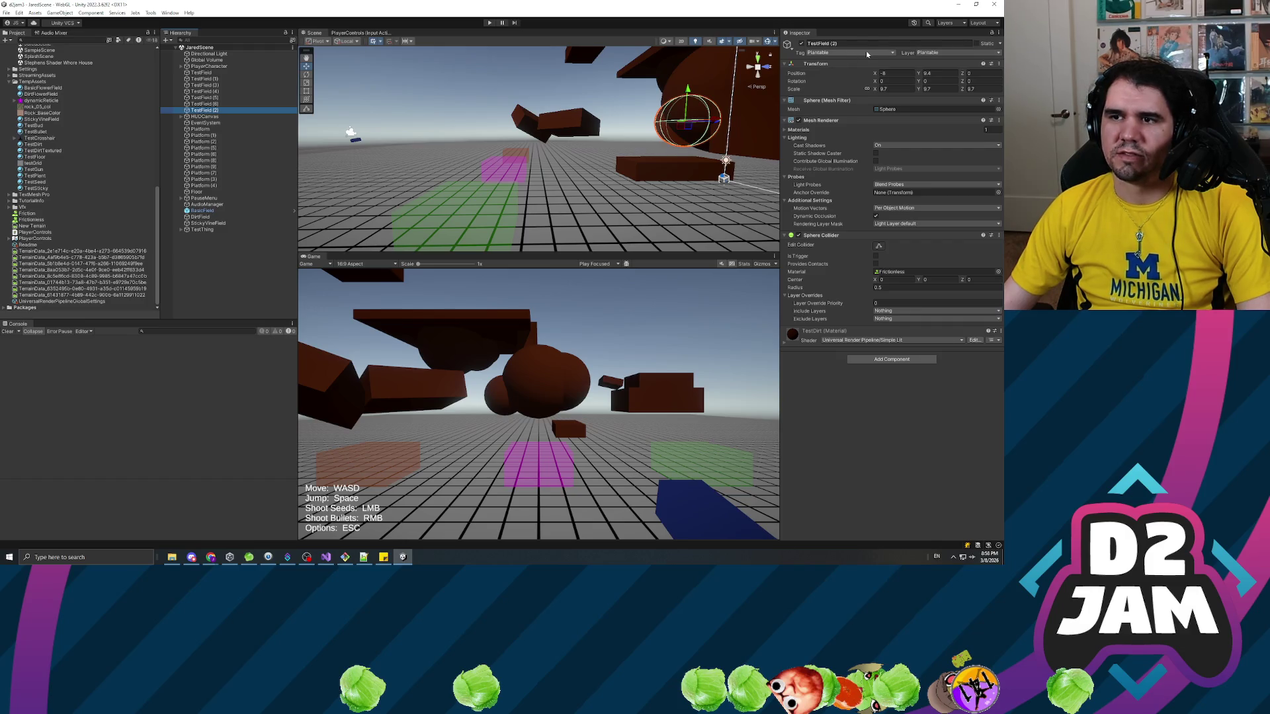
pyautogui.click(863, 432)
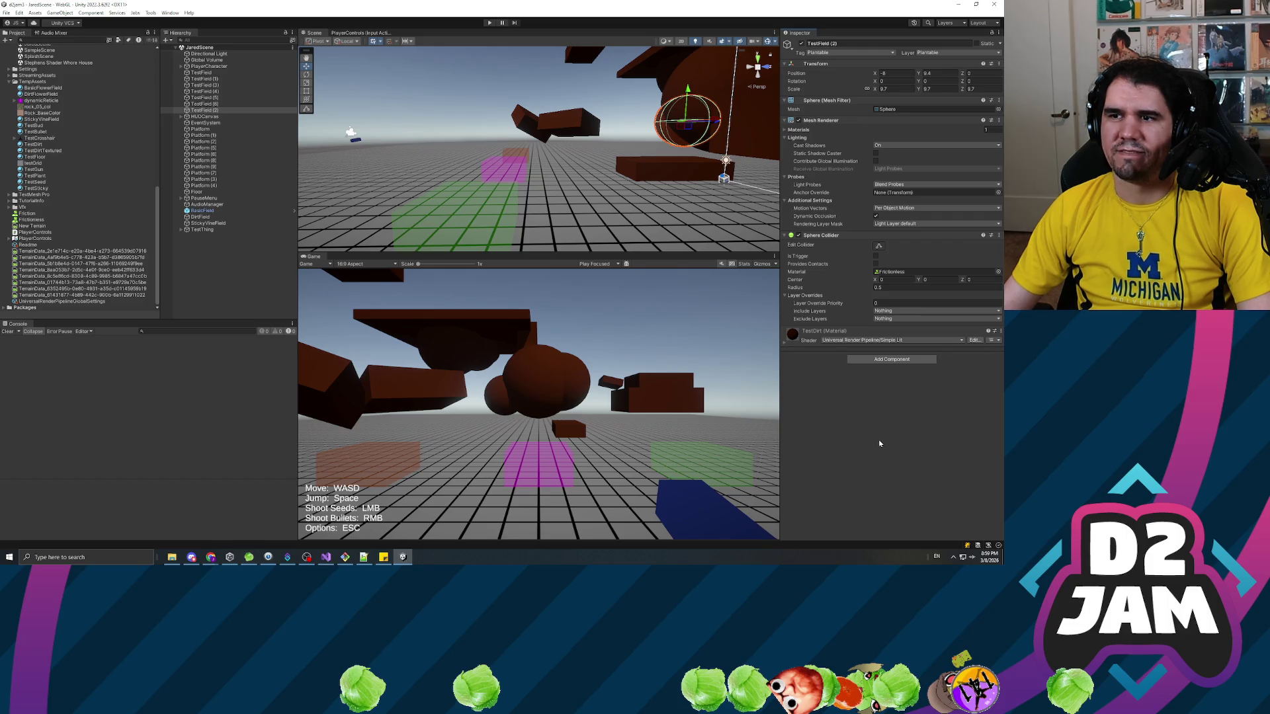
pyautogui.click(214, 179)
pyautogui.click(826, 509)
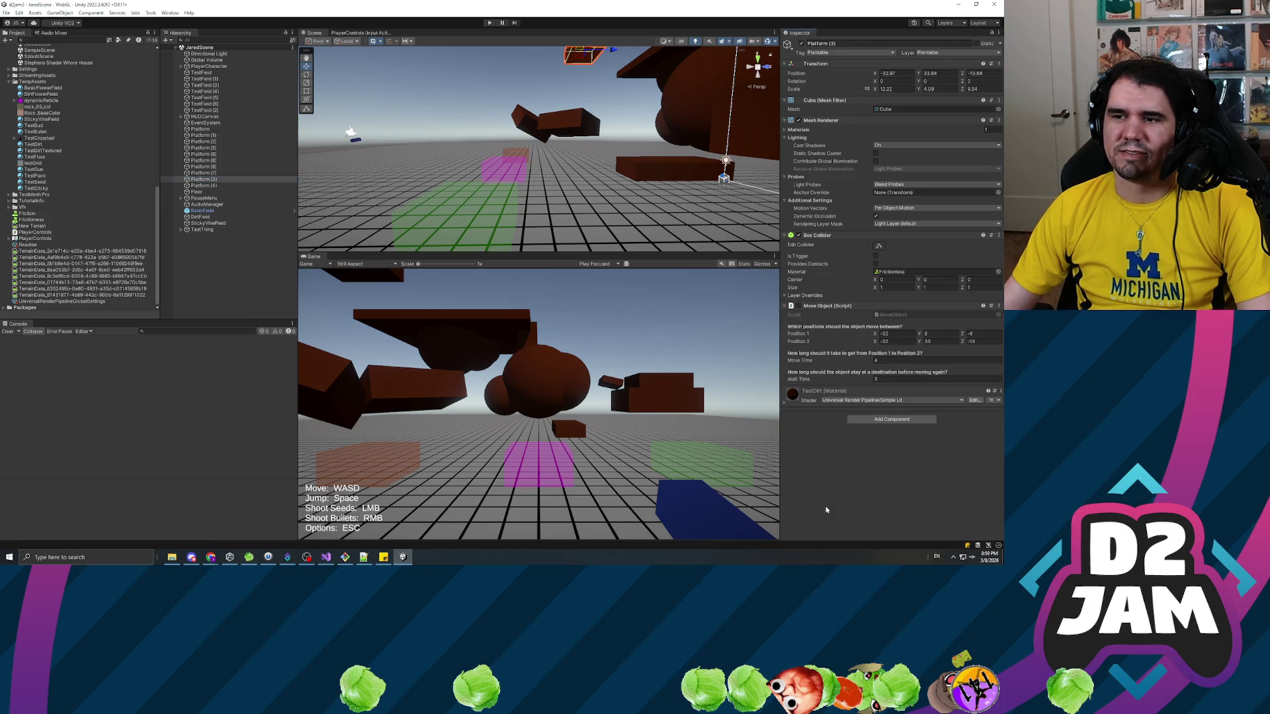
pyautogui.click(203, 192)
pyautogui.click(204, 186)
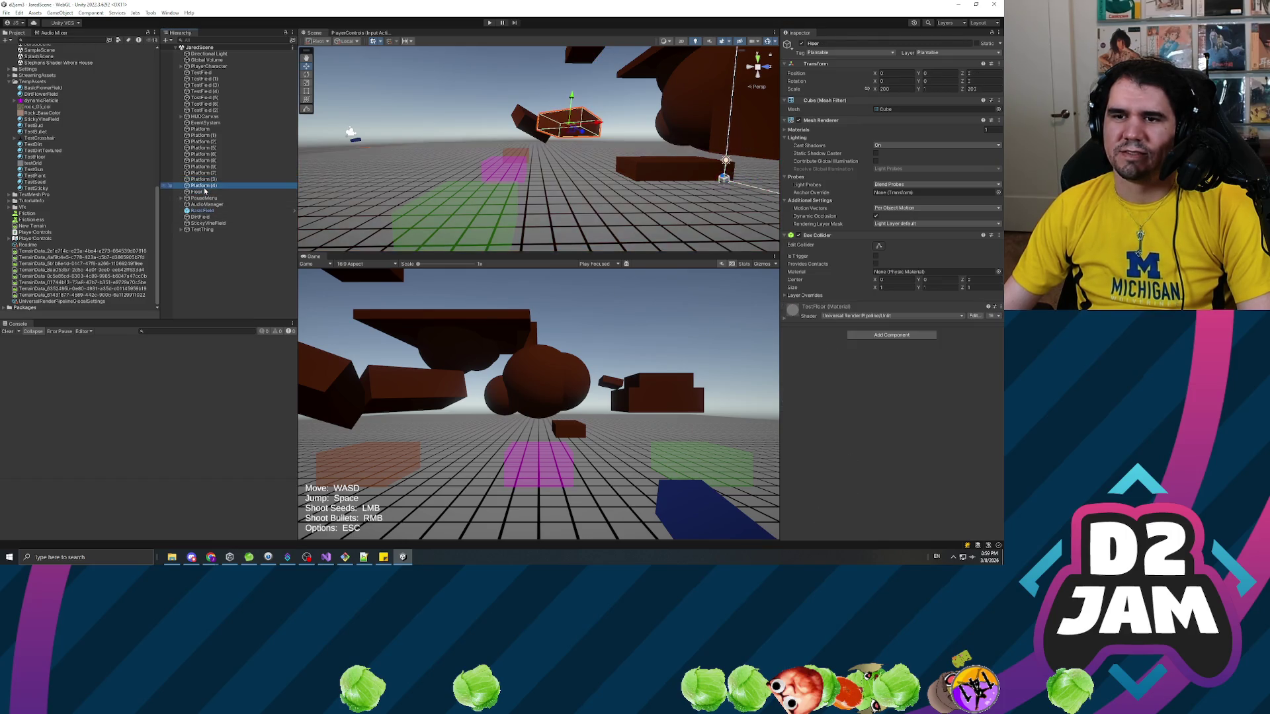
pyautogui.click(210, 192)
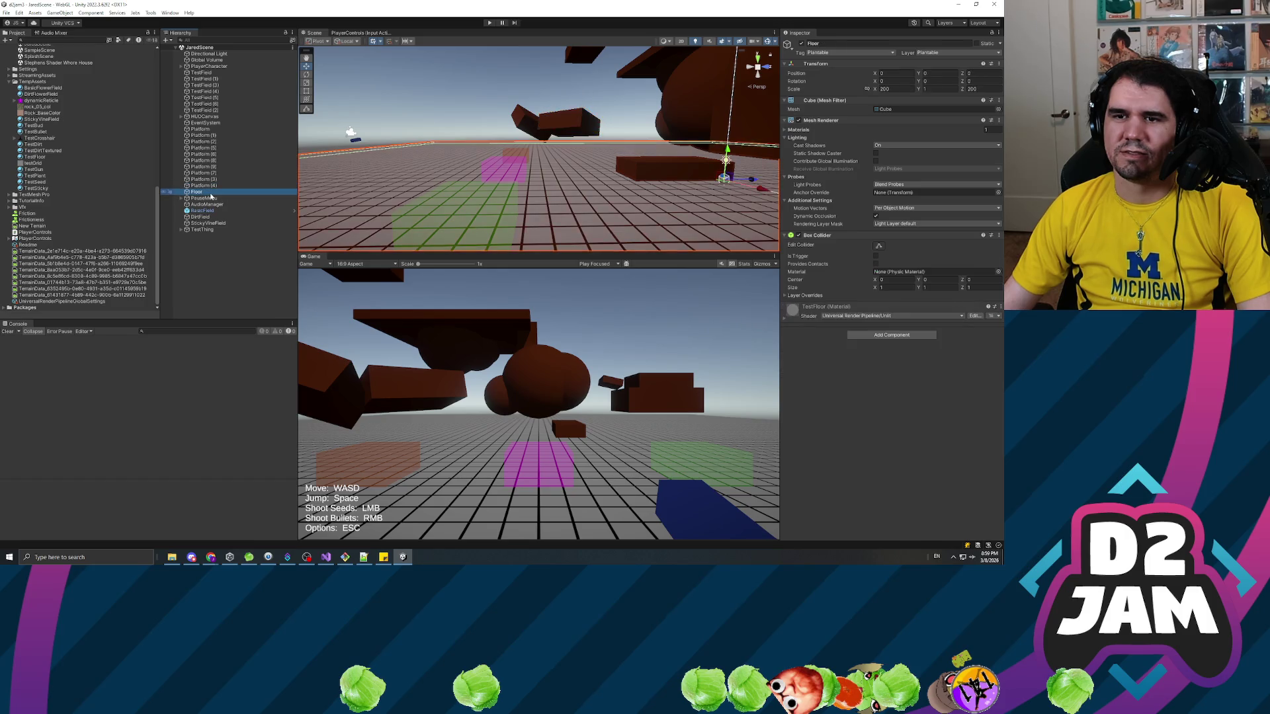
pyautogui.click(226, 259)
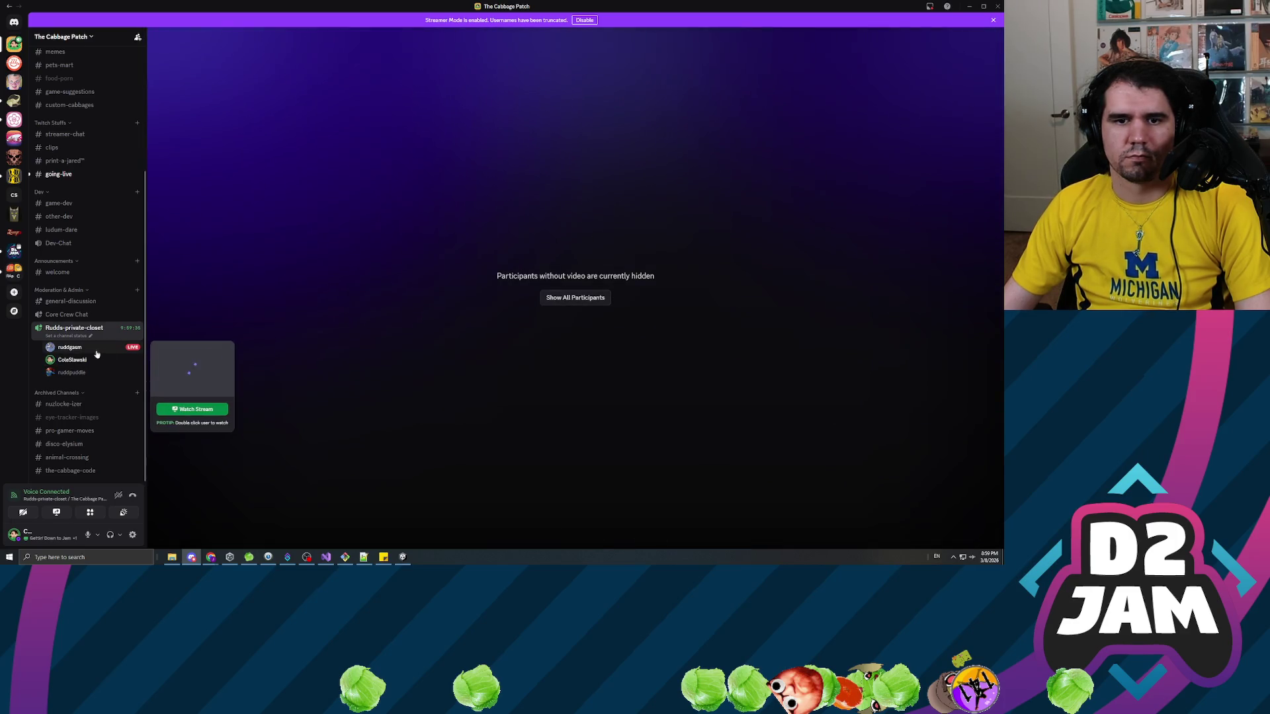
# Select the teammate marked LIVE in the voice channel list to preview their stream.
pyautogui.click(97, 355)
# Watch the teammate's Unity playtest screen share in Discord's main view.
pyautogui.click(205, 430)
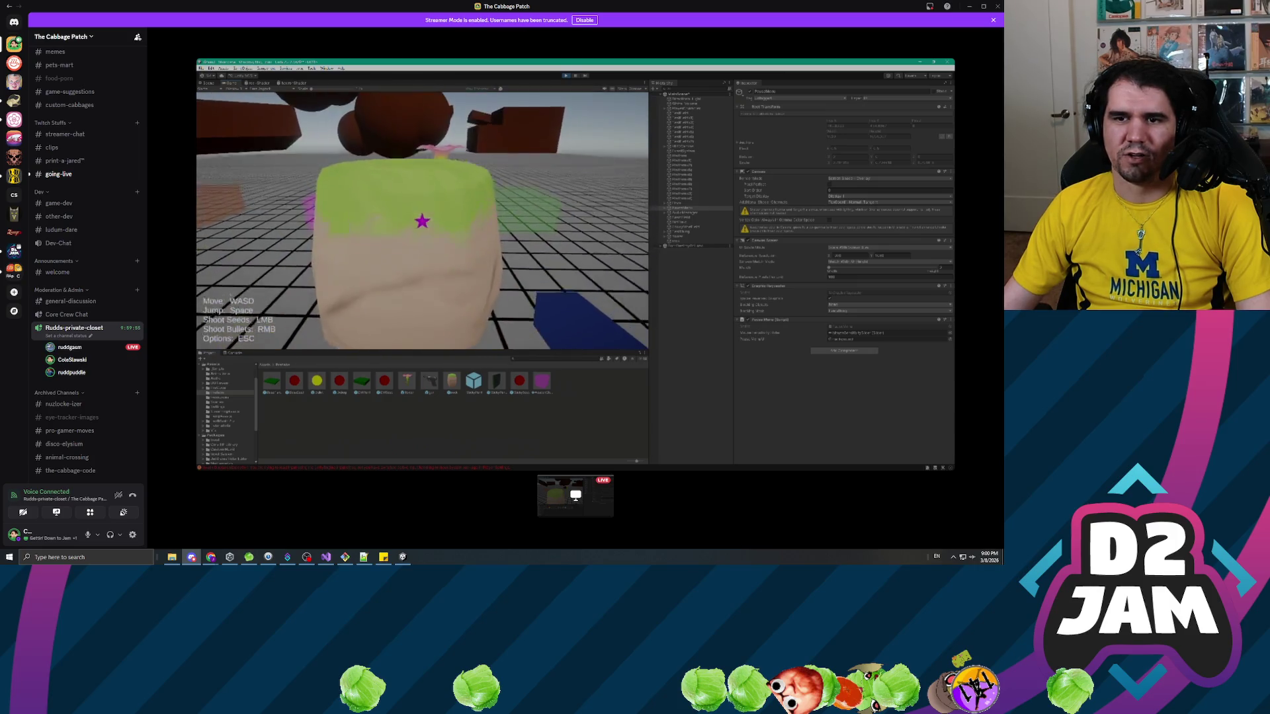
pyautogui.moveTo(666, 357)
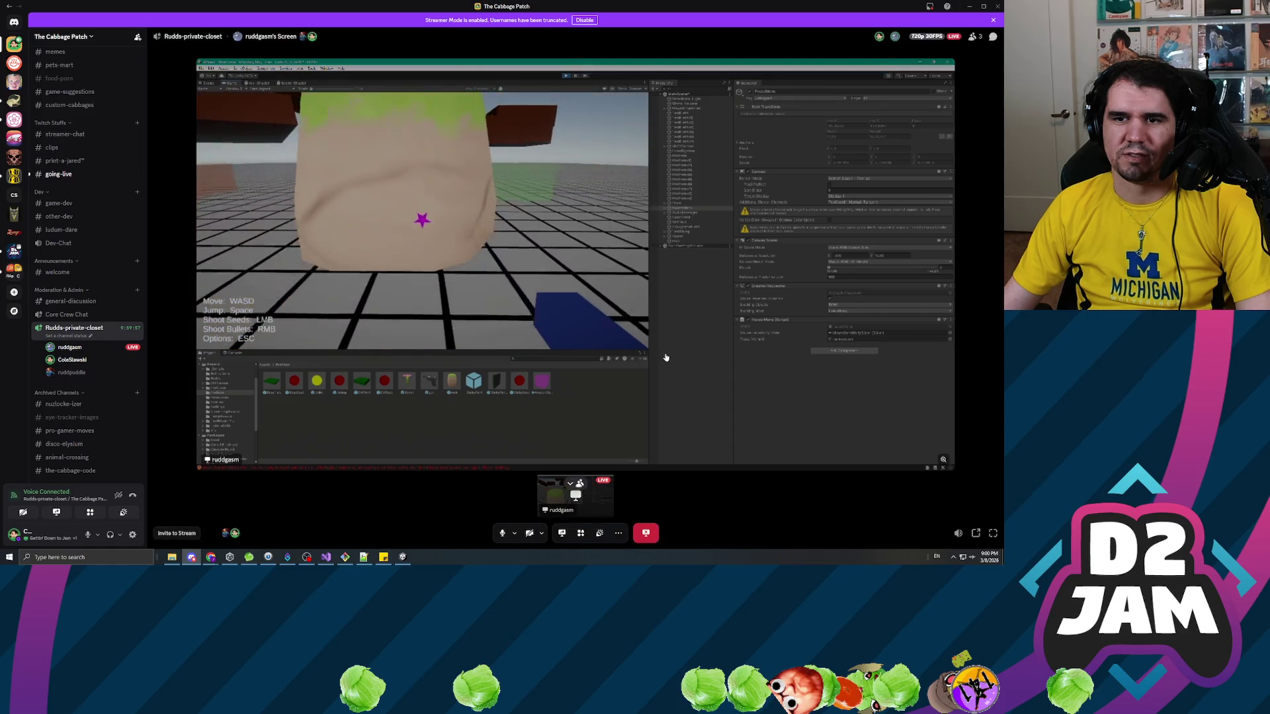